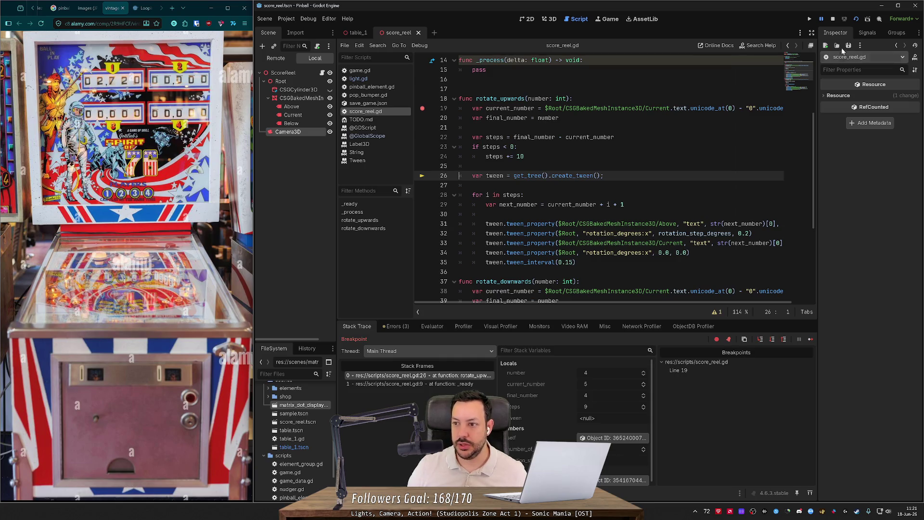
- Stop debugging and delete the [0] after str(next_number) on both tween lines
{"action": "left_click", "coordinate": [833, 19]}
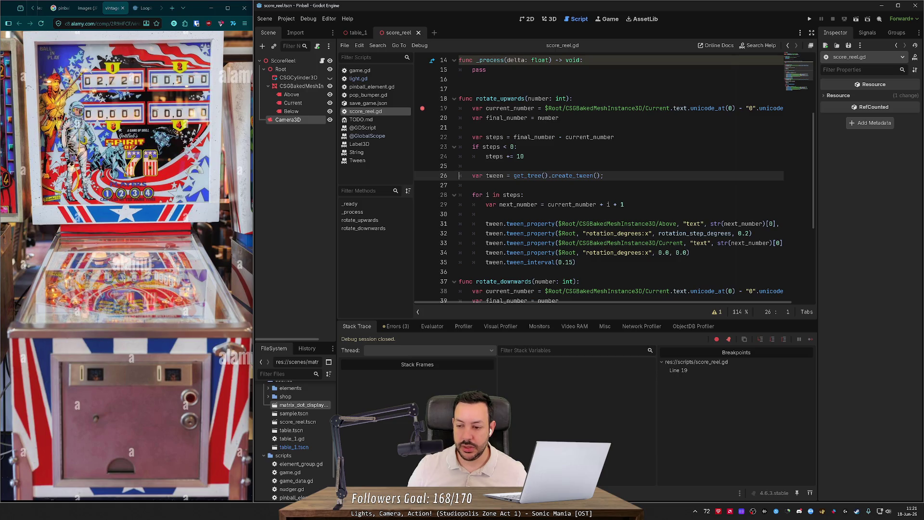
{"action": "left_click", "coordinate": [777, 223]}
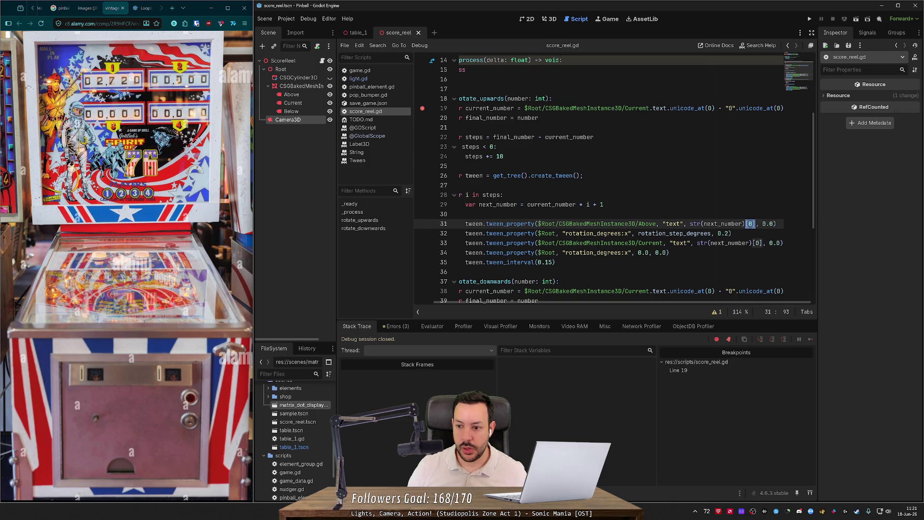
{"action": "key", "text": "BackSpace"}
{"action": "key", "text": "BackSpace"}
{"action": "key", "text": "BackSpace"}
{"action": "key", "text": "Down"}
{"action": "key", "text": "Down"}
{"action": "key", "text": "Right"}
{"action": "key", "text": "Right"}
{"action": "key", "text": "Delete"}
{"action": "key", "text": "Delete"}
{"action": "key", "text": "Delete"}
- Add 'if next_number >= 10: next_number -= 10' inside the loop, fixing the variable-name typo
{"action": "key", "text": "Home"}
{"action": "key", "text": "Up"}
{"action": "key", "text": "Up"}
{"action": "key", "text": "Up"}
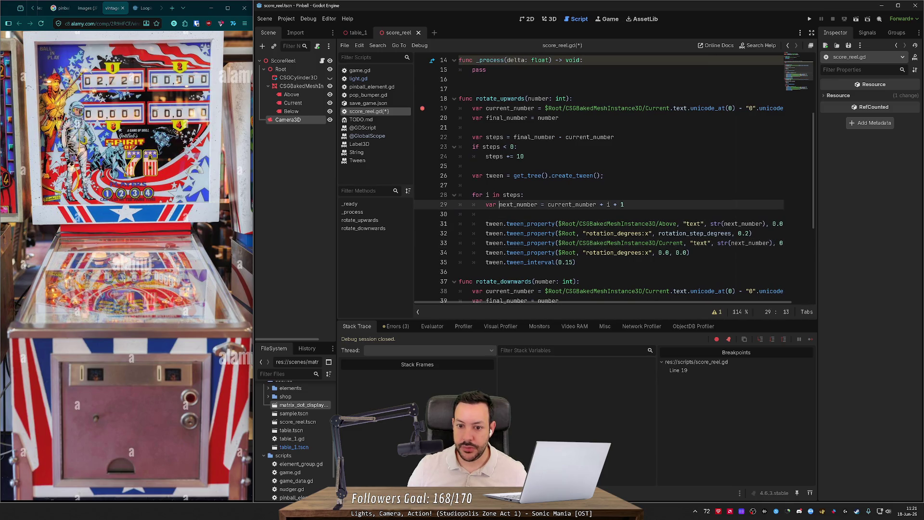
{"action": "key", "text": "Down"}
{"action": "type", "text": "if nuxt_number >"}
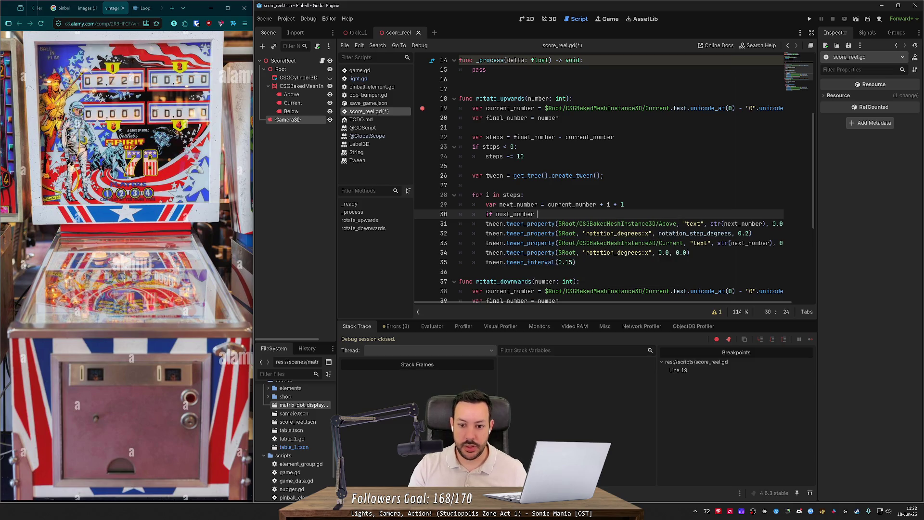
{"action": "type", "text": "= 10:"}
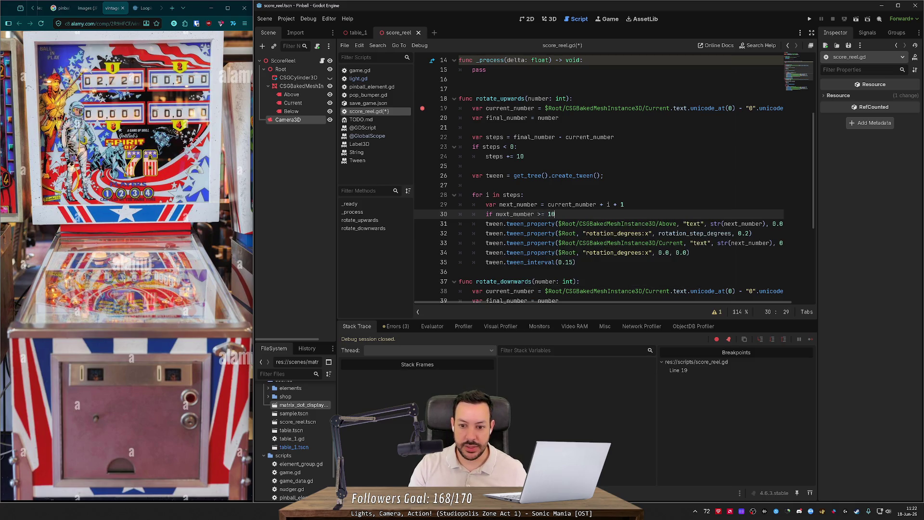
{"action": "key", "text": "Return"}
{"action": "type", "text": "next_number -= 10"}
{"action": "key", "text": "Up"}
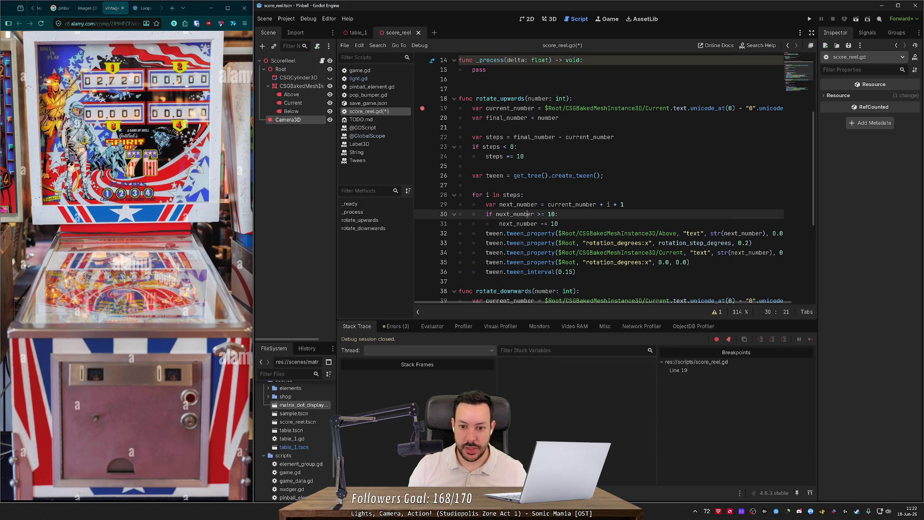
{"action": "key", "text": "Left"}
{"action": "key", "text": "Left"}
{"action": "key", "text": "Left"}
{"action": "key", "text": "BackSpace"}
{"action": "type", "text": "e"}
- Insert a blank line before the tween calls and run the current scene, clearing the line-19 breakpoint
{"action": "key", "text": "Down"}
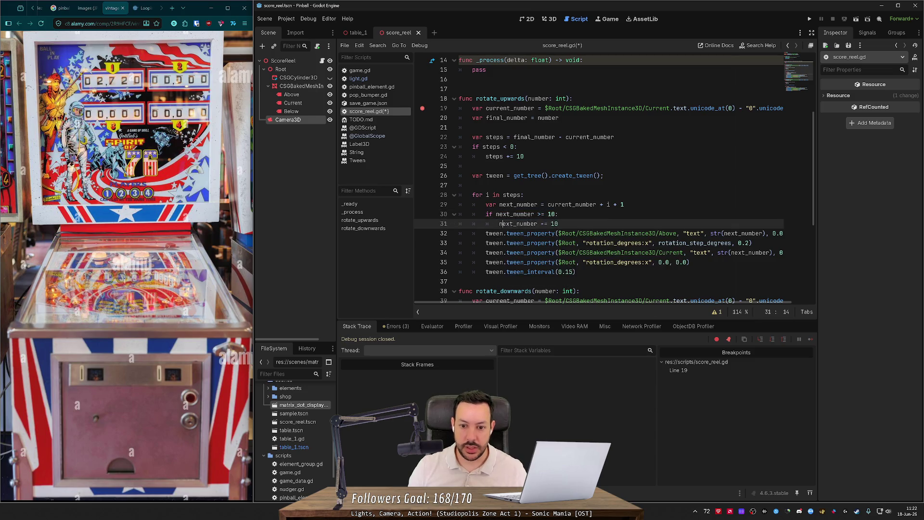
{"action": "key", "text": "Down"}
{"action": "key", "text": "Home"}
{"action": "key", "text": "Return"}
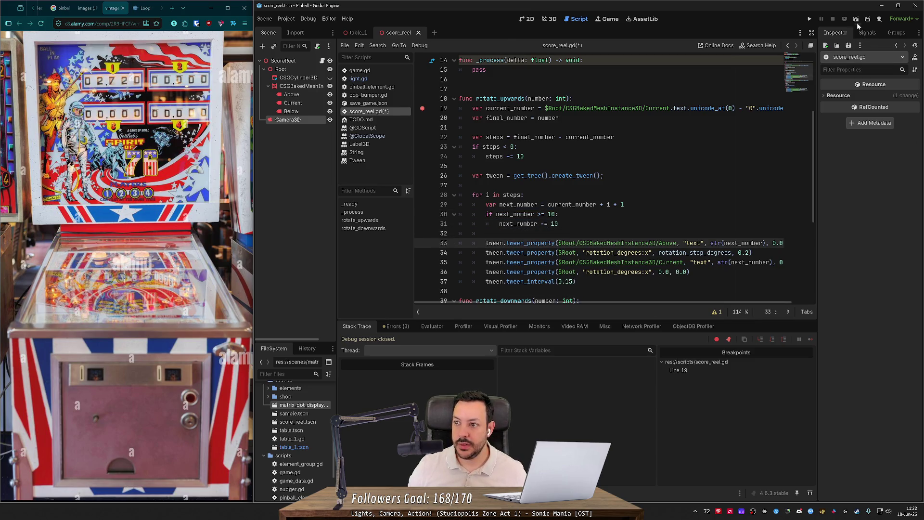
{"action": "left_click", "coordinate": [857, 21]}
{"action": "left_click", "coordinate": [423, 176]}
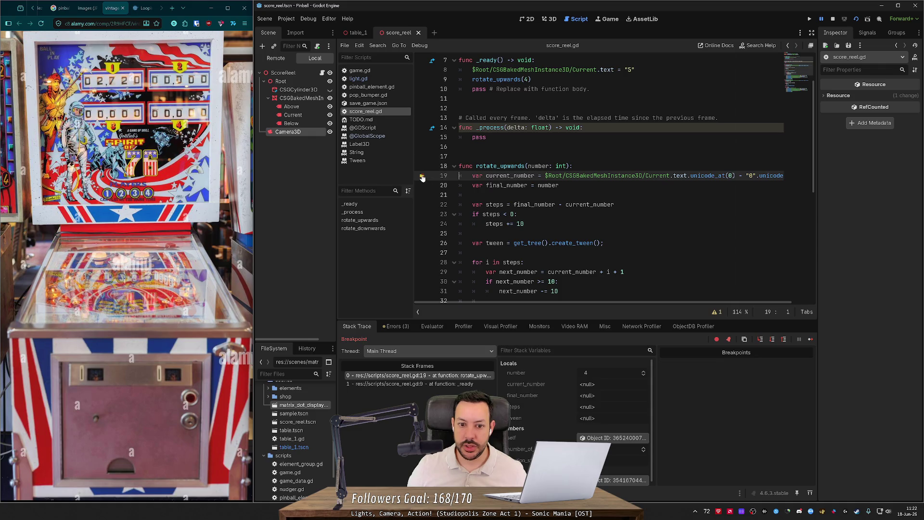
- Resume past the breakpoint, watch the reel show 4, 4 and -1, then return to score_reel.gd
{"action": "left_click", "coordinate": [810, 339]}
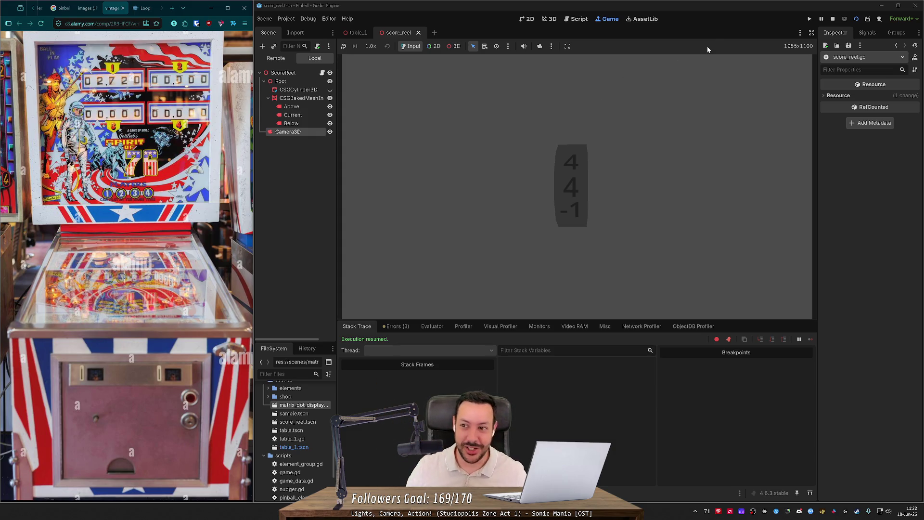
{"action": "left_click", "coordinate": [576, 19]}
{"action": "right_click", "coordinate": [580, 106]}
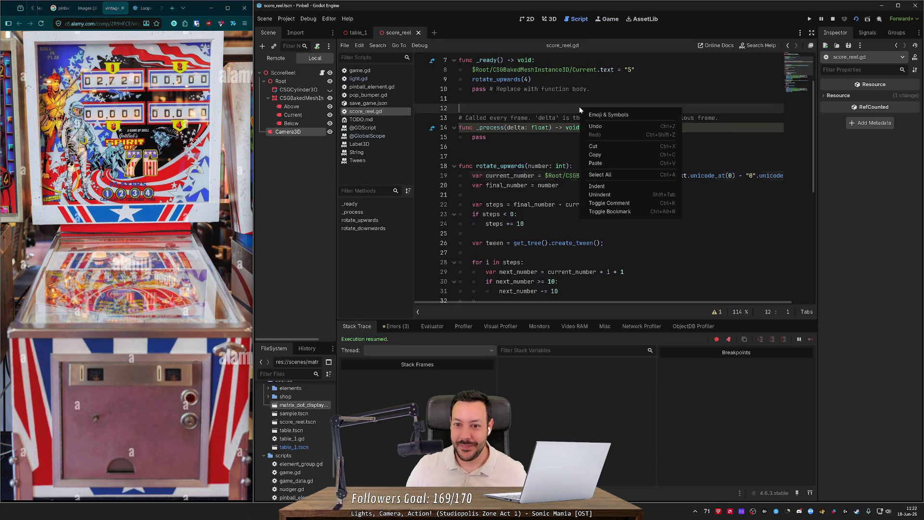
- Open the table_1 pinball scene in 3D and fly the camera back over the flippers
{"action": "left_click", "coordinate": [549, 20]}
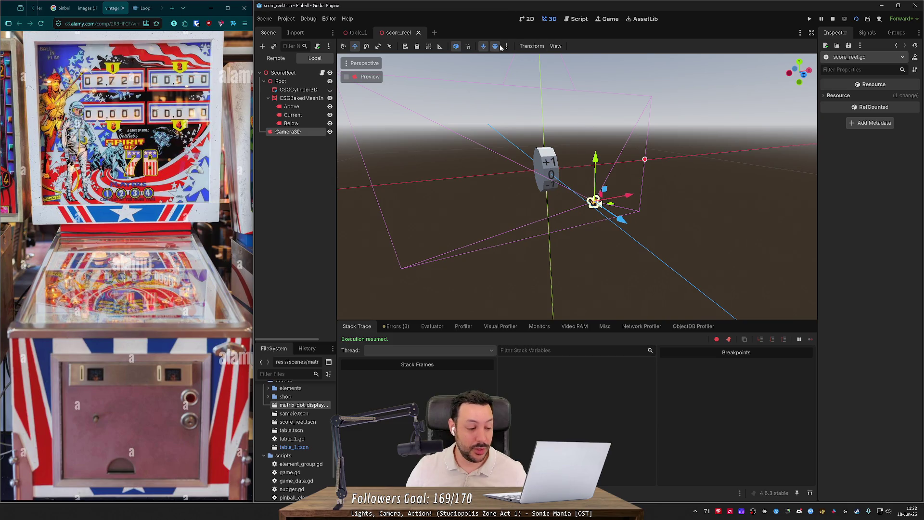
{"action": "left_click", "coordinate": [357, 33]}
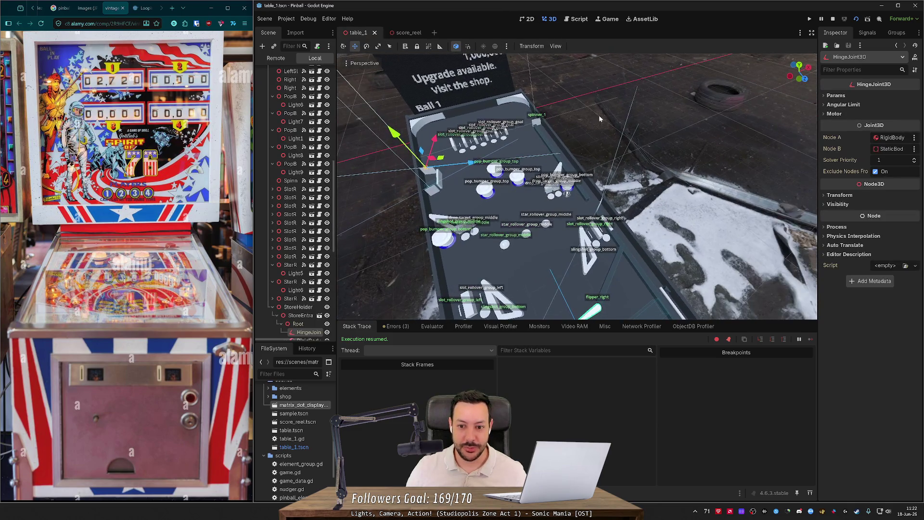
{"action": "scroll", "coordinate": [578, 188], "scroll_direction": "up", "scroll_amount": 2}
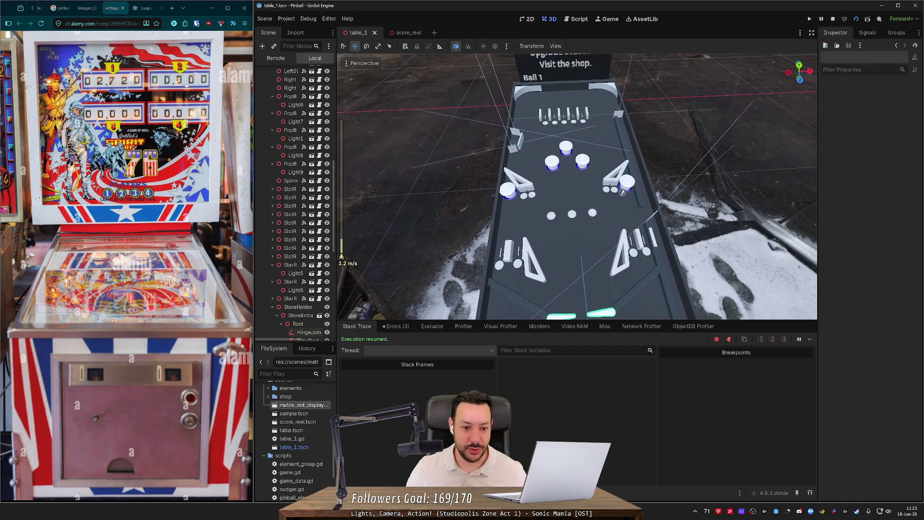
{"action": "scroll", "coordinate": [578, 188], "scroll_direction": "up", "scroll_amount": 5}
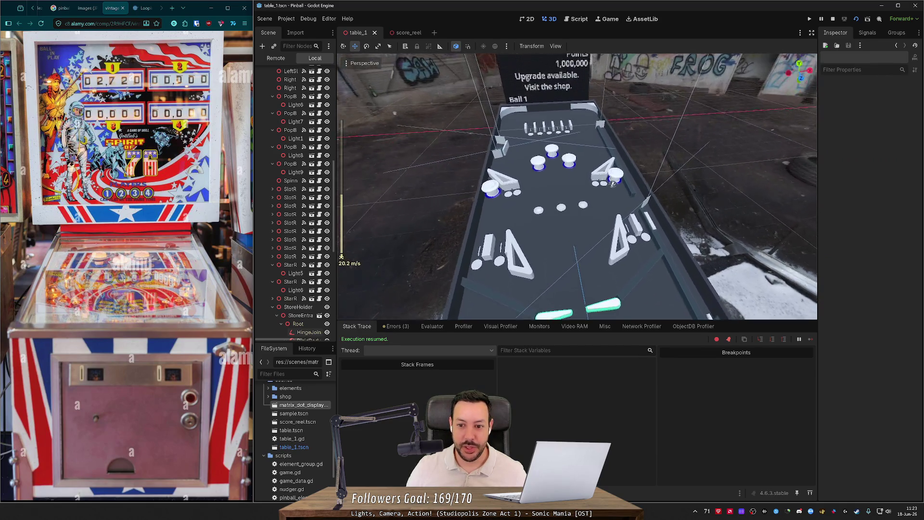
{"action": "key", "text": "s"}
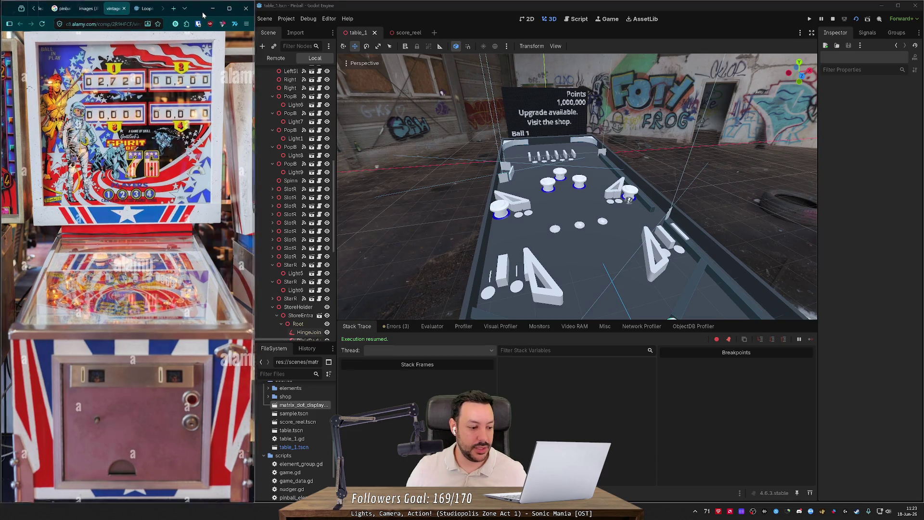
{"action": "double_click", "coordinate": [203, 12]}
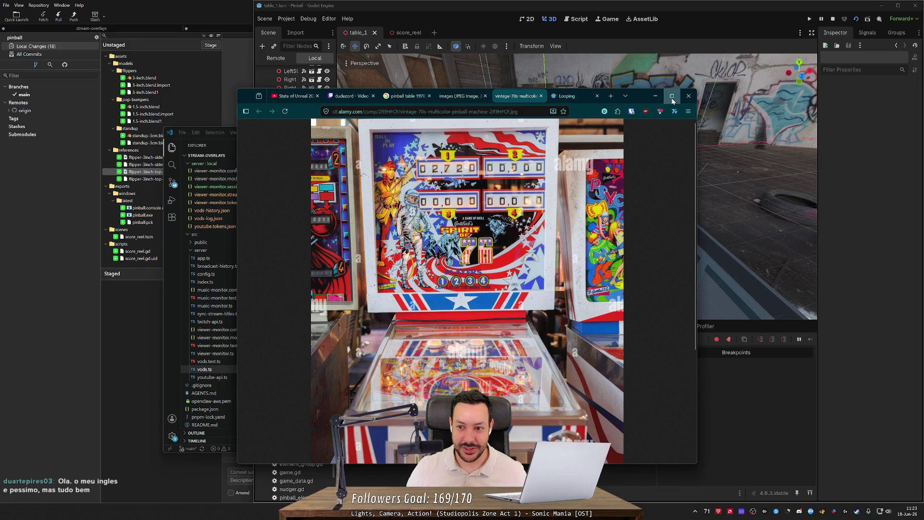
- Enlarge Firefox to study the vintage pinball photo, then move it to the lower left
{"action": "left_click", "coordinate": [672, 97]}
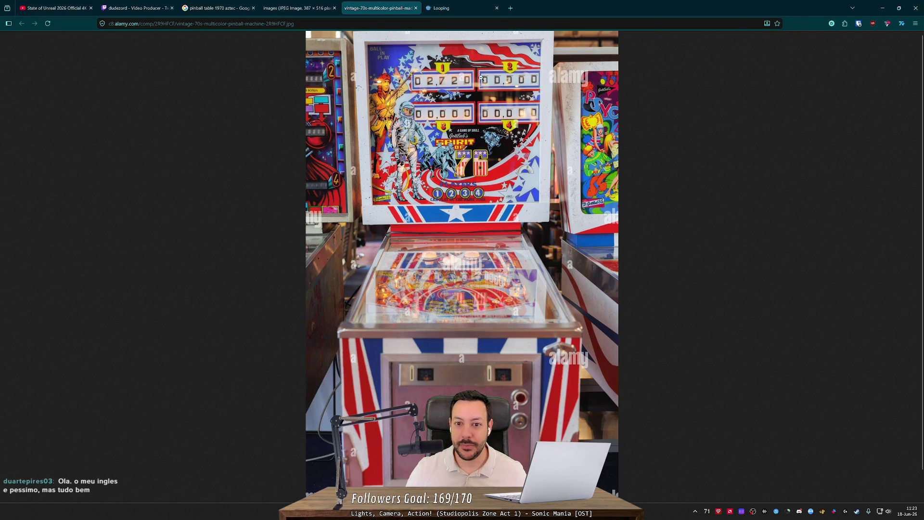
{"action": "mouse_move", "coordinate": [672, 14]}
{"action": "left_mouse_down"}
{"action": "mouse_move", "coordinate": [679, 28]}
{"action": "mouse_move", "coordinate": [225, 186]}
{"action": "left_mouse_up"}
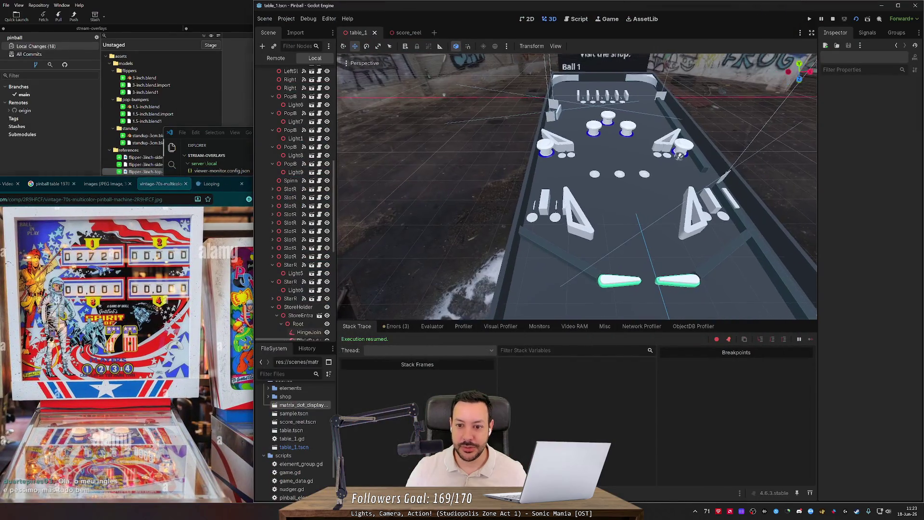
- Test-play the pinball table with the flipper keys up to 17 points, then stop the game
{"action": "left_click", "coordinate": [814, 19]}
{"action": "key", "text": "Left"}
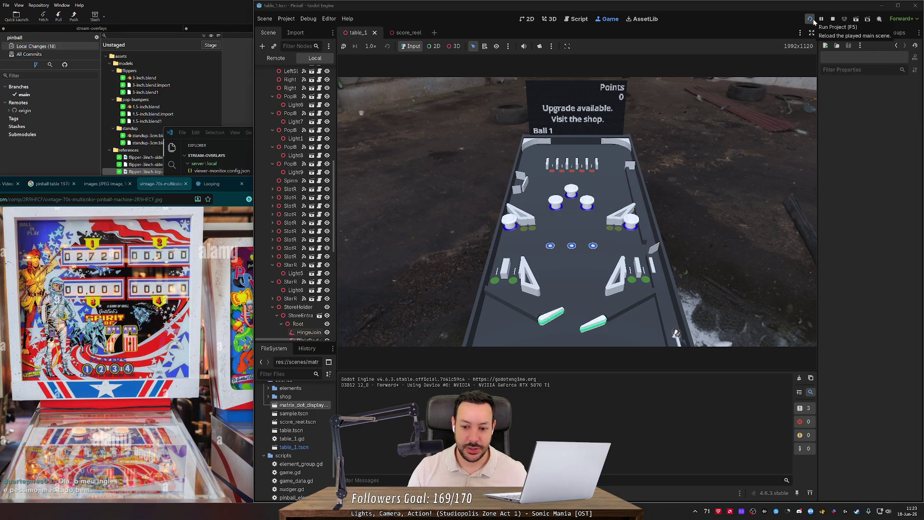
{"action": "key", "text": "Left"}
{"action": "key", "text": "Right"}
{"action": "key", "text": "Left"}
{"action": "key", "text": "Right"}
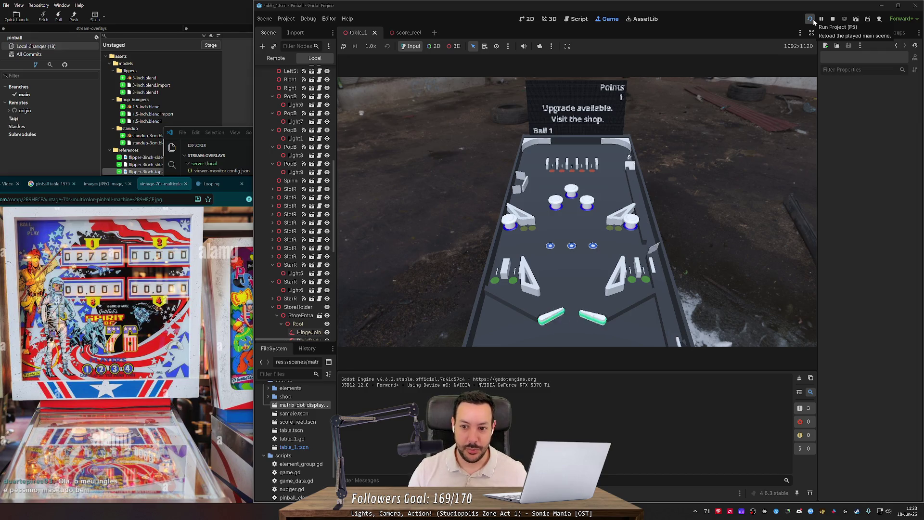
{"action": "key", "text": "Right"}
{"action": "key", "text": "Left"}
{"action": "key", "text": "Right"}
{"action": "key", "text": "Left"}
{"action": "key", "text": "Right"}
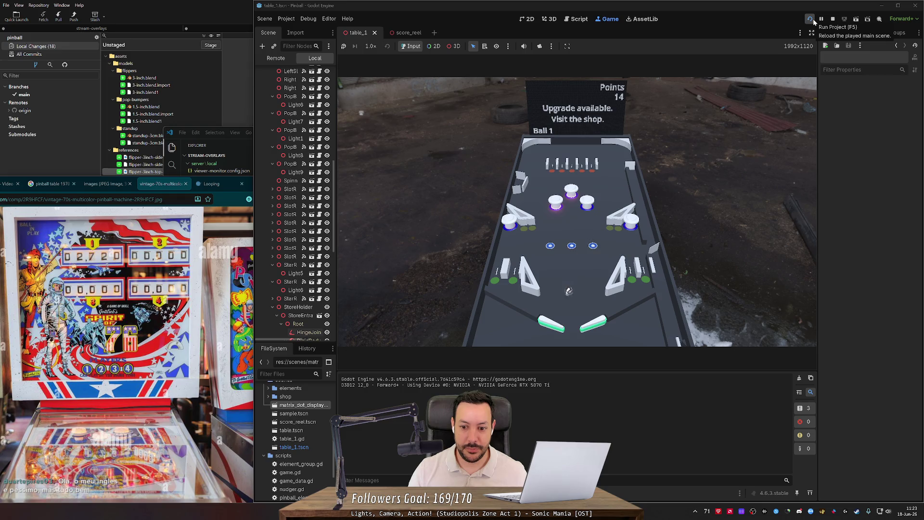
{"action": "key", "text": "Left"}
{"action": "key", "text": "Right"}
{"action": "key", "text": "Left"}
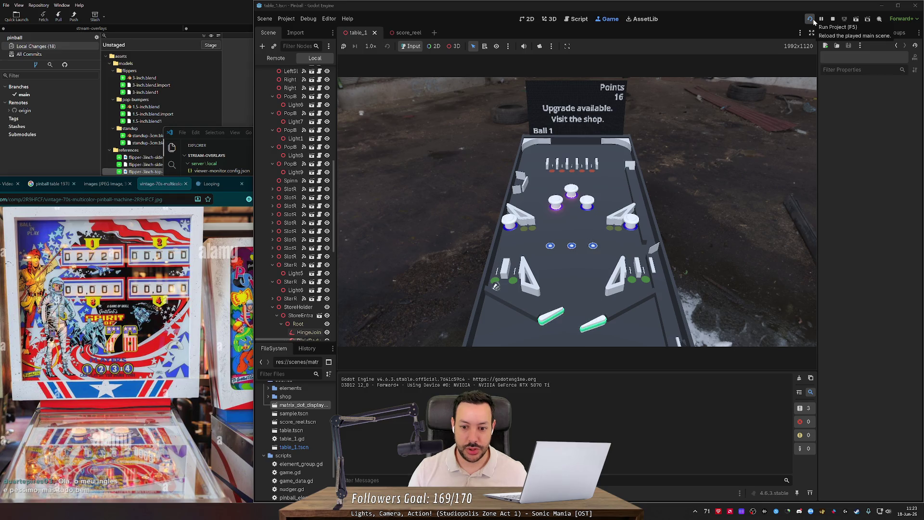
{"action": "key", "text": "F8"}
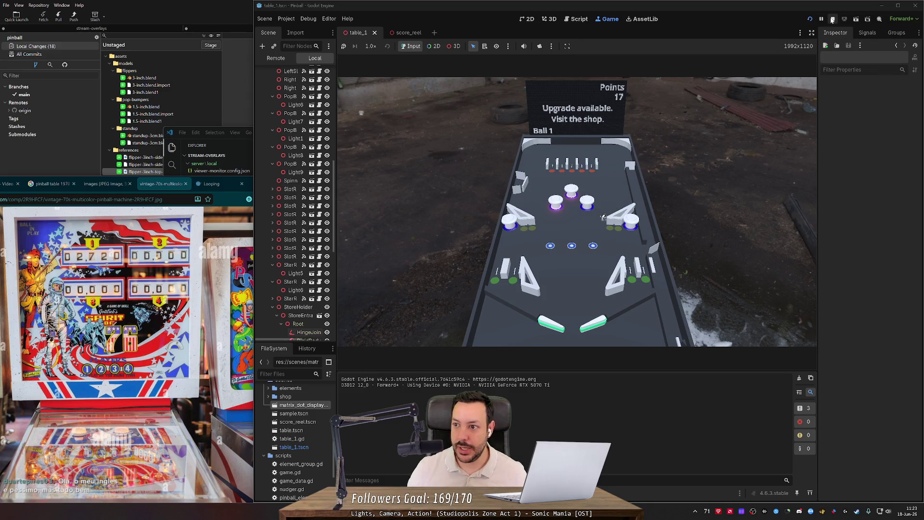
{"action": "left_click", "coordinate": [236, 185]}
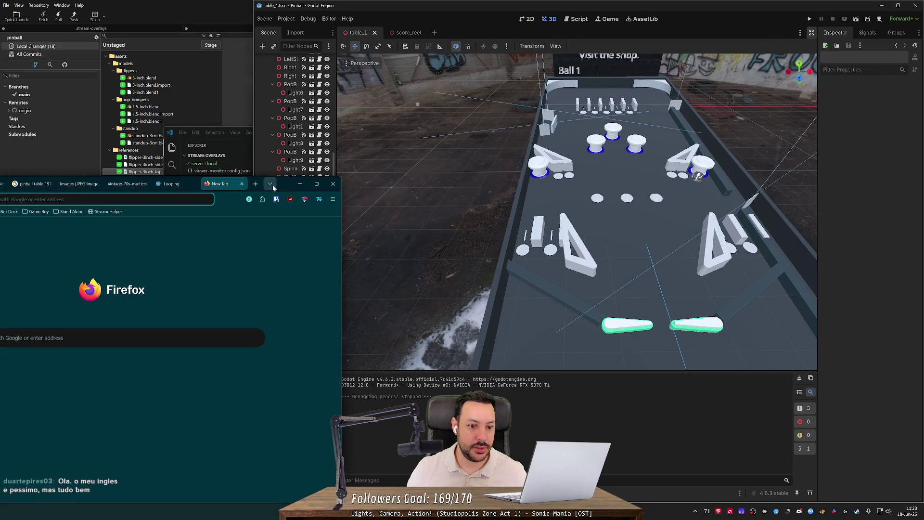
- Zoom the maximised reference photo to about 280% on its score reels, then minimise Firefox and open score_reel
{"action": "key", "text": "ctrl+shift+Tab"}
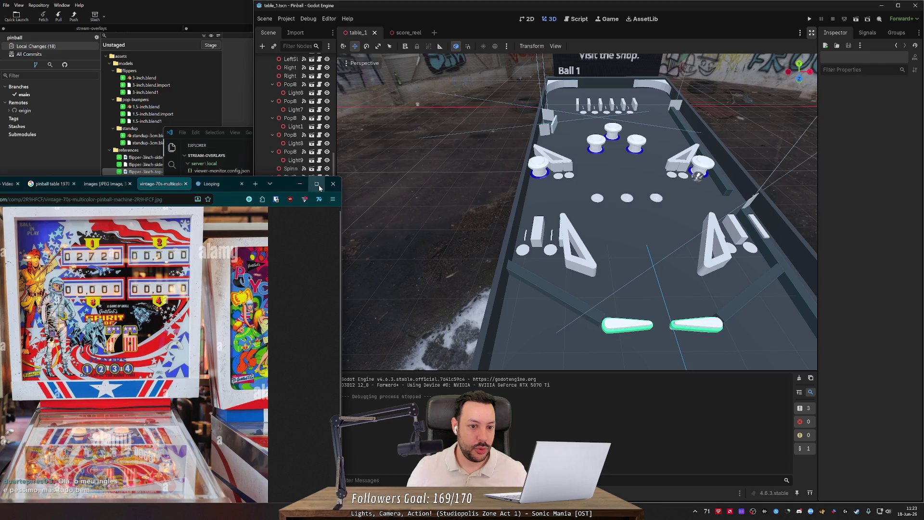
{"action": "left_click", "coordinate": [316, 183]}
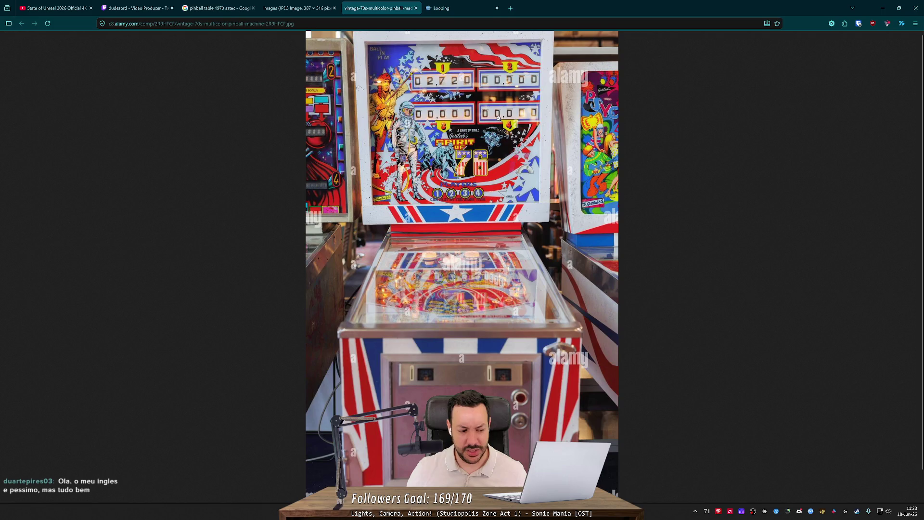
{"action": "scroll", "coordinate": [442, 86], "scroll_direction": "up", "scroll_amount": 6}
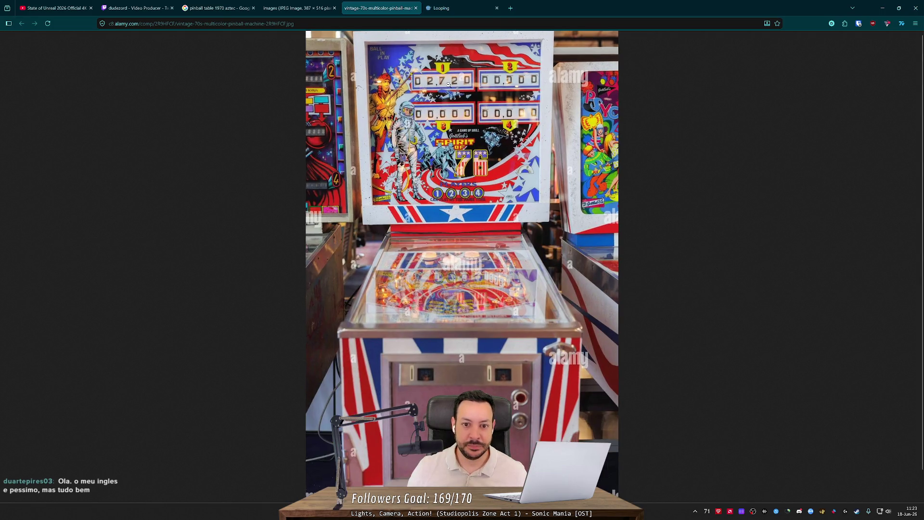
{"action": "scroll", "coordinate": [421, 116], "scroll_direction": "up", "scroll_amount": 2}
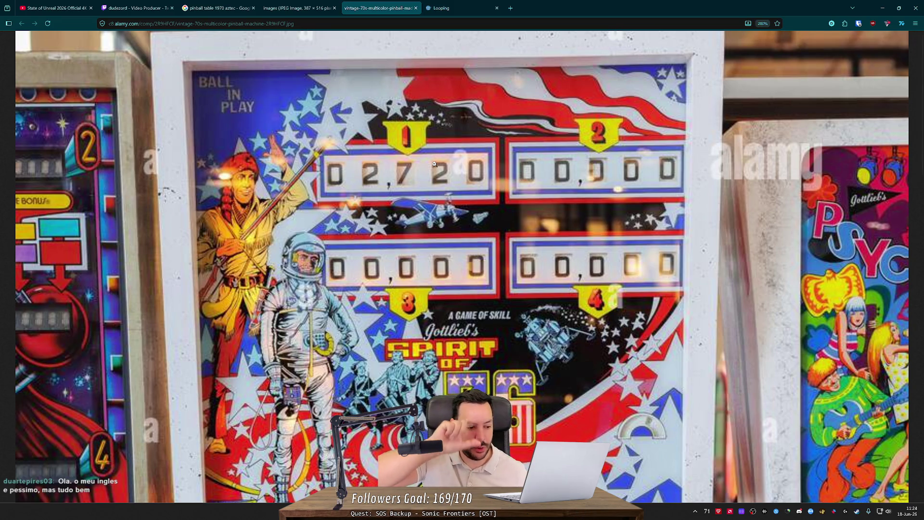
{"action": "left_click", "coordinate": [883, 8]}
{"action": "left_click", "coordinate": [406, 33]}
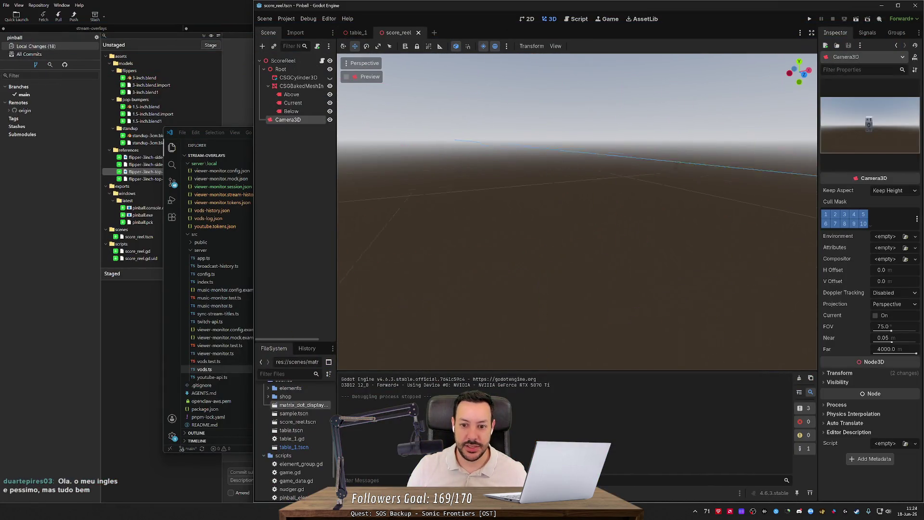
- Select the reel's CSGBakedMeshInstance3D and run the score_reel scene, which settles on 4, 4 and -1
{"action": "scroll", "coordinate": [577, 212], "scroll_direction": "down", "scroll_amount": 10}
{"action": "key", "text": "w"}
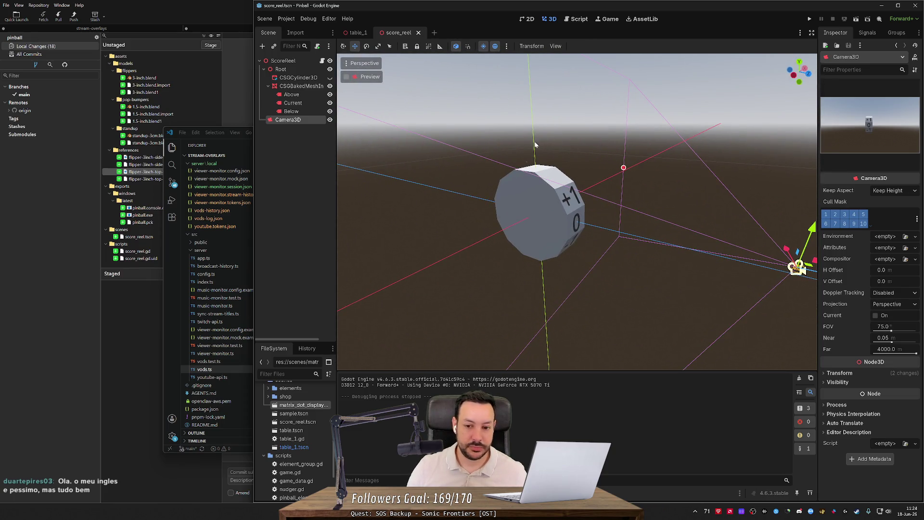
{"action": "left_click", "coordinate": [576, 212]}
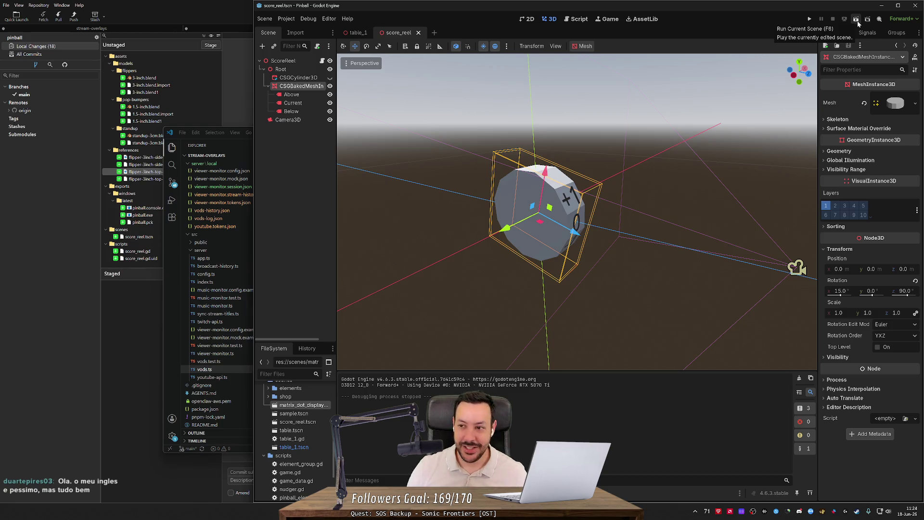
{"action": "left_click", "coordinate": [857, 21]}
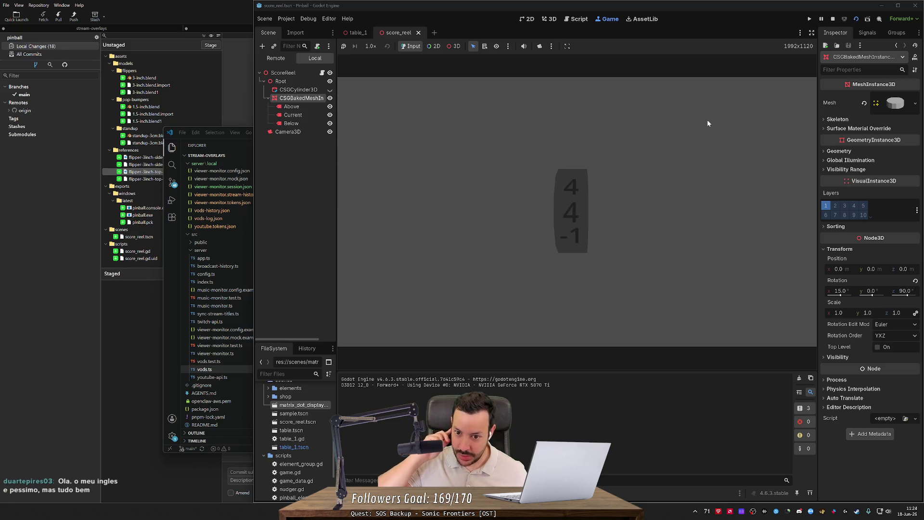
- Replay the reel scene, glance at the game and table_1, then open score_reel.gd with rotate_upwards(4)
{"action": "left_click", "coordinate": [857, 18]}
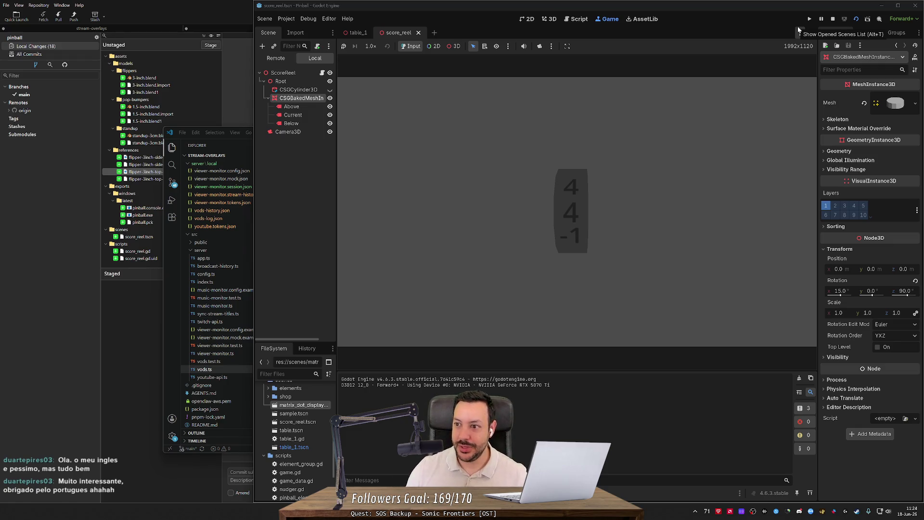
{"action": "left_click", "coordinate": [571, 19]}
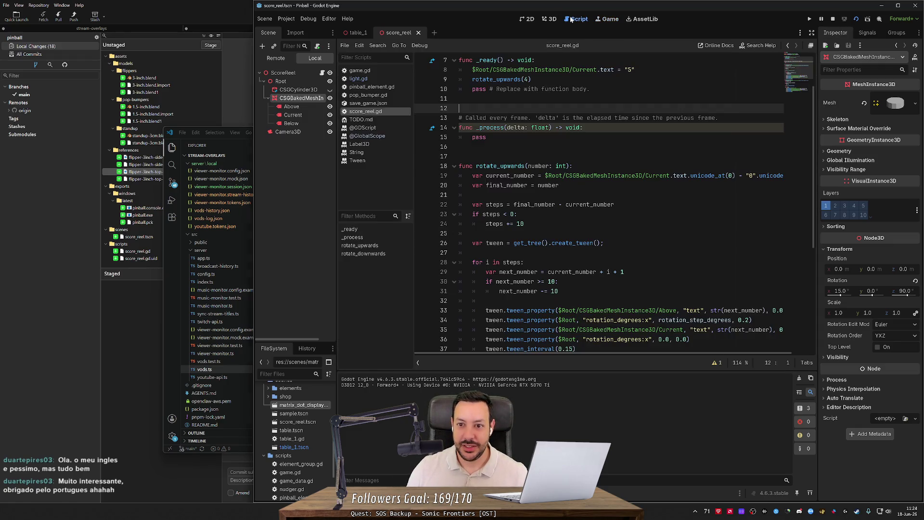
{"action": "left_click", "coordinate": [607, 19]}
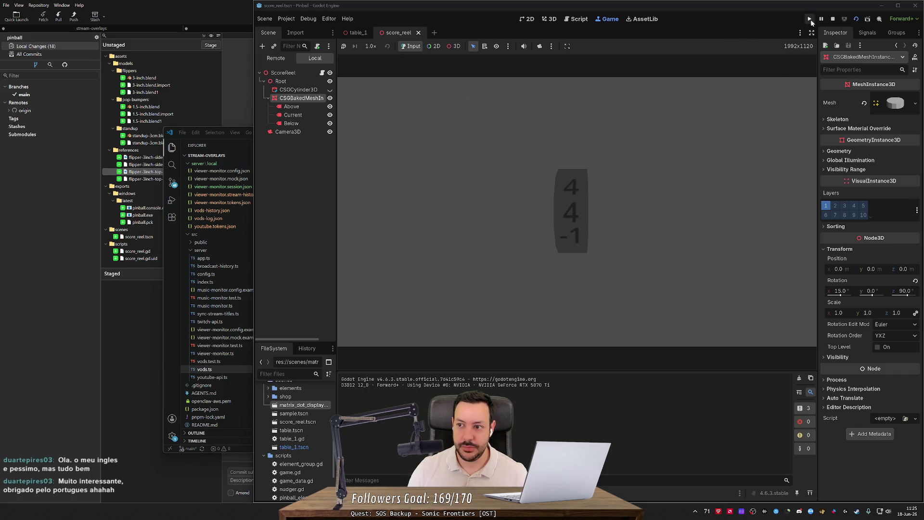
{"action": "left_click", "coordinate": [363, 37]}
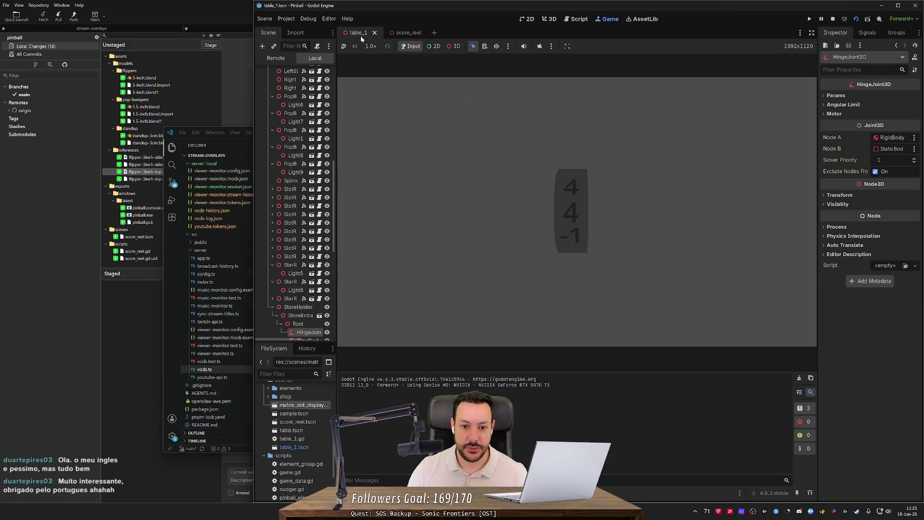
{"action": "left_click", "coordinate": [393, 33]}
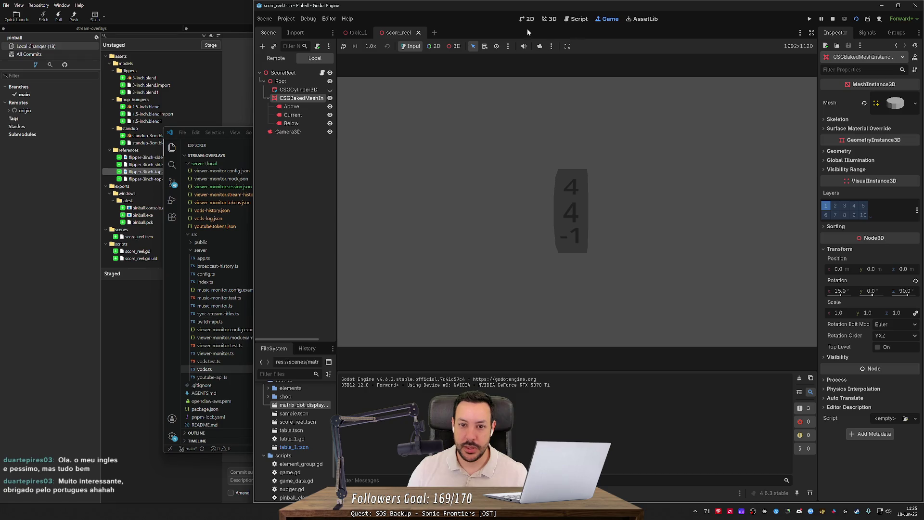
{"action": "left_click", "coordinate": [582, 19]}
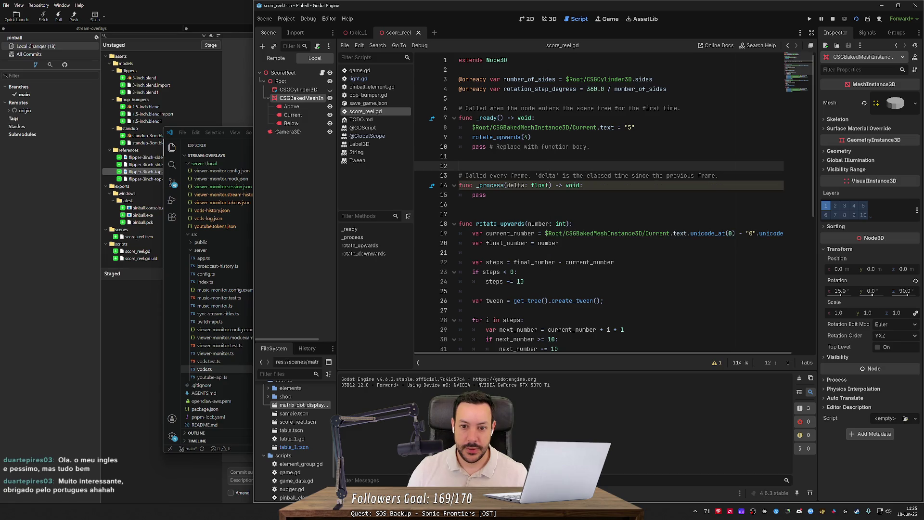
- Try renaming the call to rotate_downwards, undo it back to rotate_upwards, and save the script
{"action": "left_click", "coordinate": [528, 137]}
{"action": "key", "text": "BackSpace"}
{"action": "key", "text": "BackSpace"}
{"action": "key", "text": "BackSpace"}
{"action": "type", "text": "dow"}
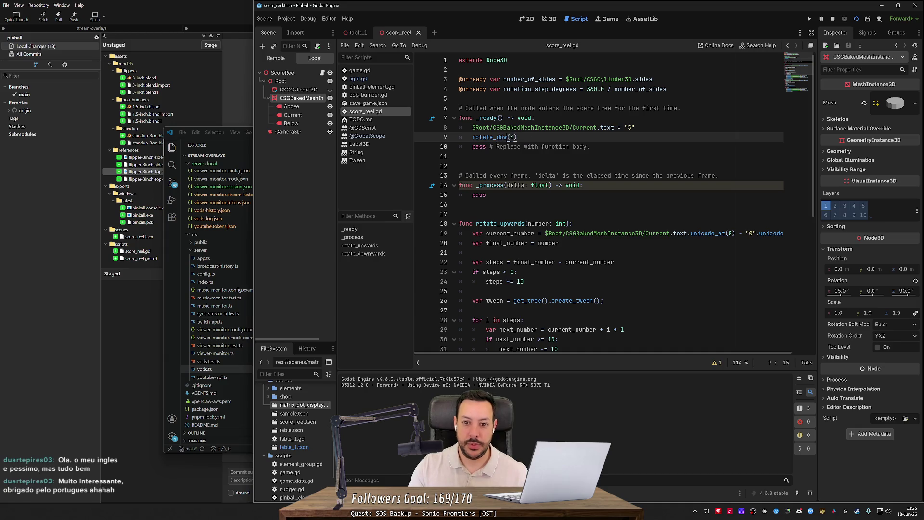
{"action": "type", "text": "nw"}
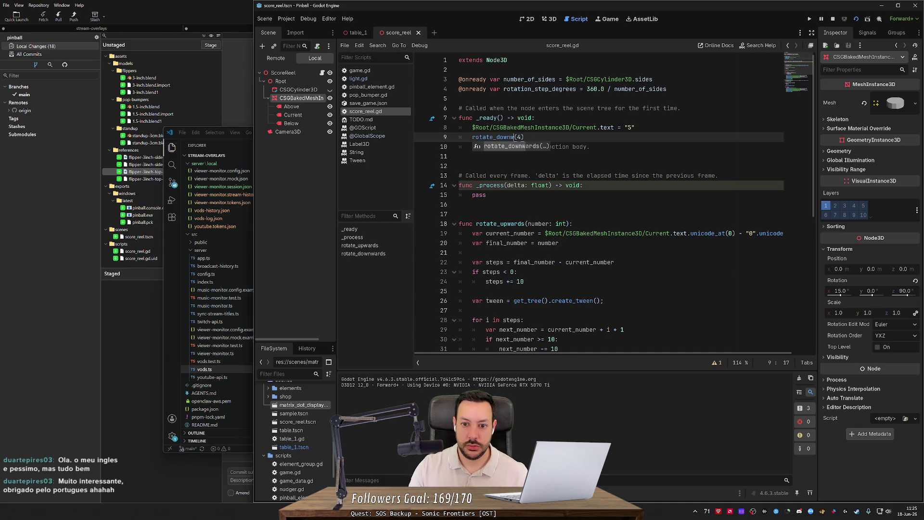
{"action": "key", "text": "ctrl+z"}
{"action": "key", "text": "ctrl+z"}
{"action": "key", "text": "ctrl+z"}
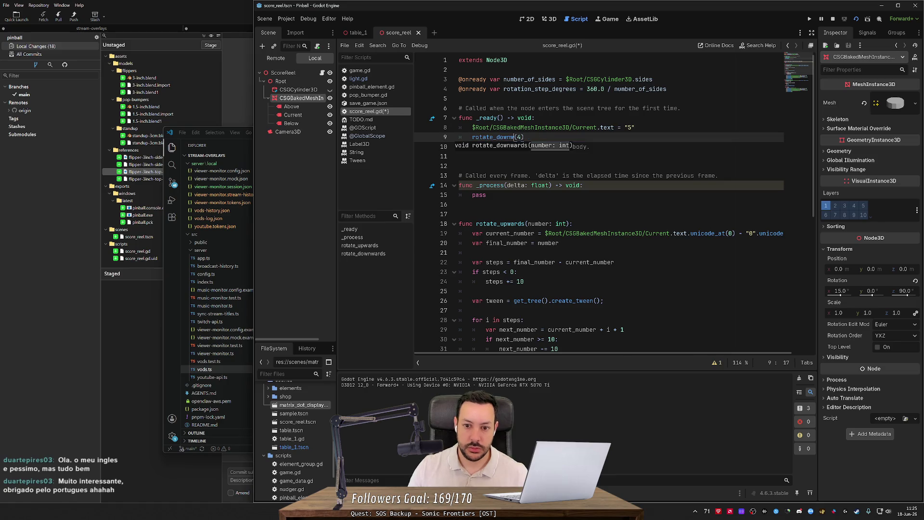
{"action": "key", "text": "ctrl+s"}
- Test rotate_upwards with 9 steps and then 0 steps, running and stopping the scene each time
{"action": "left_click", "coordinate": [527, 137]}
{"action": "key", "text": "BackSpace"}
{"action": "type", "text": "9"}
{"action": "left_click", "coordinate": [857, 19]}
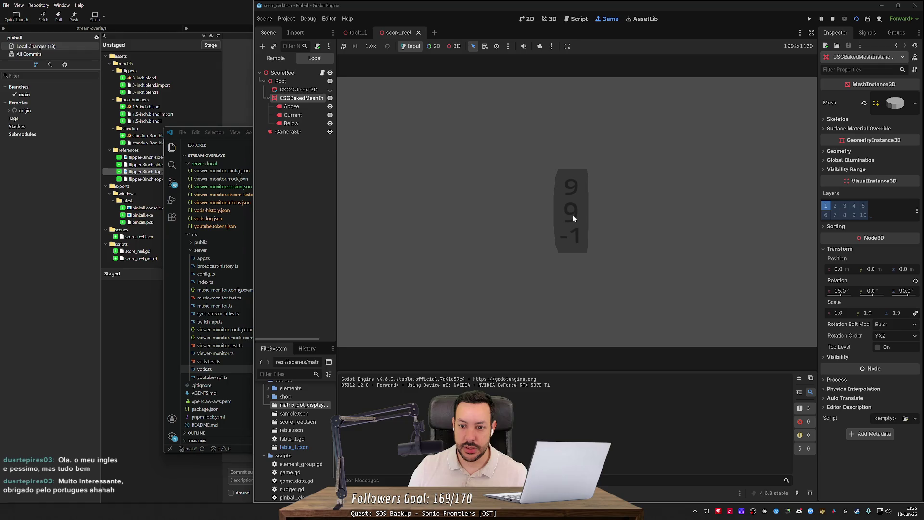
{"action": "left_click", "coordinate": [833, 20]}
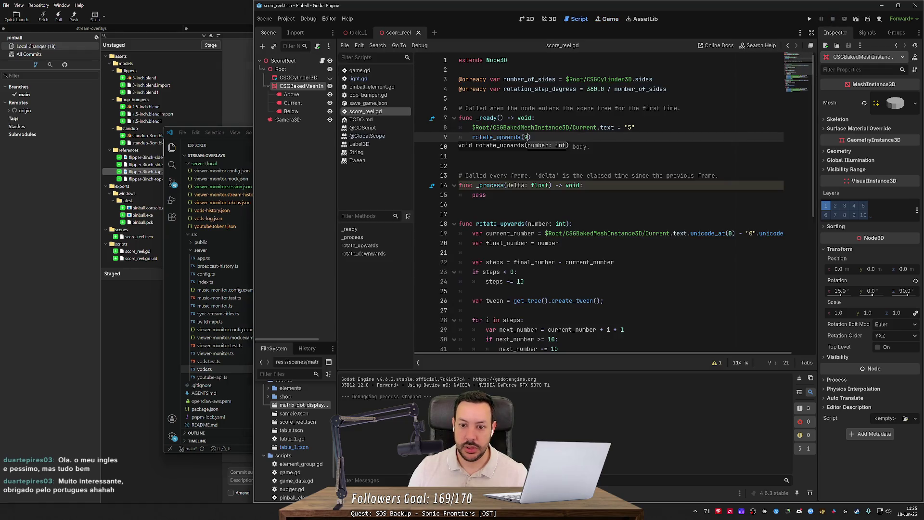
{"action": "key", "text": "BackSpace"}
{"action": "type", "text": "1"}
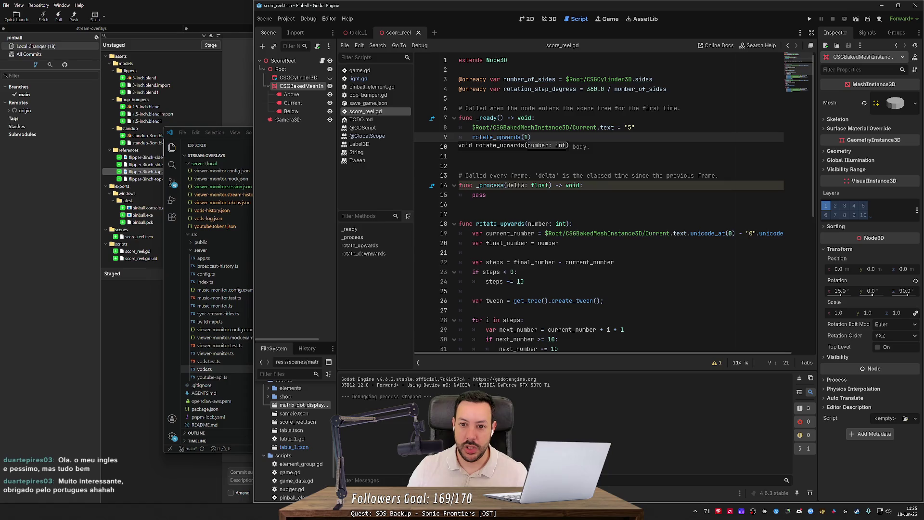
{"action": "key", "text": "BackSpace"}
{"action": "type", "text": "0"}
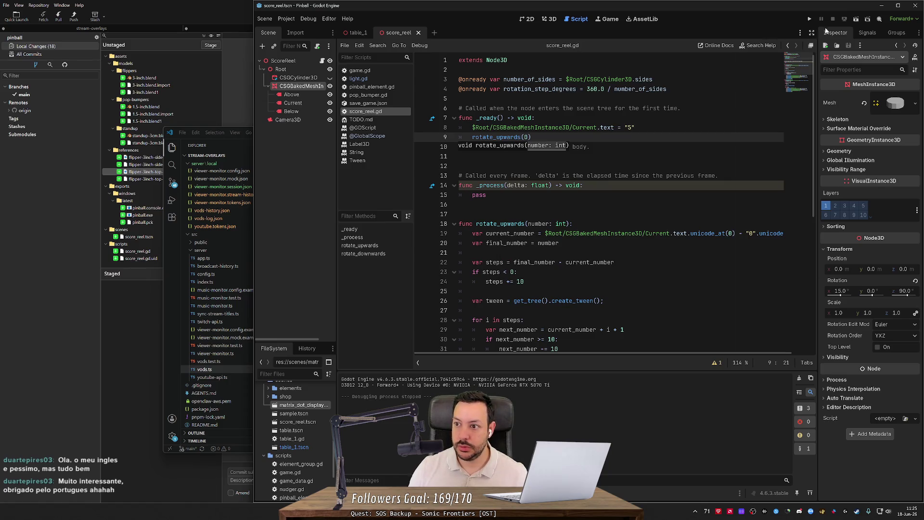
{"action": "left_click", "coordinate": [856, 20]}
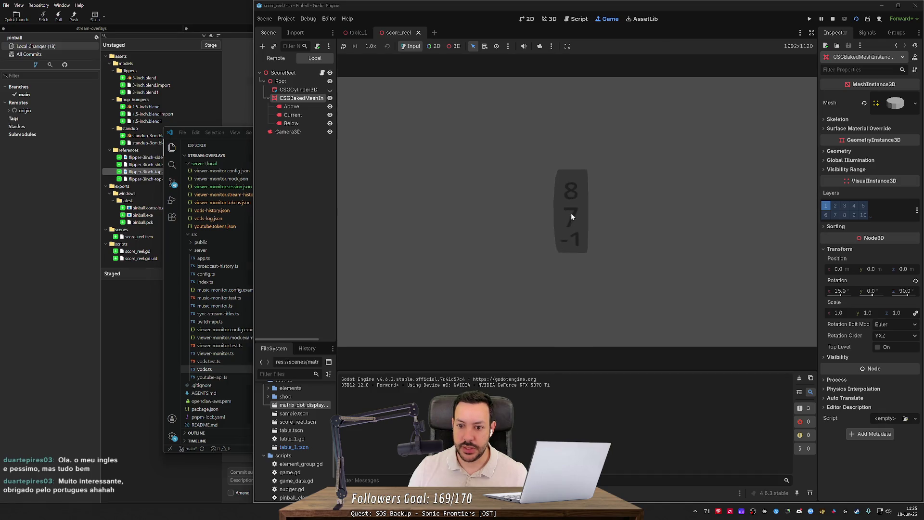
{"action": "left_click", "coordinate": [833, 19]}
- Change the step count to 5 and run the scene twice
{"action": "type", "text": "5"}
{"action": "left_click", "coordinate": [856, 19]}
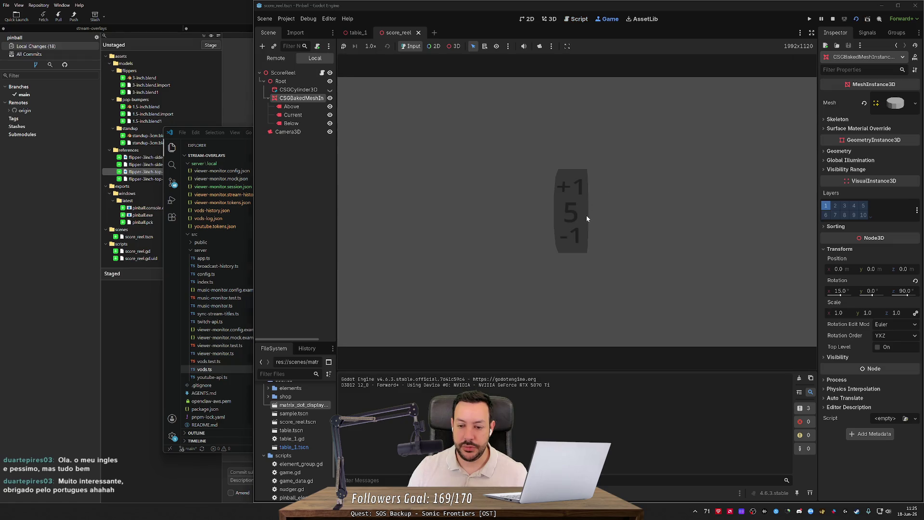
{"action": "left_click", "coordinate": [832, 19]}
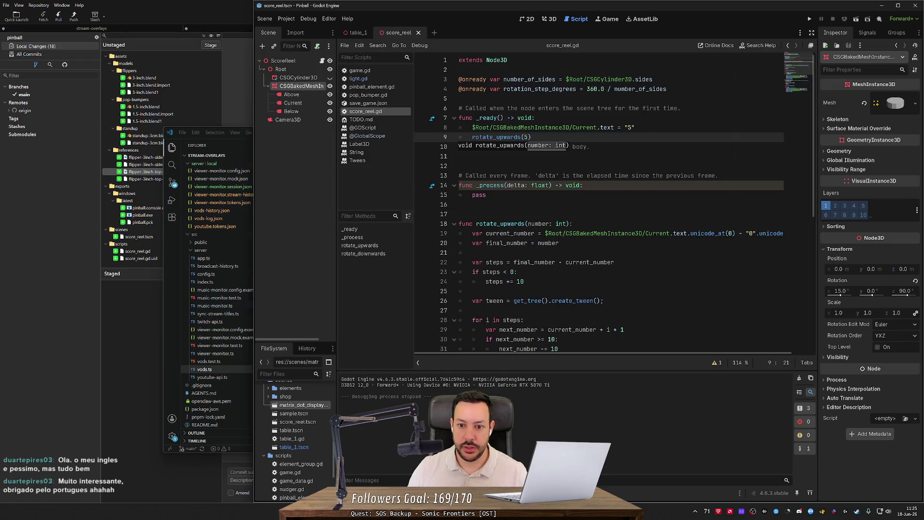
{"action": "left_click", "coordinate": [857, 20]}
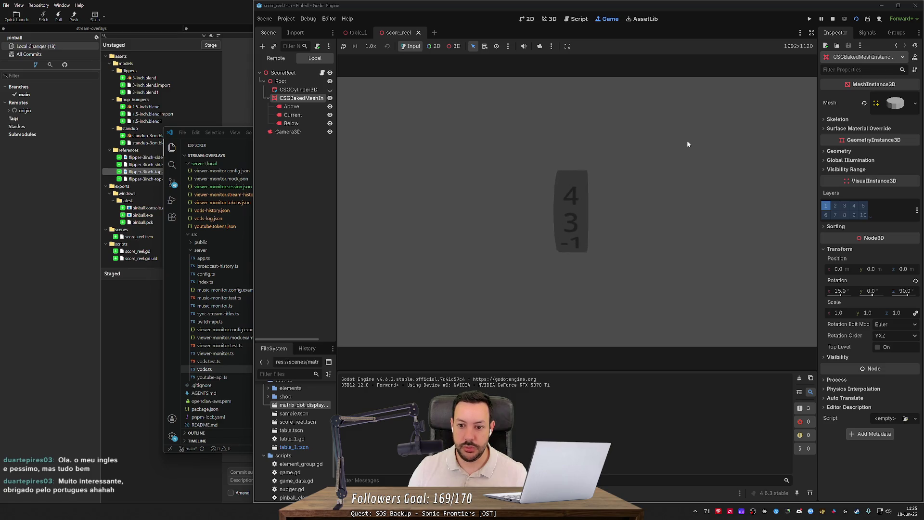
{"action": "left_click", "coordinate": [833, 19]}
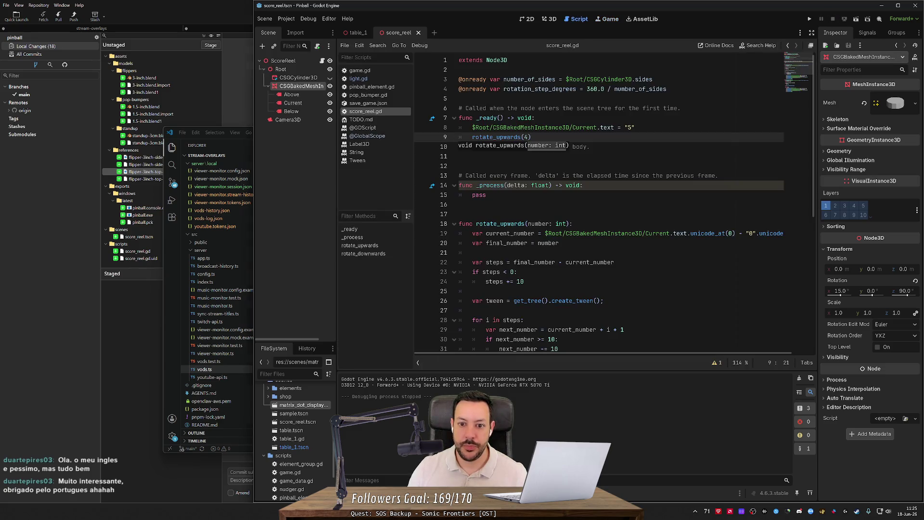
- Switch the _ready call to rotate_downwards, save, and test-run the scene
{"action": "type", "text": ")"}
{"action": "key", "text": "Left"}
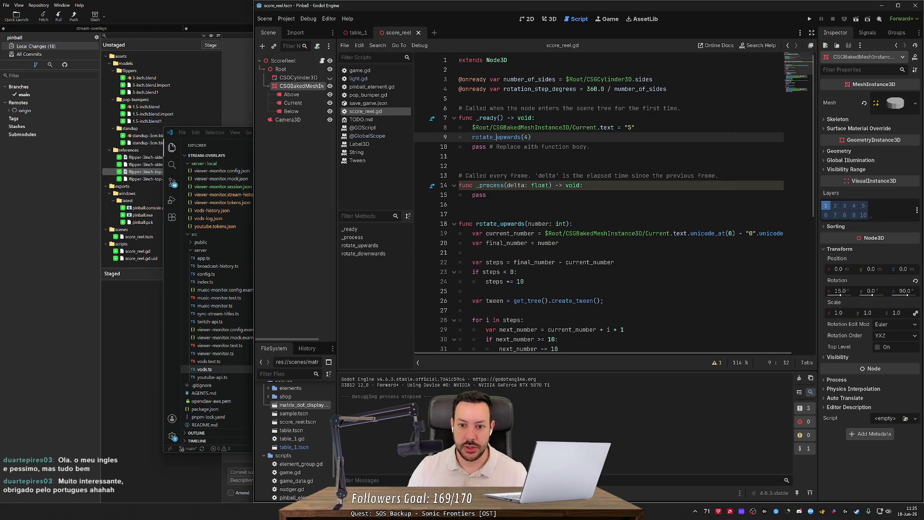
{"action": "key", "text": "BackSpace"}
{"action": "key", "text": "BackSpace"}
{"action": "key", "text": "BackSpace"}
{"action": "type", "text": "down"}
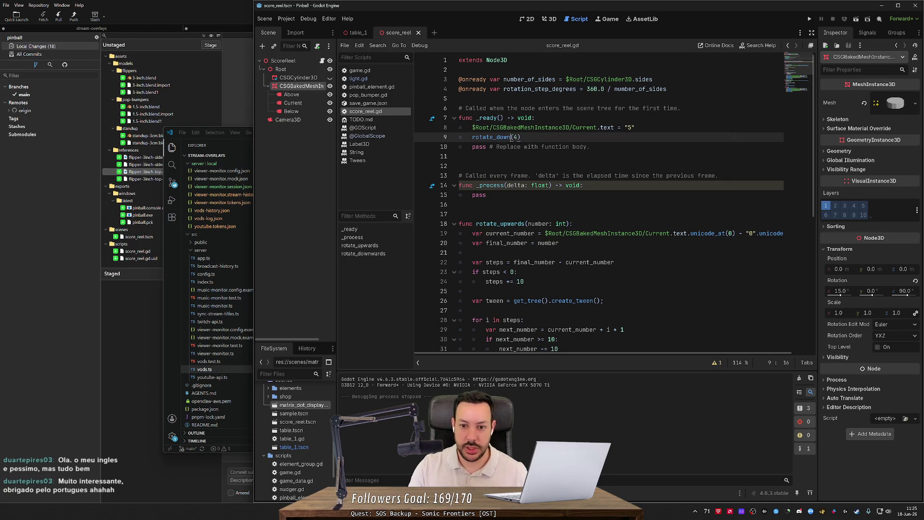
{"action": "key", "text": "Return"}
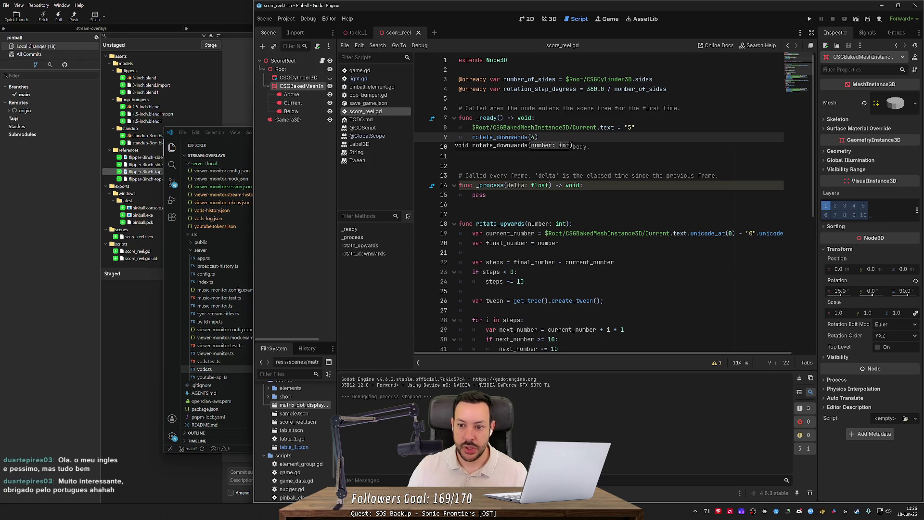
{"action": "key", "text": "Left"}
{"action": "key", "text": "ctrl+s"}
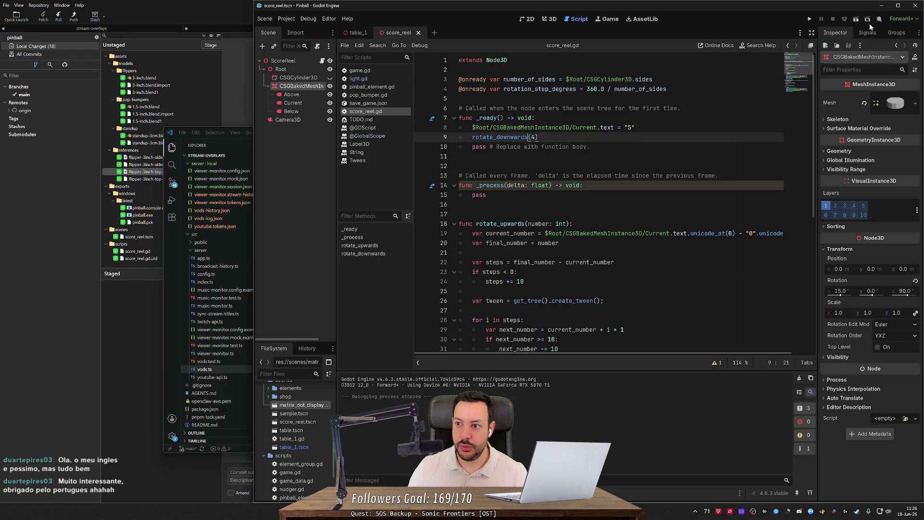
{"action": "left_click", "coordinate": [857, 20]}
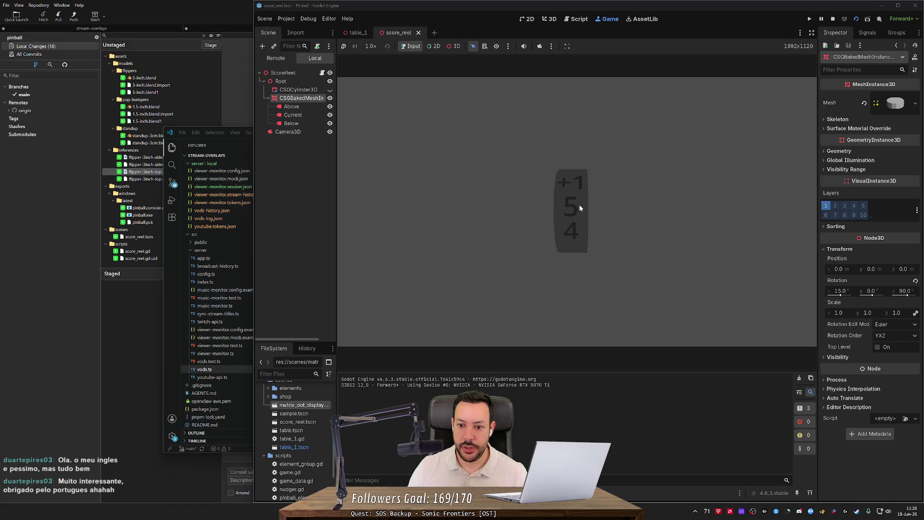
{"action": "left_click", "coordinate": [833, 19]}
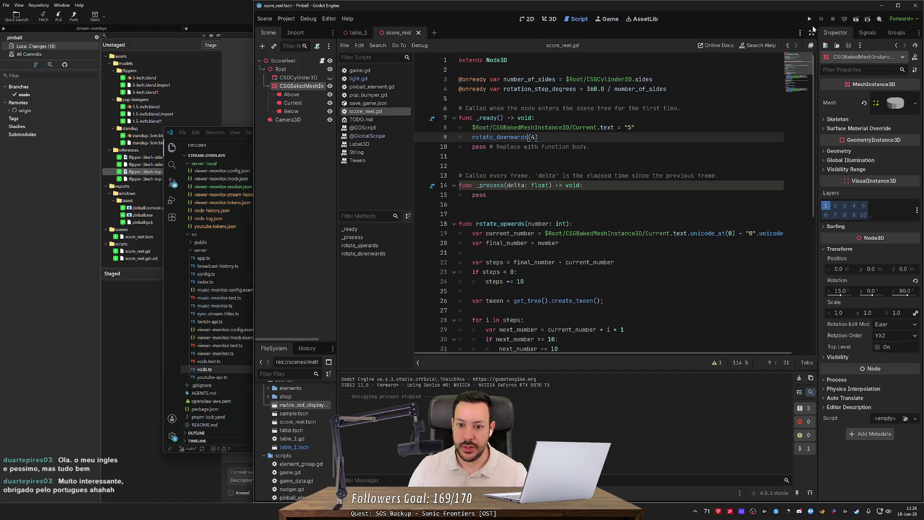
- Test rotate_downwards with 0 and then 6 steps, glancing at table_1 before returning to score_reel
{"action": "key", "text": "shift+Right"}
{"action": "type", "text": "0"}
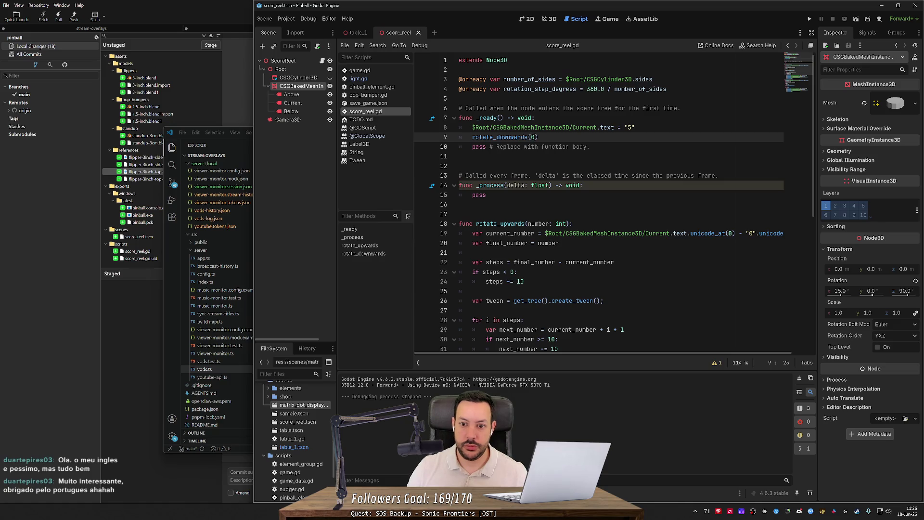
{"action": "left_click", "coordinate": [856, 18]}
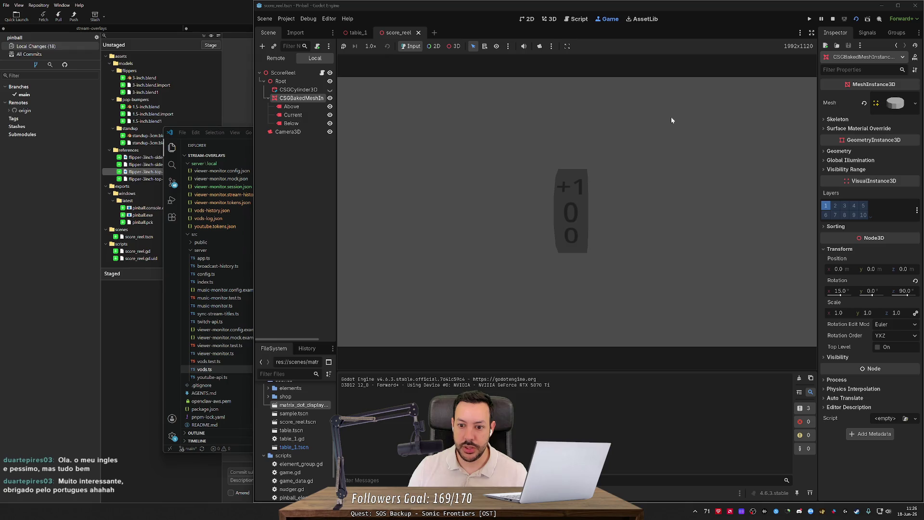
{"action": "left_click", "coordinate": [831, 19]}
{"action": "left_click", "coordinate": [538, 137]}
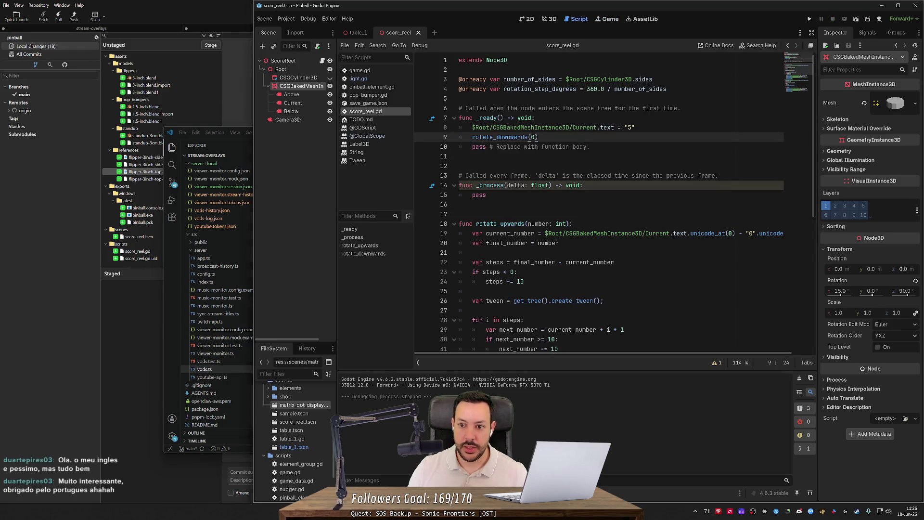
{"action": "left_click", "coordinate": [531, 137]}
{"action": "type", "text": "9"}
{"action": "key", "text": "BackSpace"}
{"action": "type", "text": "6"}
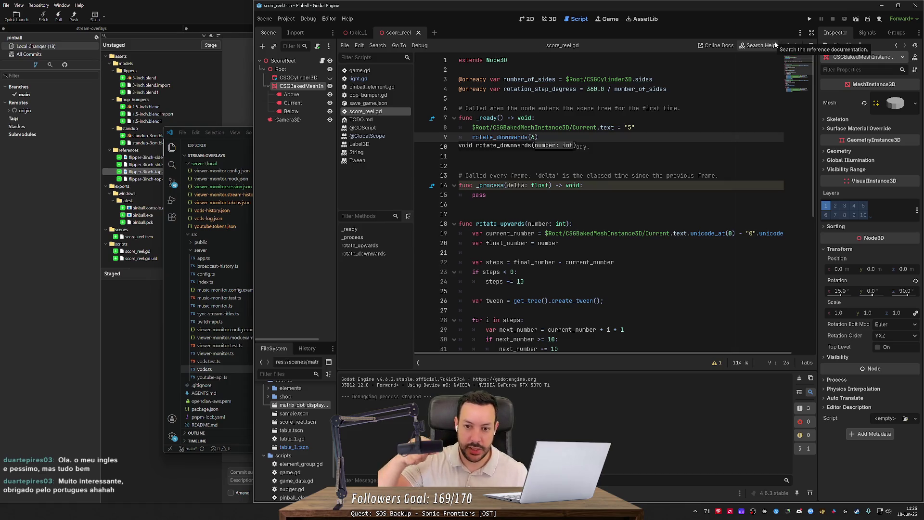
{"action": "left_click", "coordinate": [856, 20]}
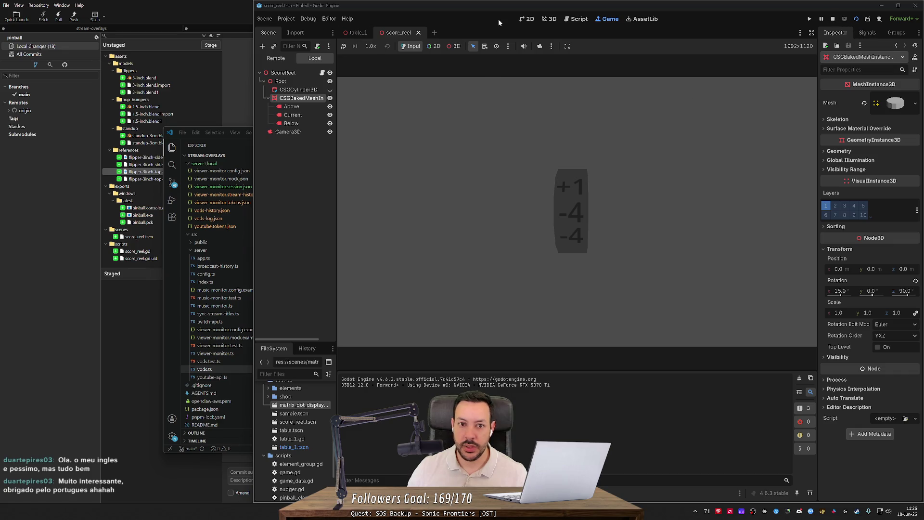
{"action": "left_click", "coordinate": [362, 34]}
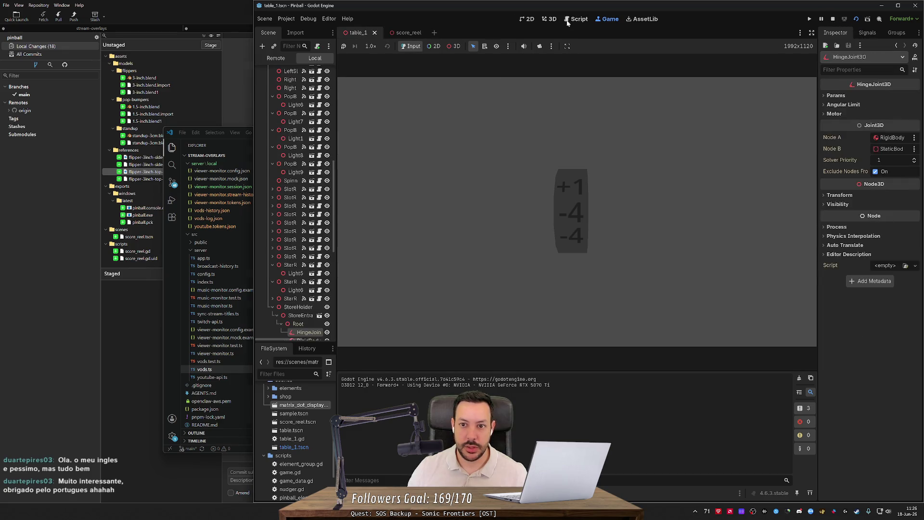
{"action": "left_click", "coordinate": [400, 34]}
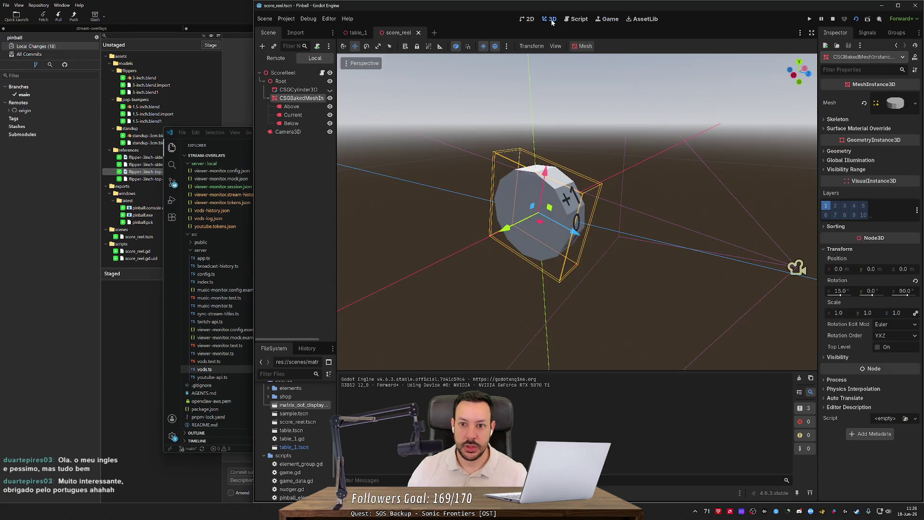
- Paste the wrap check into rotate_downwards as 'if next_number < 10: next_number += 10' and save
{"action": "left_click", "coordinate": [573, 19]}
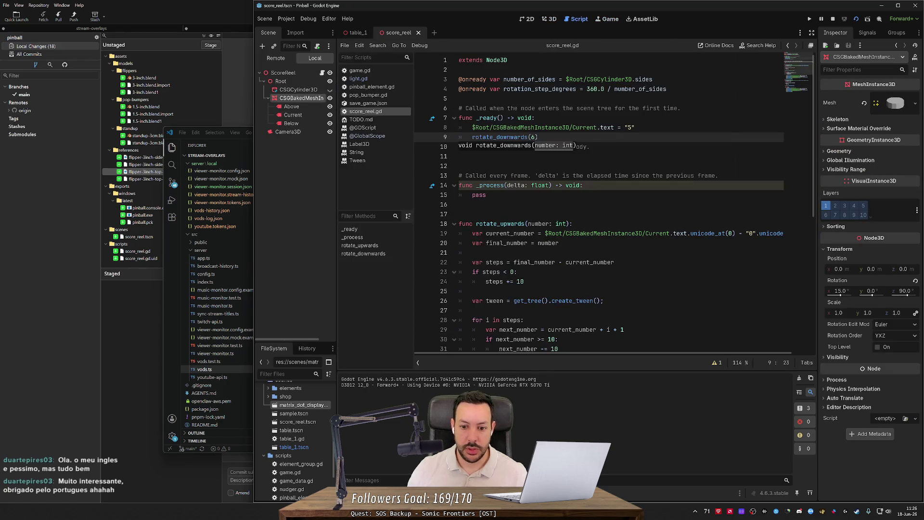
{"action": "scroll", "coordinate": [621, 202], "scroll_direction": "down", "scroll_amount": 2}
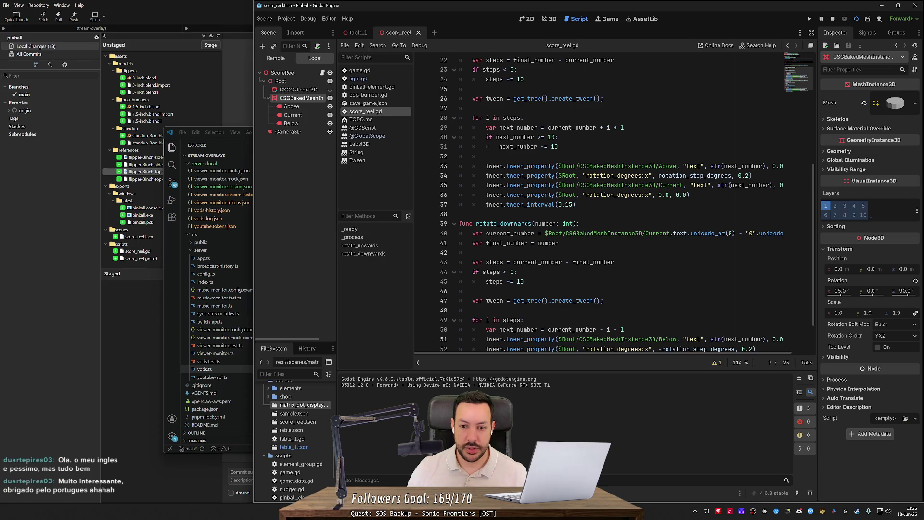
{"action": "scroll", "coordinate": [626, 202], "scroll_direction": "down", "scroll_amount": 2}
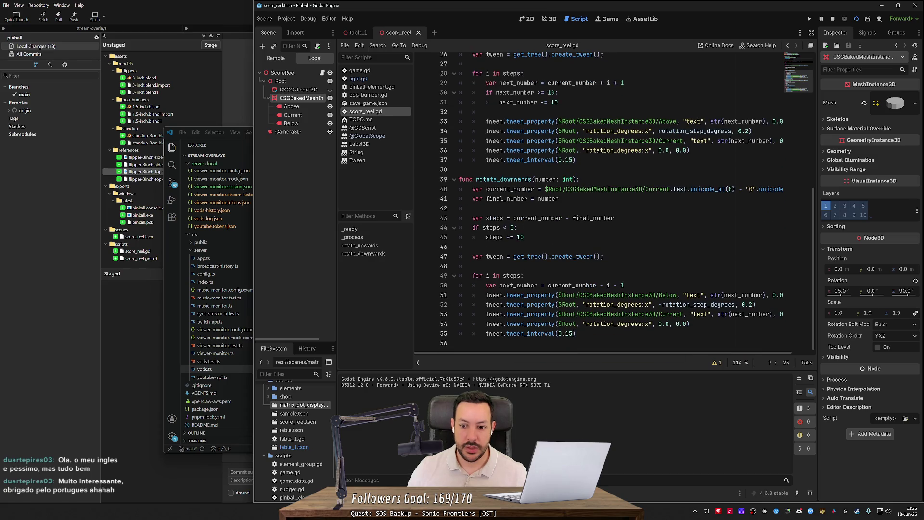
{"action": "left_click", "coordinate": [625, 285]}
{"action": "key", "text": "Return"}
{"action": "key", "text": "ctrl+v"}
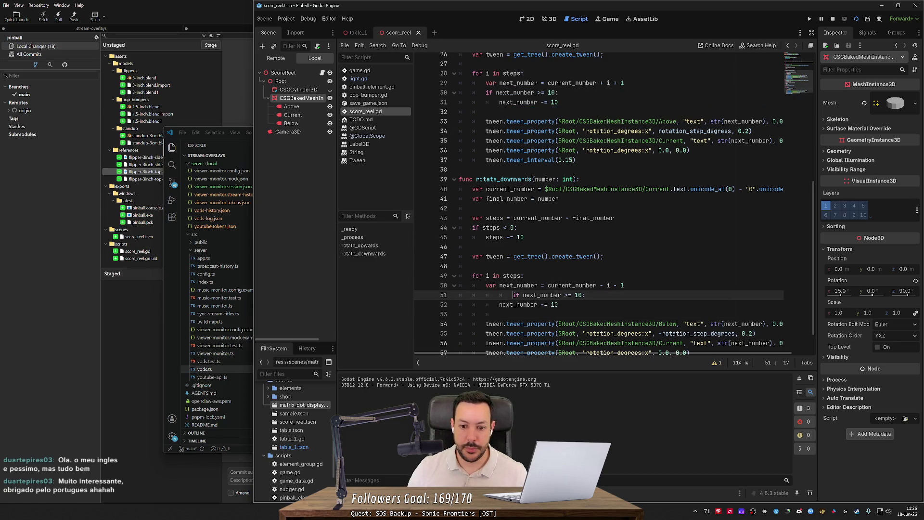
{"action": "double_click", "coordinate": [539, 294]}
{"action": "type", "text": "<"}
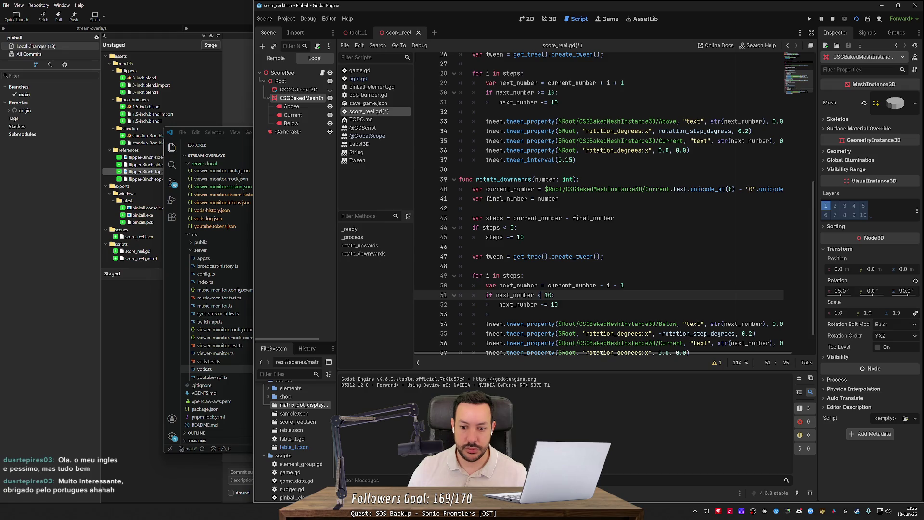
{"action": "double_click", "coordinate": [543, 304]}
{"action": "type", "text": "+="}
{"action": "left_click", "coordinate": [544, 304]}
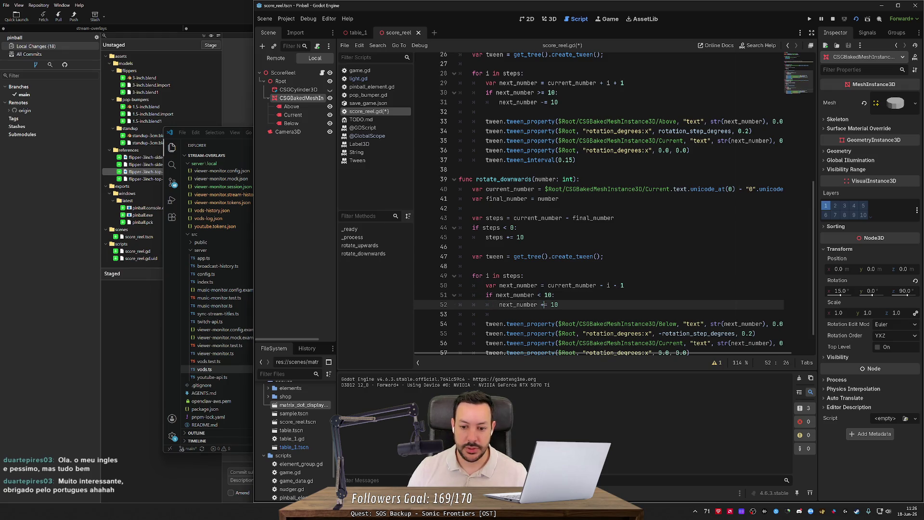
{"action": "key", "text": "ctrl+s"}
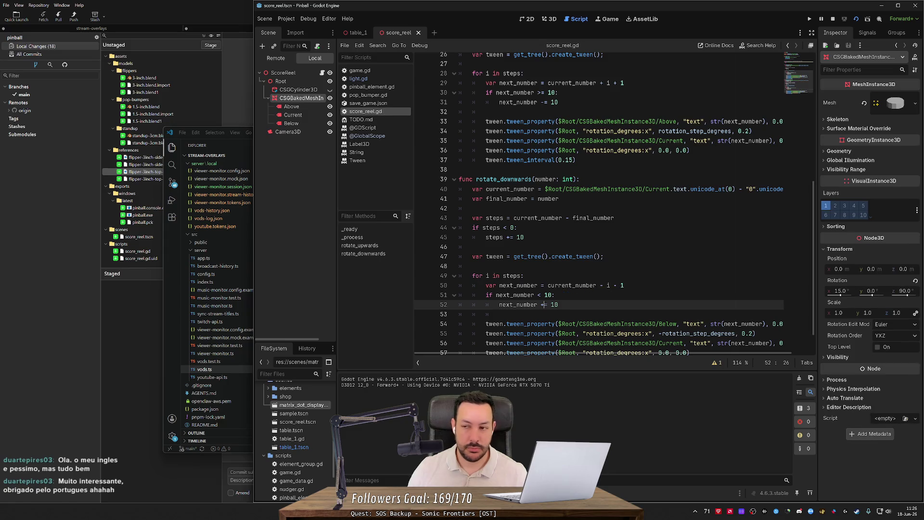
- Run the score_reel scene to test the wrap, restarting it once before stopping
{"action": "left_click", "coordinate": [862, 22]}
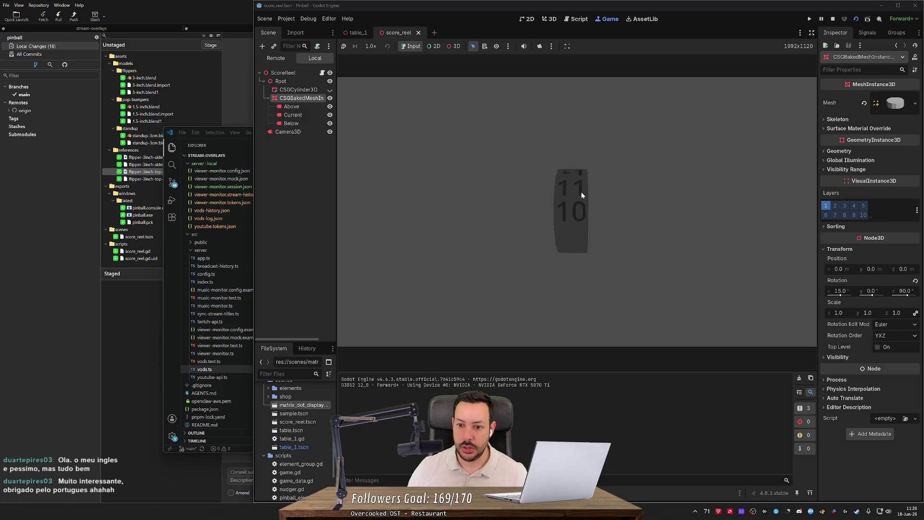
{"action": "left_click", "coordinate": [833, 20]}
{"action": "left_click", "coordinate": [857, 20]}
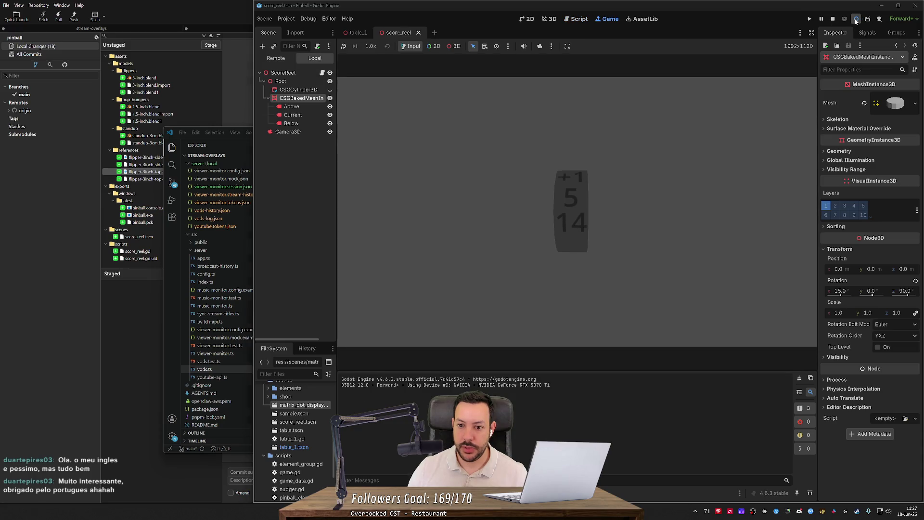
{"action": "left_click", "coordinate": [833, 19]}
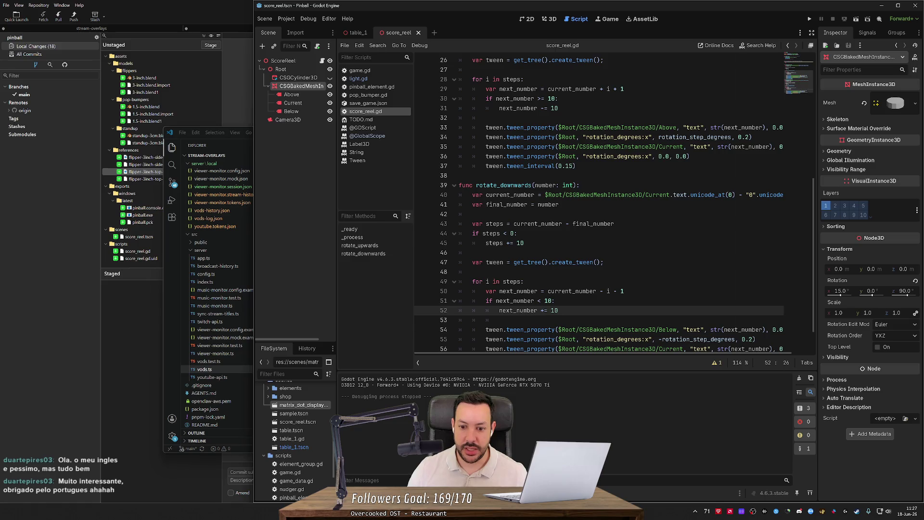
- Correct the check to 'next_number < 0', rerun the scene, and review the script
{"action": "left_click", "coordinate": [541, 300]}
{"action": "key", "text": "Right"}
{"action": "key", "text": "Delete"}
{"action": "left_click", "coordinate": [857, 19]}
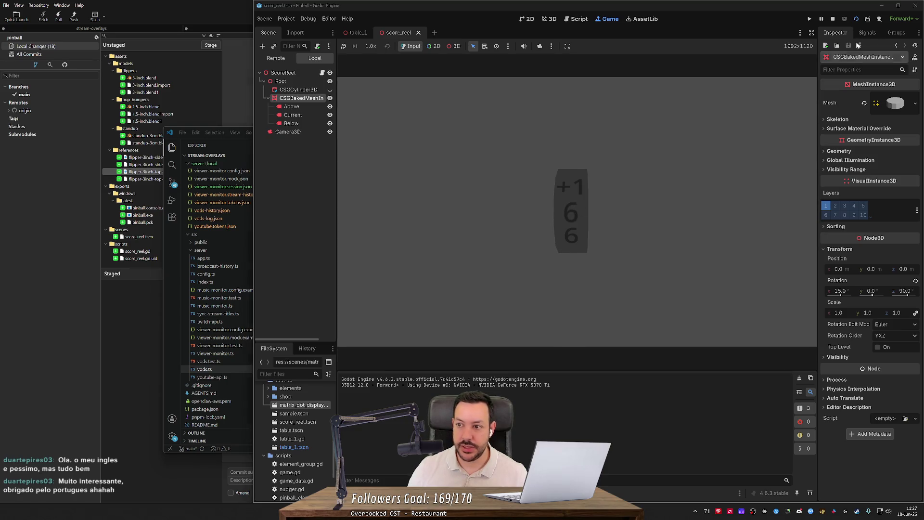
{"action": "left_click", "coordinate": [833, 19]}
{"action": "scroll", "coordinate": [615, 202], "scroll_direction": "down", "scroll_amount": 2}
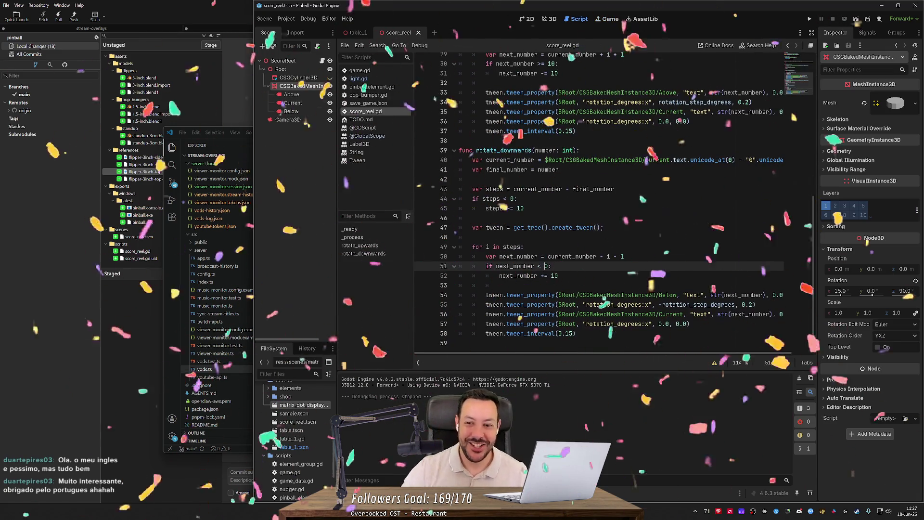
{"action": "scroll", "coordinate": [614, 203], "scroll_direction": "up", "scroll_amount": 6}
{"action": "scroll", "coordinate": [614, 203], "scroll_direction": "up", "scroll_amount": 3}
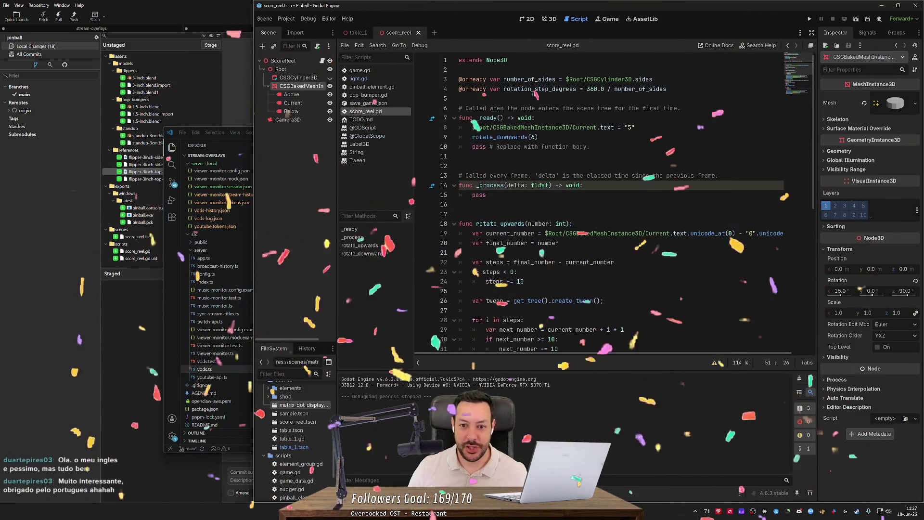
{"action": "scroll", "coordinate": [614, 203], "scroll_direction": "down", "scroll_amount": 5}
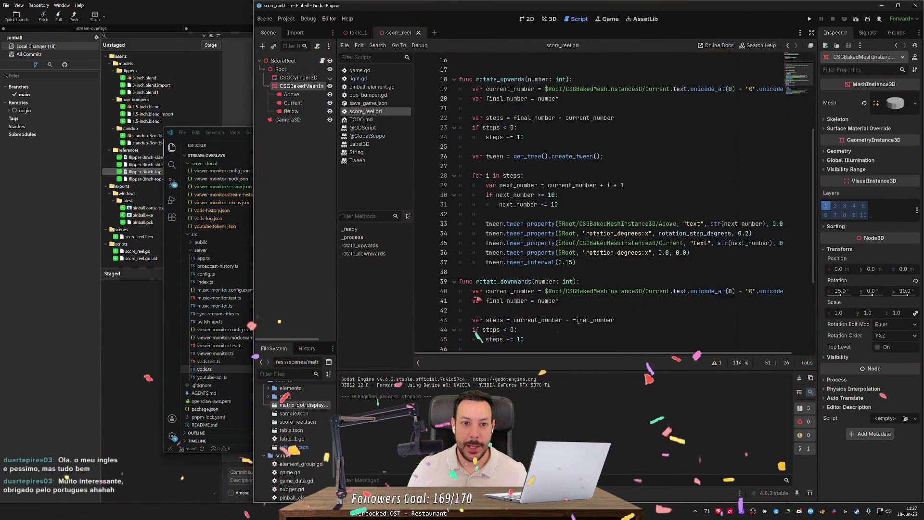
- In the 3D view, delete the Camera3D node from score_reel and save the scene
{"action": "left_click", "coordinate": [552, 20]}
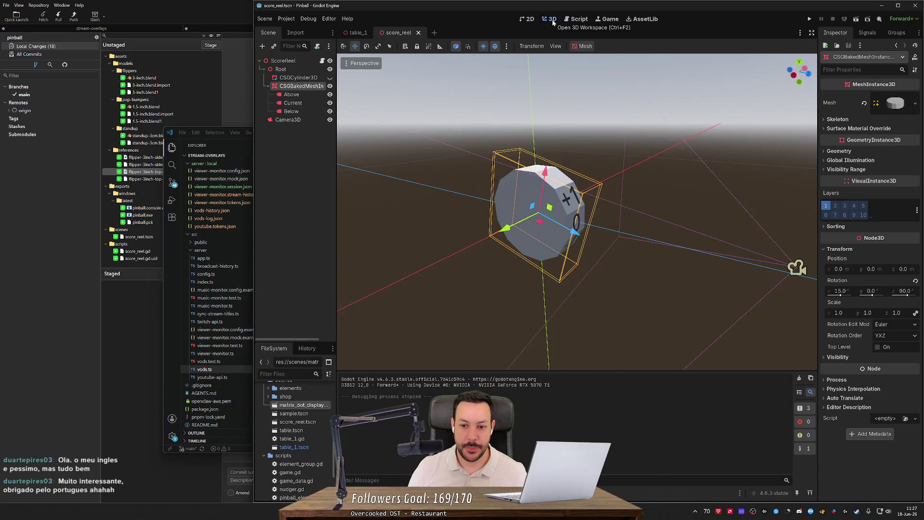
{"action": "scroll", "coordinate": [596, 165], "scroll_direction": "down", "scroll_amount": 5}
{"action": "key", "text": "w"}
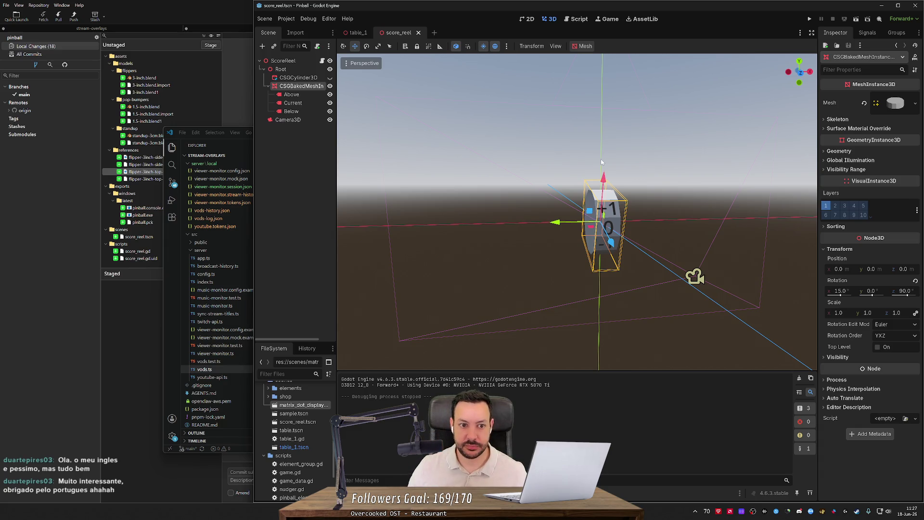
{"action": "mouse_move", "coordinate": [633, 164]}
{"action": "left_mouse_down"}
{"action": "mouse_move", "coordinate": [602, 144]}
{"action": "mouse_move", "coordinate": [631, 165]}
{"action": "left_mouse_up"}
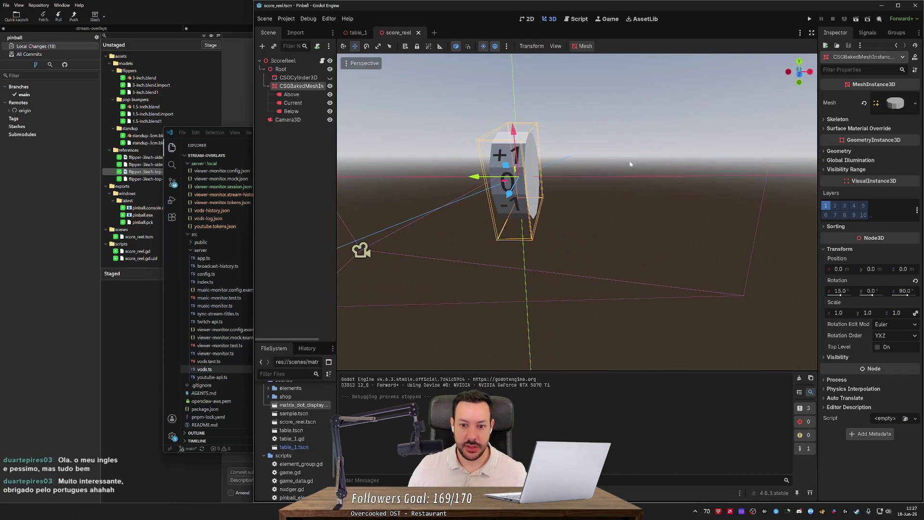
{"action": "left_click", "coordinate": [291, 119]}
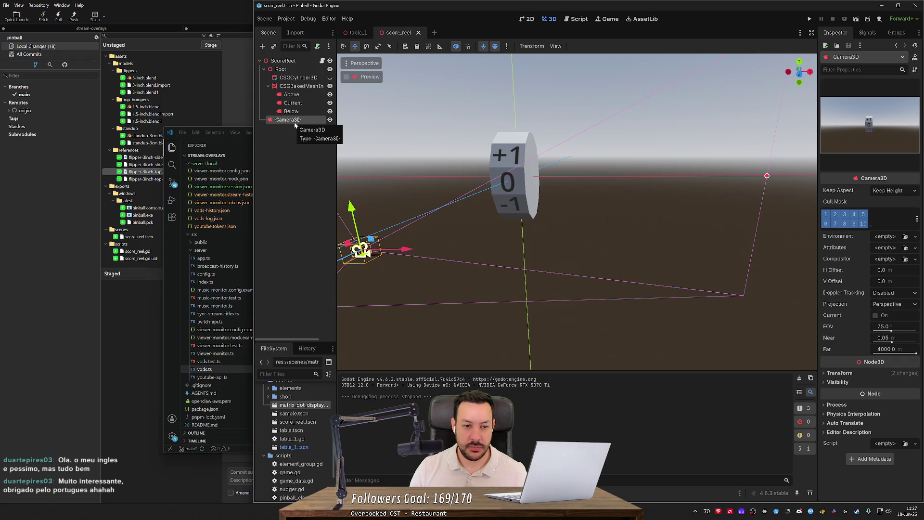
{"action": "key", "text": "Delete"}
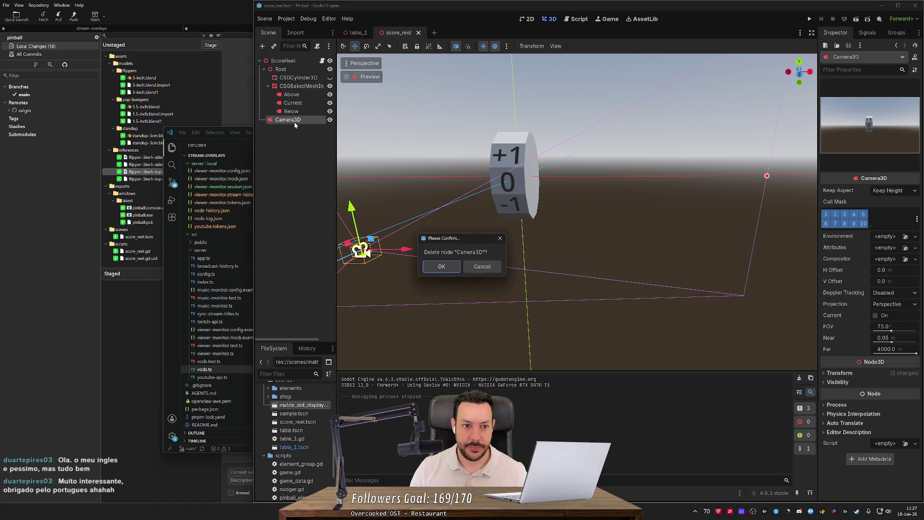
{"action": "key", "text": "Return"}
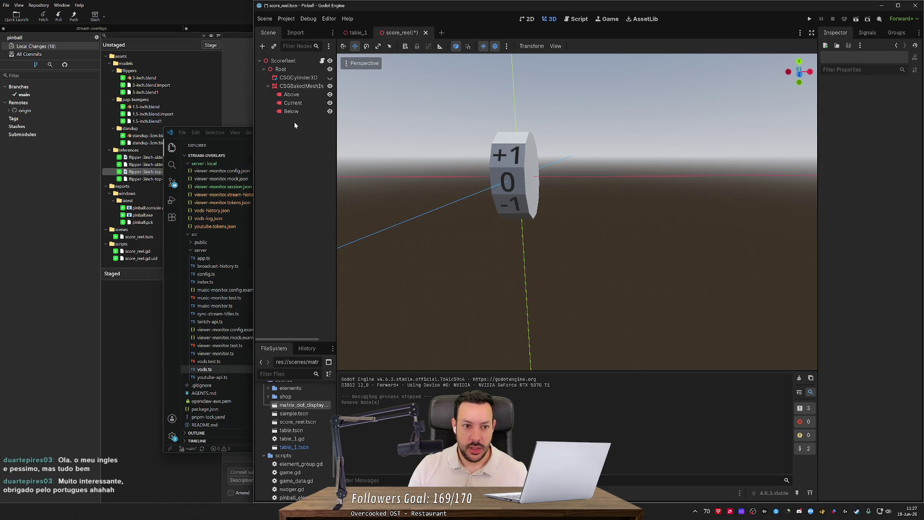
{"action": "key", "text": "ctrl+s"}
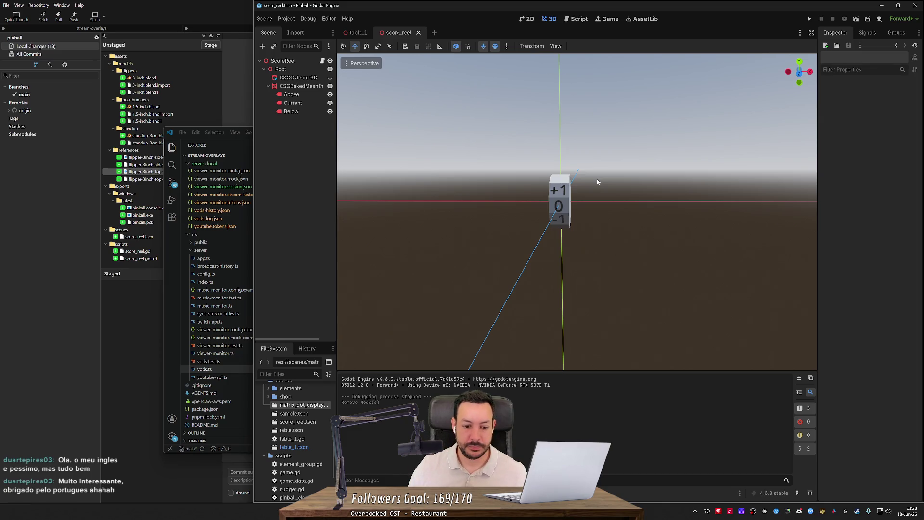
- Duplicate score_reel.tscn as score_reel_group.tscn
{"action": "mouse_move", "coordinate": [337, 253]}
{"action": "left_mouse_down"}
{"action": "mouse_move", "coordinate": [489, 253]}
{"action": "mouse_move", "coordinate": [308, 260]}
{"action": "mouse_move", "coordinate": [362, 277]}
{"action": "left_mouse_up"}
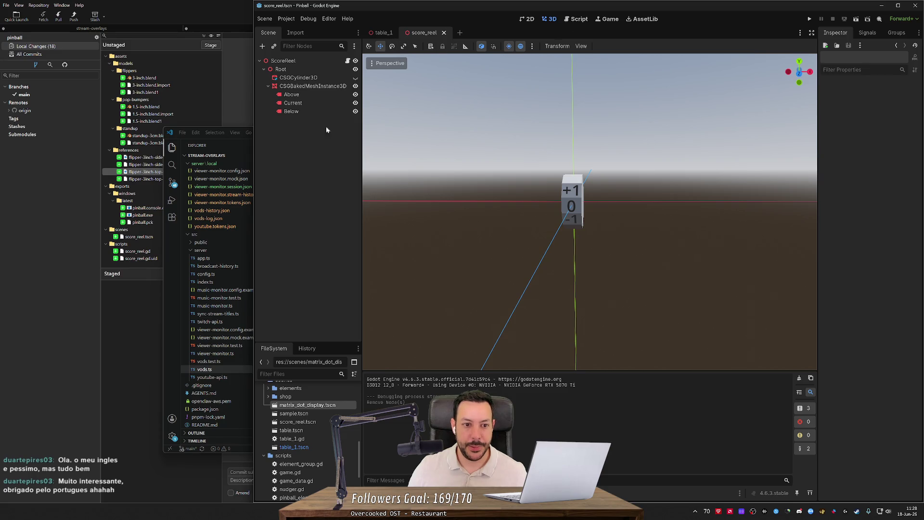
{"action": "left_click", "coordinate": [316, 422]}
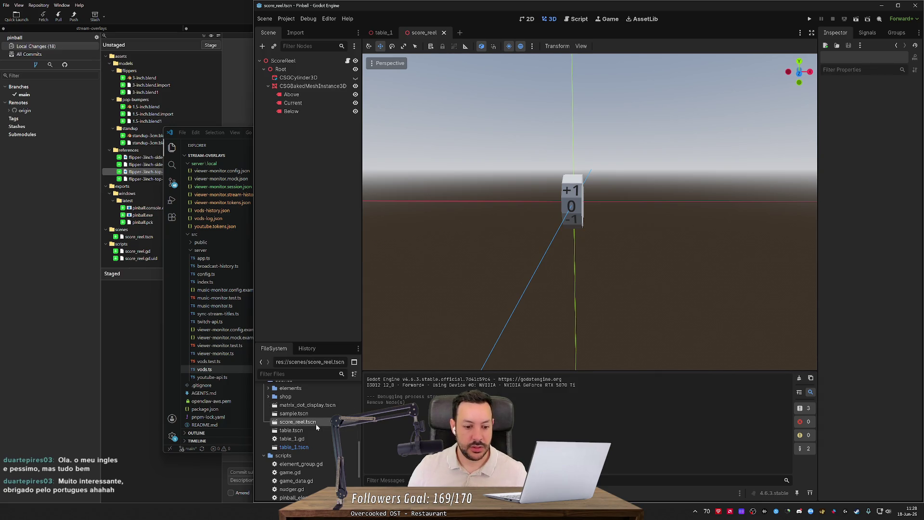
{"action": "key", "text": "ctrl+d"}
{"action": "key", "text": "Right"}
{"action": "type", "text": "_group"}
{"action": "key", "text": "Return"}
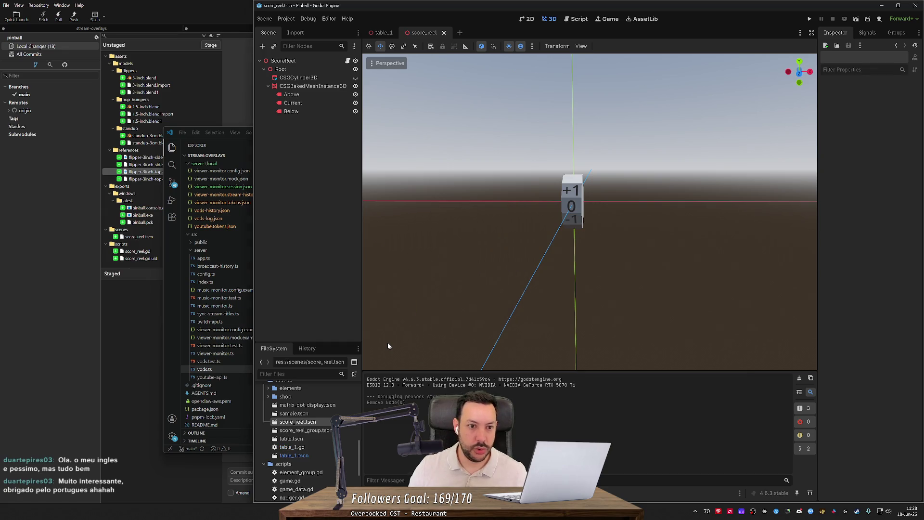
- Open score_reel_group.tscn and rename its root node to ScoreReelGroup
{"action": "left_click", "coordinate": [314, 61]}
{"action": "left_click", "coordinate": [314, 62]}
{"action": "key", "text": "Escape"}
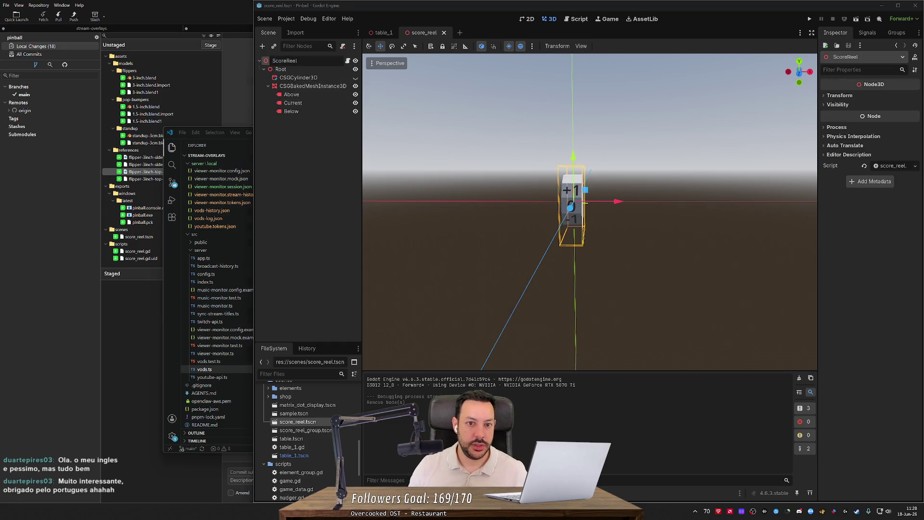
{"action": "double_click", "coordinate": [306, 430]}
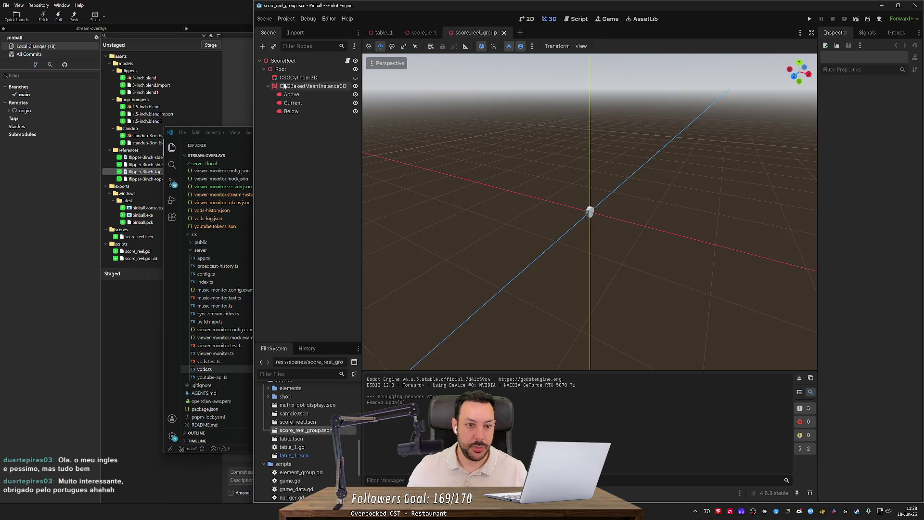
{"action": "key", "text": "End"}
{"action": "type", "text": "G"}
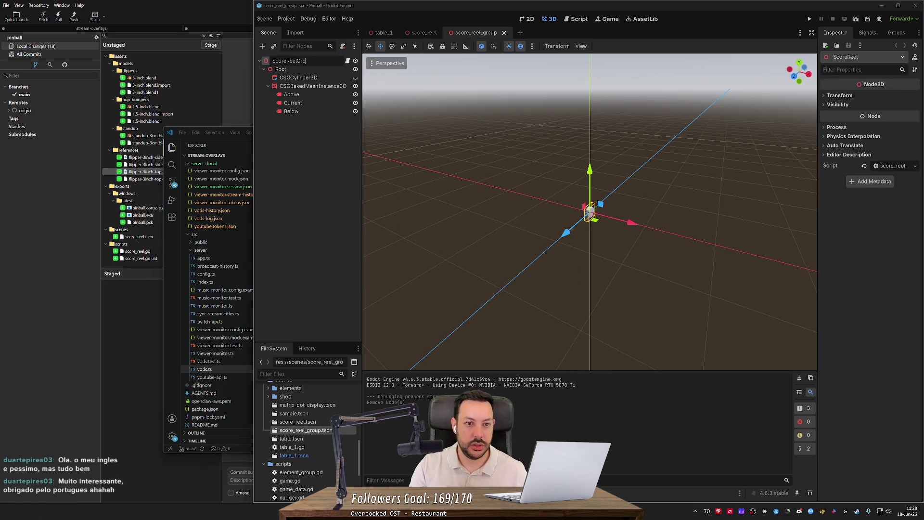
{"action": "key", "text": "Return"}
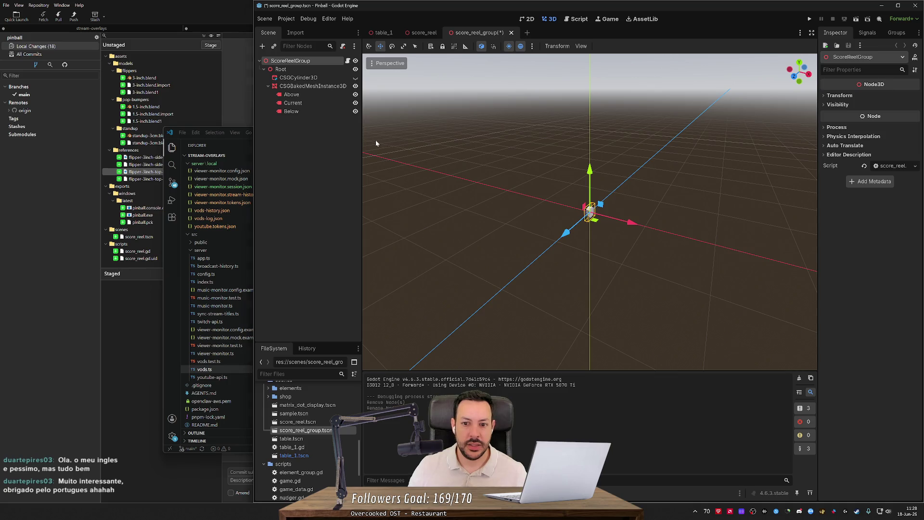
- Delete the CSGCylinder3D and CSGBakedMeshInstance3D nodes, and detach ScoreReelGroup's old script
{"action": "left_click", "coordinate": [299, 78]}
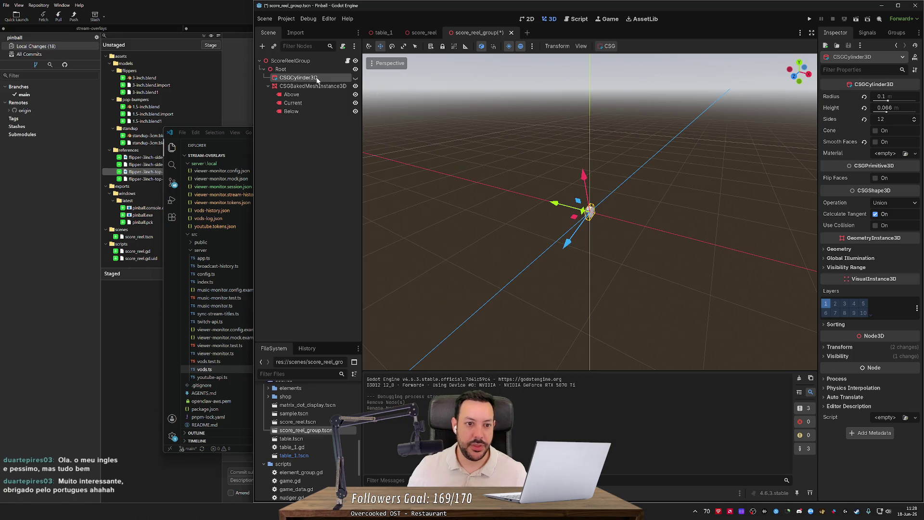
{"action": "key", "text": "Delete"}
{"action": "key", "text": "Return"}
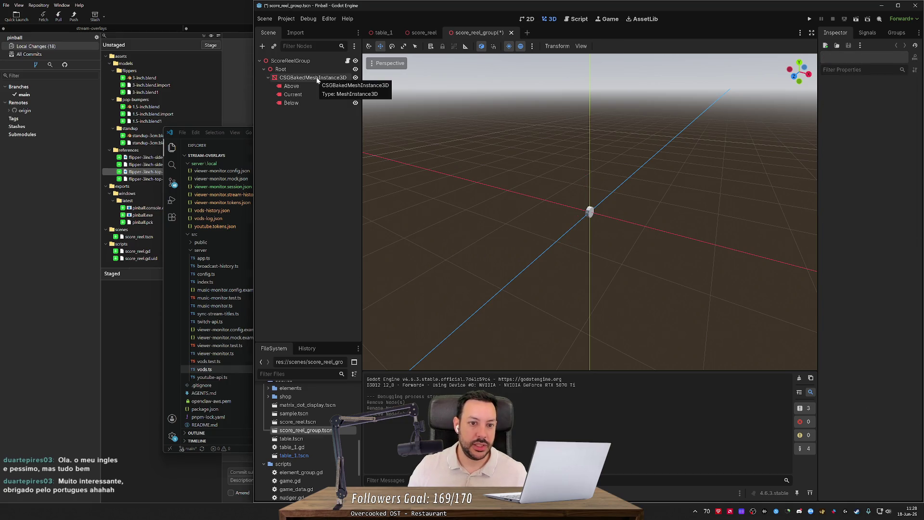
{"action": "left_click", "coordinate": [317, 79]}
{"action": "key", "text": "Delete"}
{"action": "key", "text": "Return"}
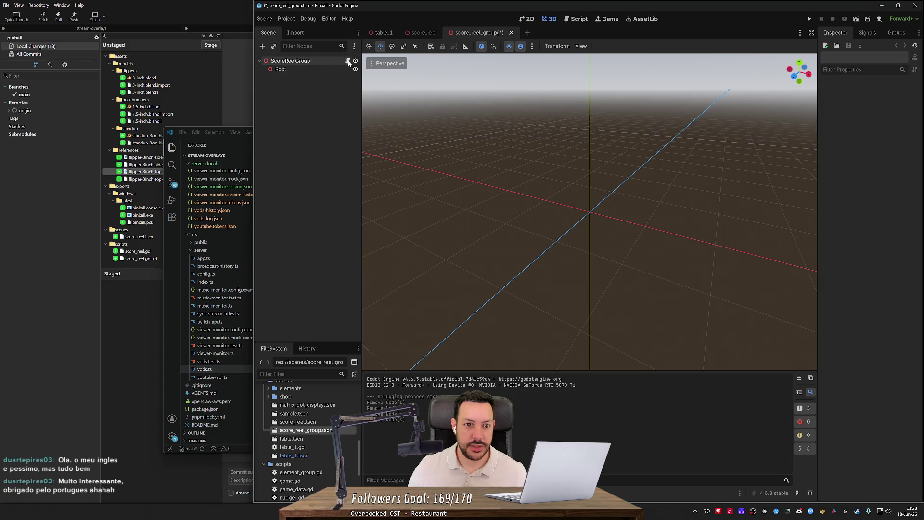
{"action": "right_click", "coordinate": [336, 63]}
{"action": "left_click", "coordinate": [367, 164]}
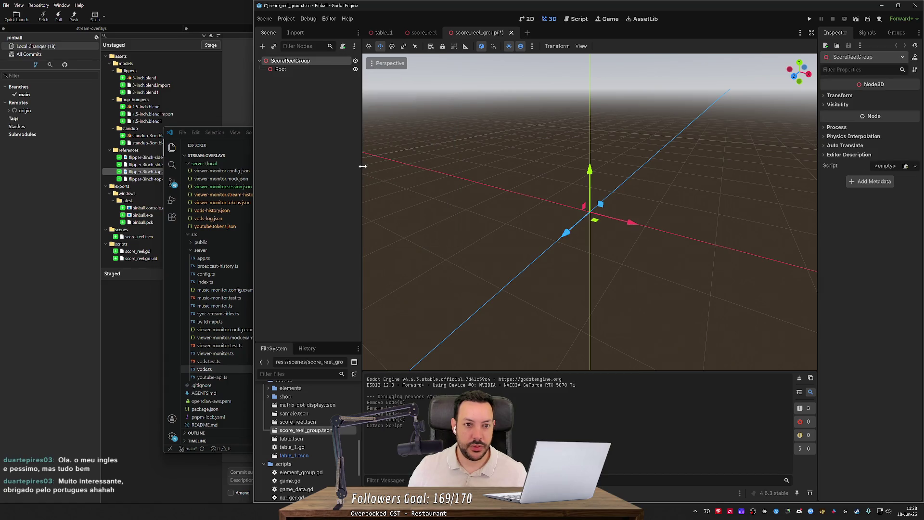
{"action": "left_click", "coordinate": [343, 46]}
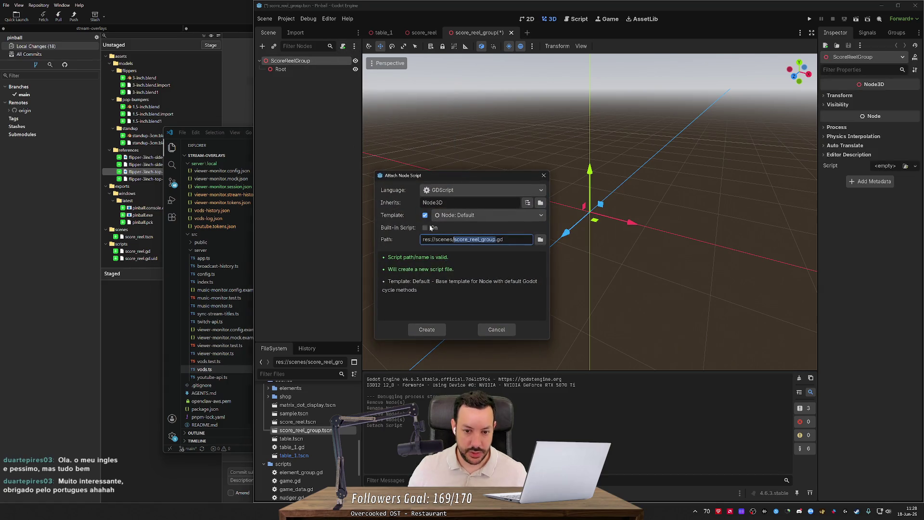
- Create res://scripts/score_reel_group.gd for ScoreReelGroup, save the scene, and return to 3D view
{"action": "double_click", "coordinate": [444, 239]}
{"action": "type", "text": "scripts"}
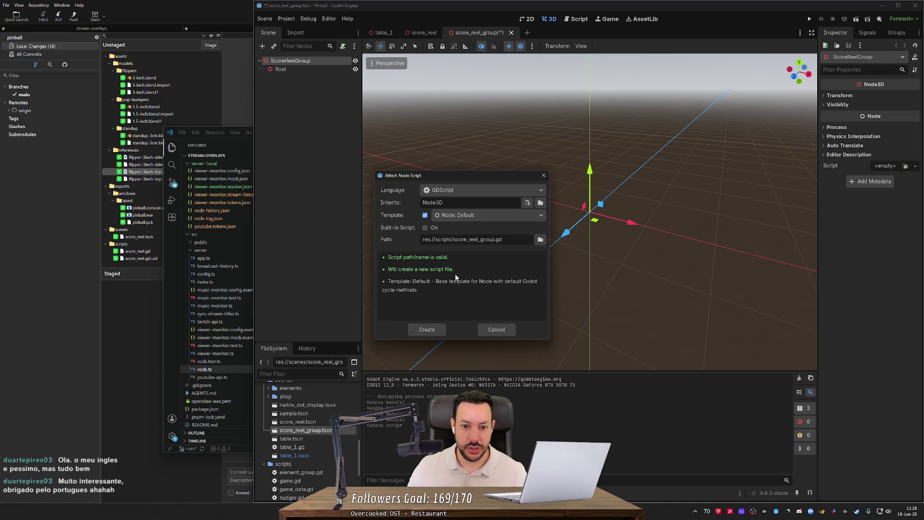
{"action": "left_click", "coordinate": [429, 333]}
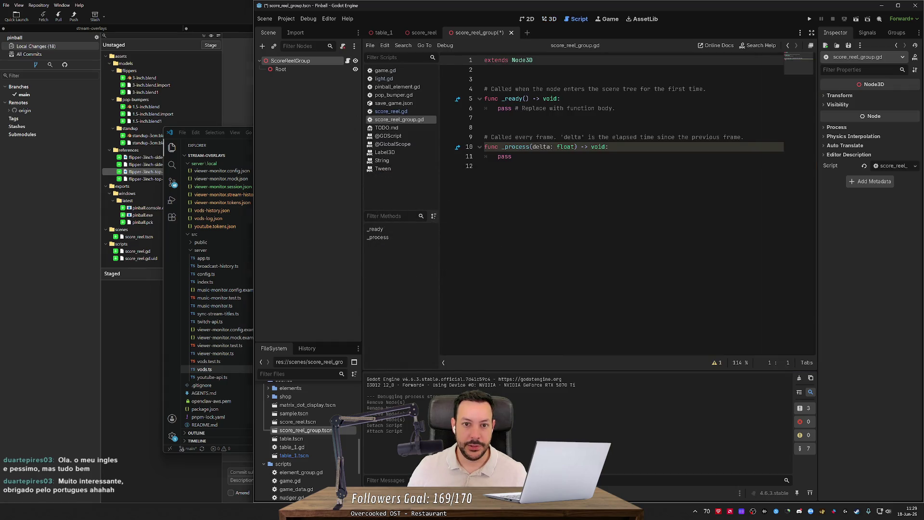
{"action": "key", "text": "ctrl+s"}
{"action": "left_click", "coordinate": [550, 19]}
{"action": "left_click_drag", "start_coordinate": [577, 216], "coordinate": [655, 240]}
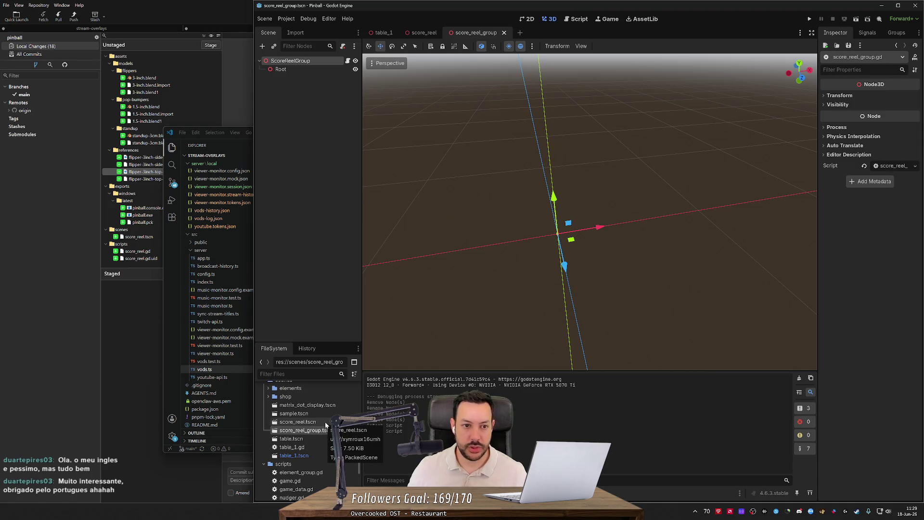
- Instance score_reel.tscn under Root, make four copies, and rename the last one ScoreReel_1
{"action": "mouse_move", "coordinate": [325, 426]}
{"action": "left_mouse_down"}
{"action": "mouse_move", "coordinate": [323, 400]}
{"action": "mouse_move", "coordinate": [465, 165]}
{"action": "mouse_move", "coordinate": [295, 73]}
{"action": "left_mouse_up"}
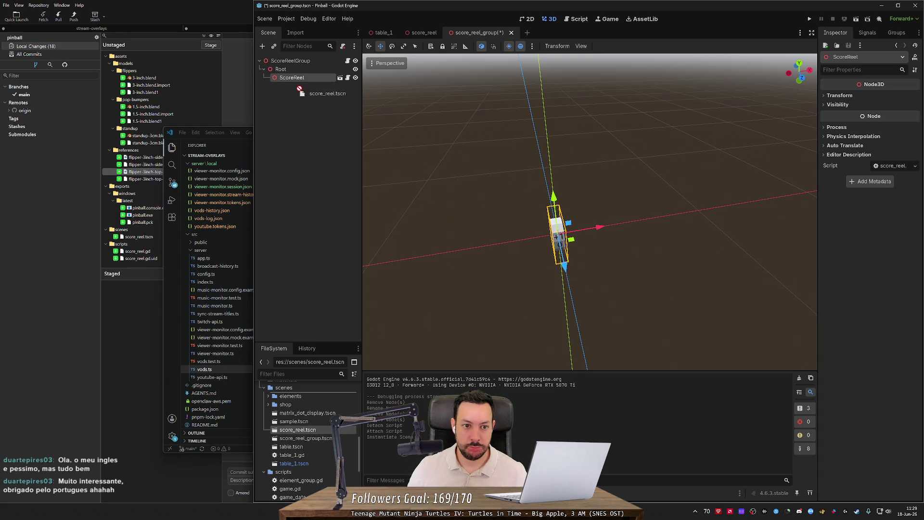
{"action": "key", "text": "ctrl+d"}
{"action": "key", "text": "ctrl+d"}
{"action": "key", "text": "ctrl+d"}
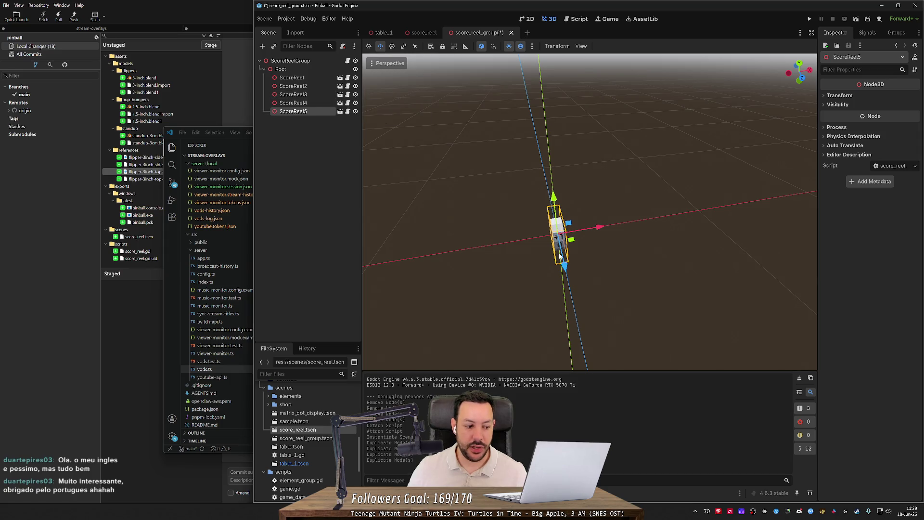
{"action": "left_click", "coordinate": [312, 78]}
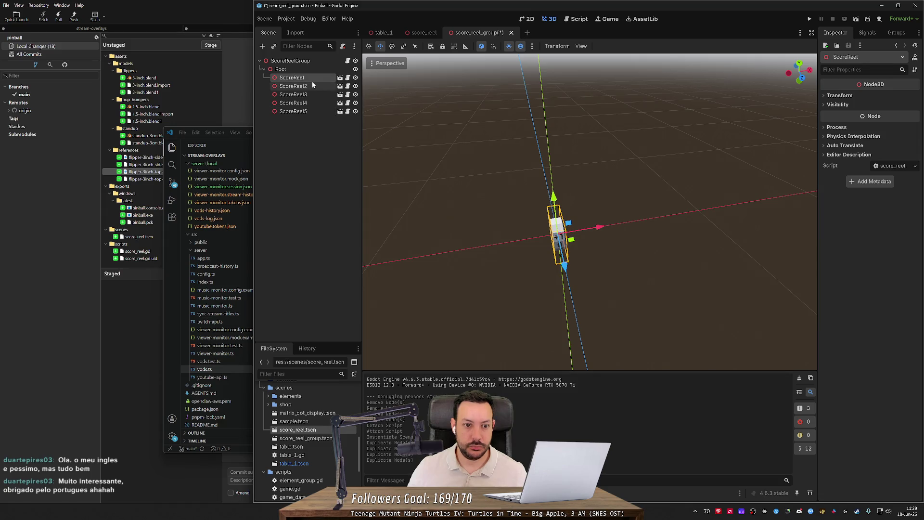
{"action": "left_click", "coordinate": [295, 112]}
{"action": "key", "text": "F2"}
{"action": "key", "text": "End"}
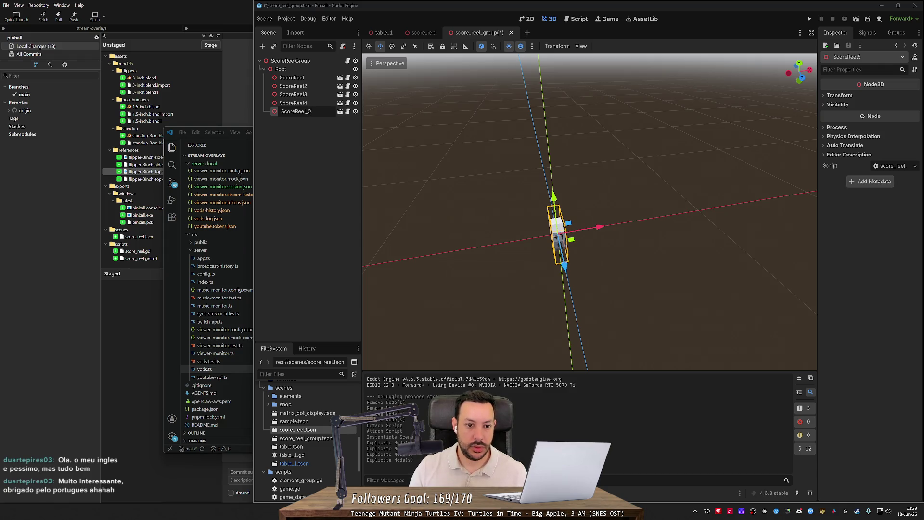
{"action": "key", "text": "Return"}
- Rename the next two reels ScoreReel_10 and ScoreReel_100
{"action": "key", "text": "Up"}
{"action": "key", "text": "F2"}
{"action": "type", "text": "10"}
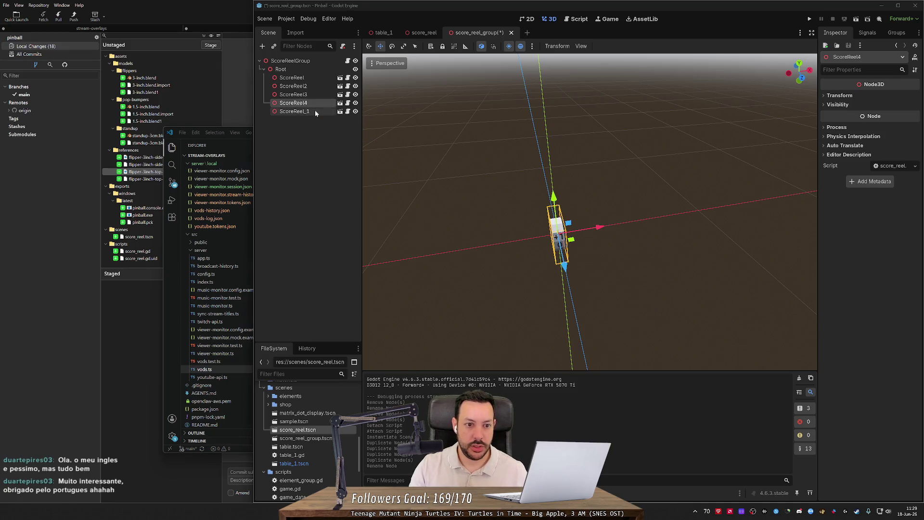
{"action": "key", "text": "Return"}
{"action": "key", "text": "Up"}
{"action": "key", "text": "F2"}
{"action": "type", "text": "00"}
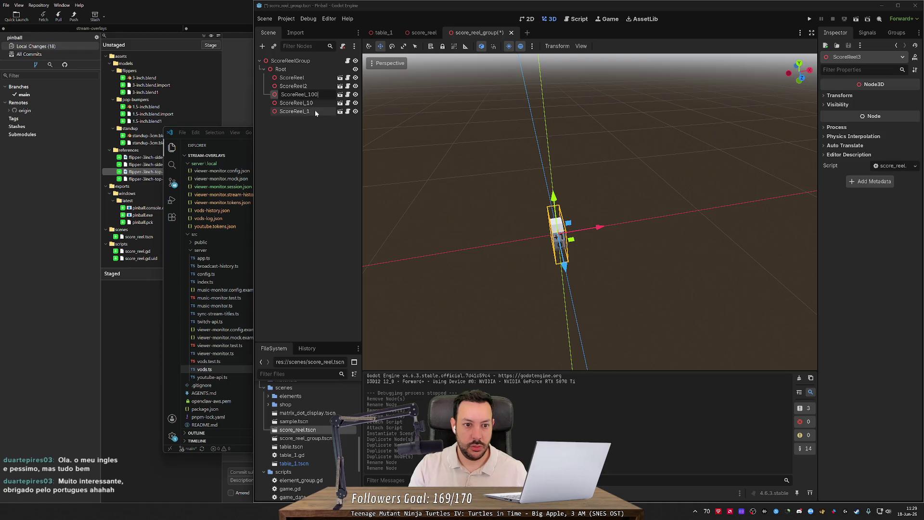
{"action": "key", "text": "Return"}
- Rename the top two reels ScoreReel_1000 and ScoreReel_10000
{"action": "key", "text": "Up"}
{"action": "key", "text": "F2"}
{"action": "type", "text": "_1000"}
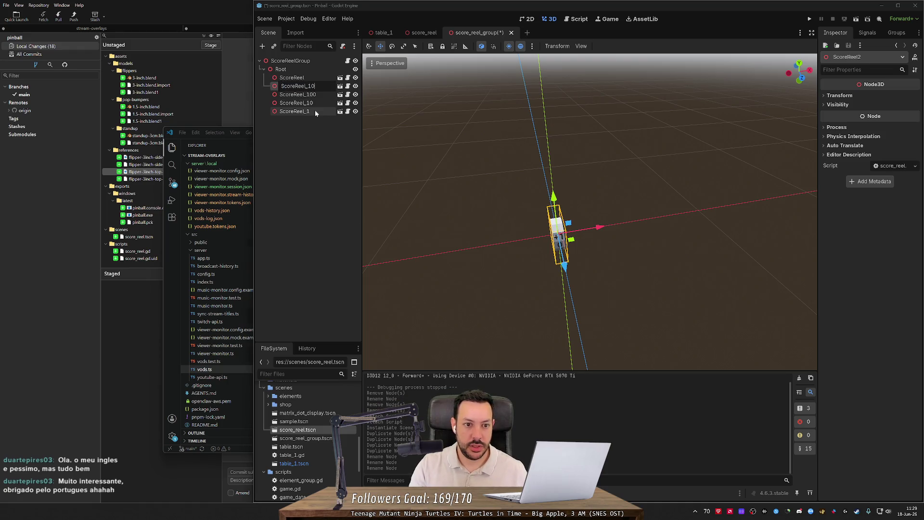
{"action": "key", "text": "Return"}
{"action": "key", "text": "Up"}
{"action": "key", "text": "F2"}
{"action": "key", "text": "End"}
{"action": "type", "text": "_10000"}
{"action": "key", "text": "Return"}
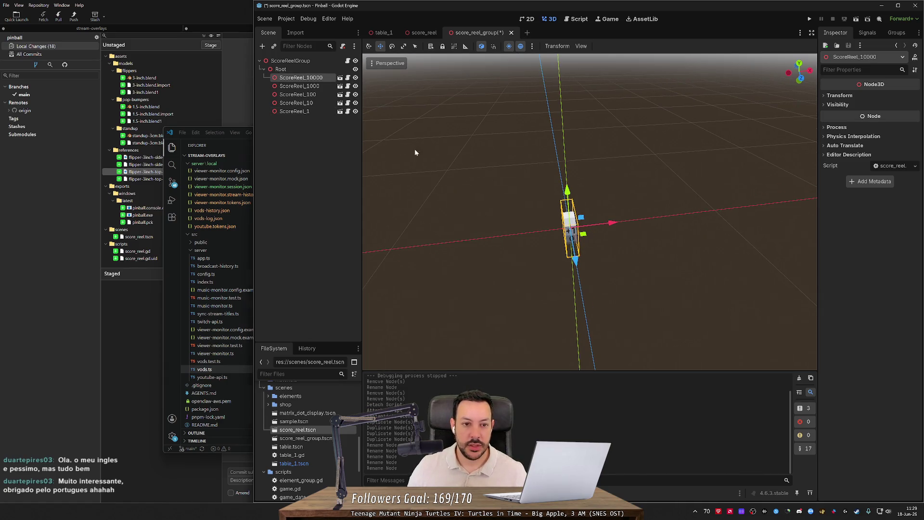
{"action": "mouse_move", "coordinate": [607, 224]}
{"action": "left_mouse_down"}
{"action": "mouse_move", "coordinate": [552, 235]}
{"action": "mouse_move", "coordinate": [588, 233]}
{"action": "left_mouse_up"}
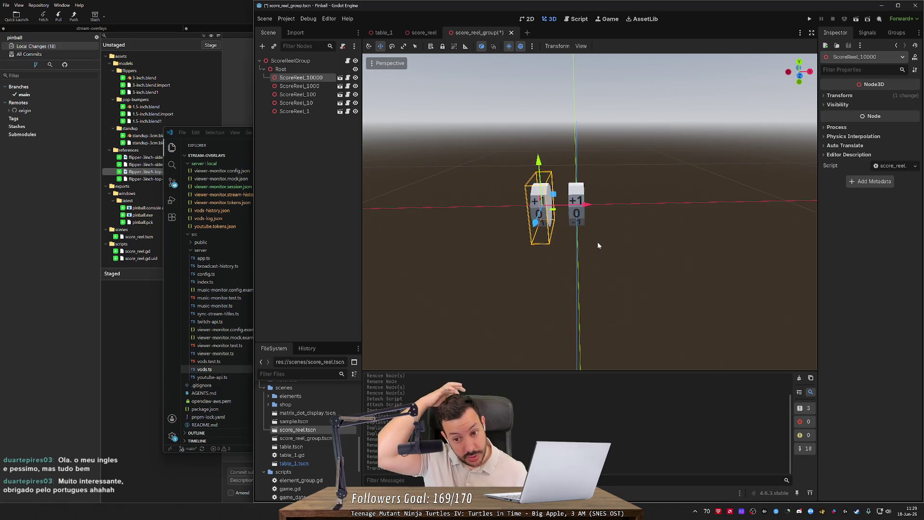
{"action": "left_click", "coordinate": [299, 85]}
{"action": "left_click_drag", "start_coordinate": [616, 207], "coordinate": [603, 209]}
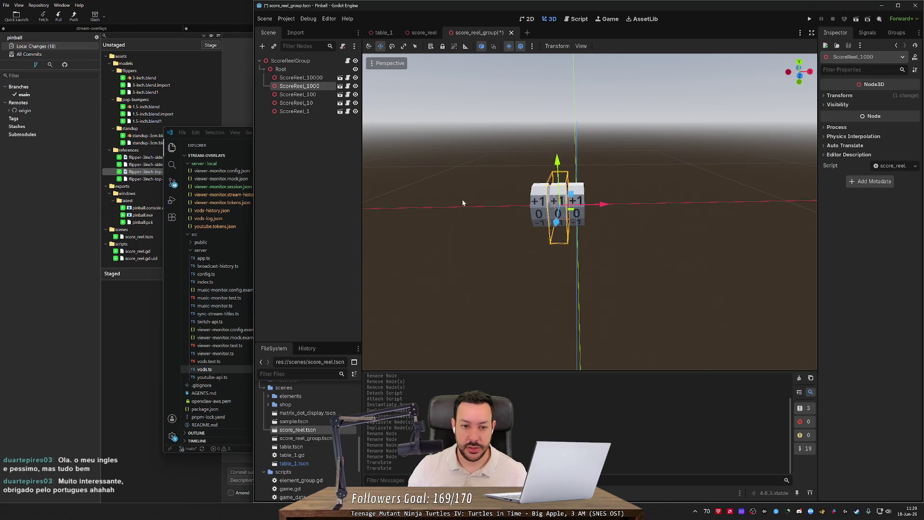
{"action": "key", "text": "f"}
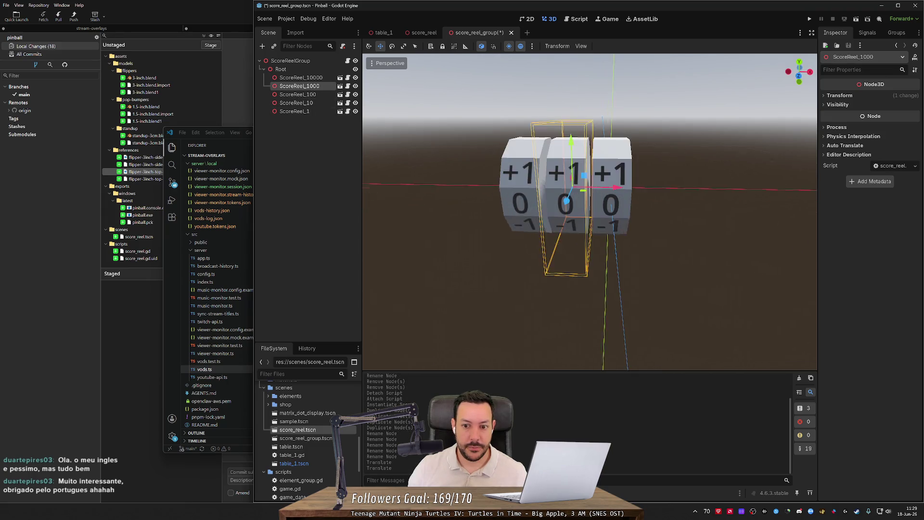
{"action": "left_click", "coordinate": [513, 226]}
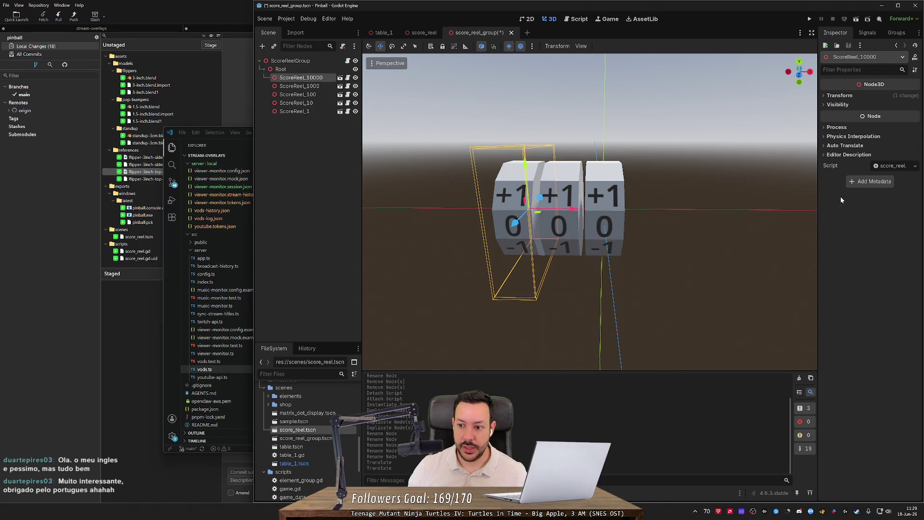
{"action": "left_click", "coordinate": [839, 96]}
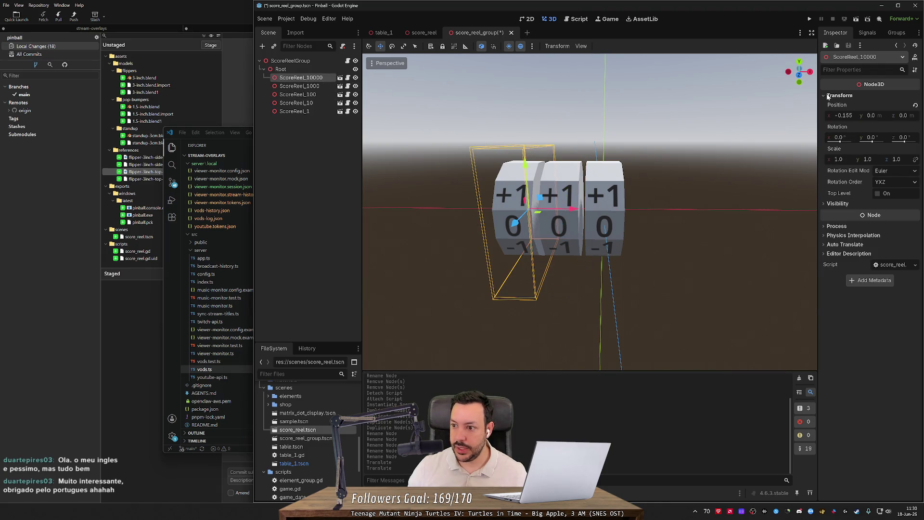
{"action": "left_click", "coordinate": [843, 115]}
{"action": "type", "text": "-"}
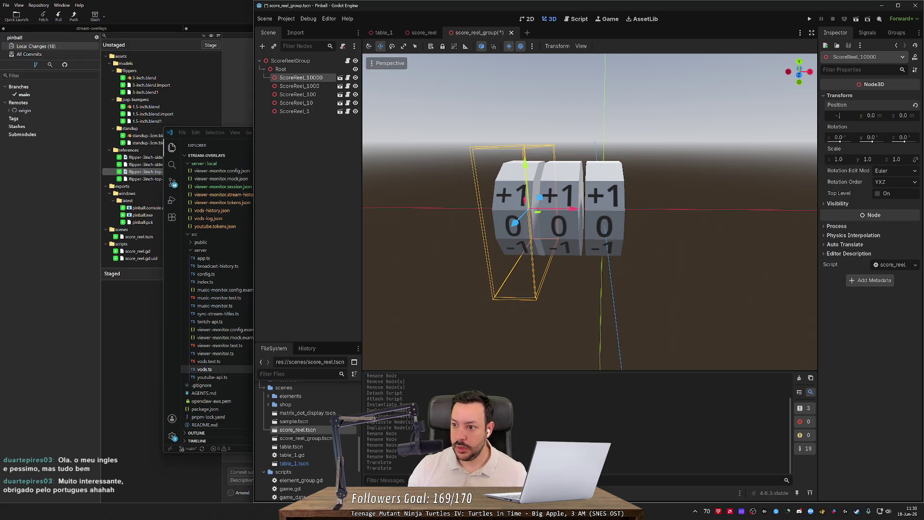
{"action": "key", "text": "Return"}
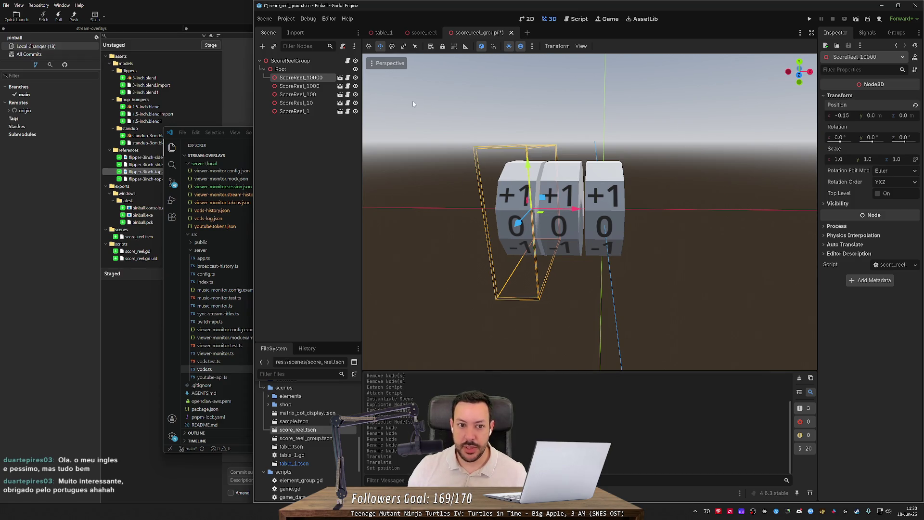
{"action": "left_click", "coordinate": [308, 87]}
{"action": "left_click", "coordinate": [839, 96]}
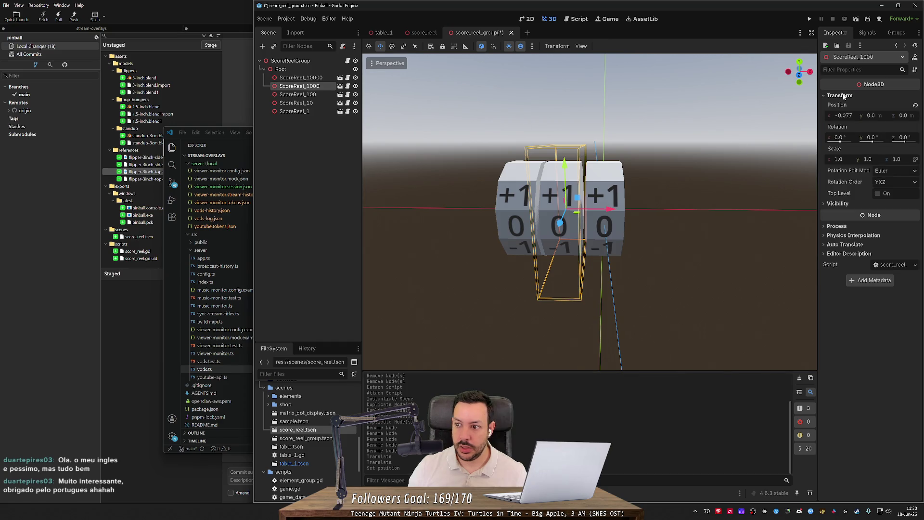
{"action": "type", "text": "-0.075"}
{"action": "key", "text": "Return"}
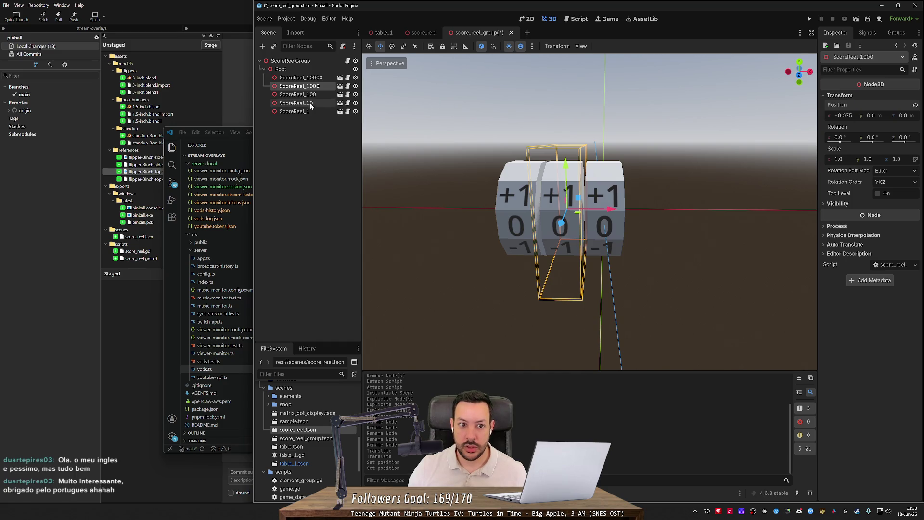
{"action": "left_click", "coordinate": [296, 103]}
{"action": "left_click", "coordinate": [840, 95]}
{"action": "left_click", "coordinate": [843, 116]}
{"action": "type", "text": "-0.075"}
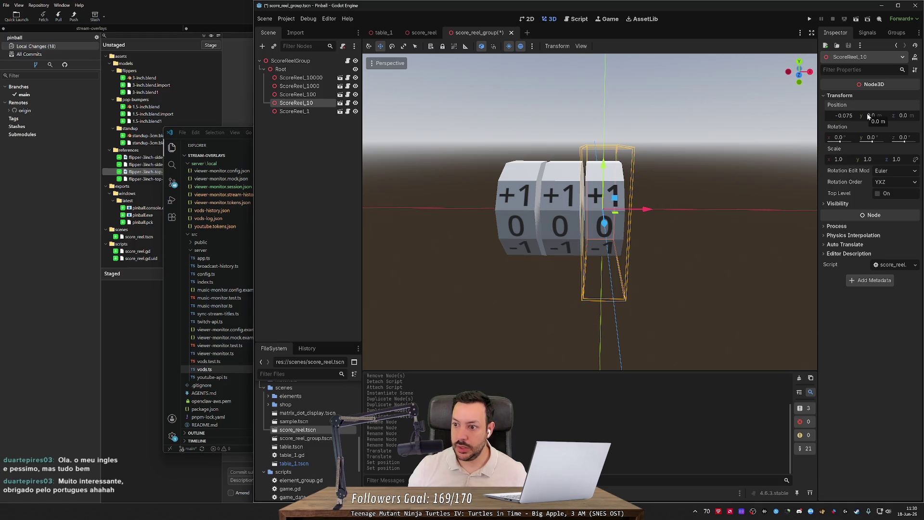
{"action": "key", "text": "Return"}
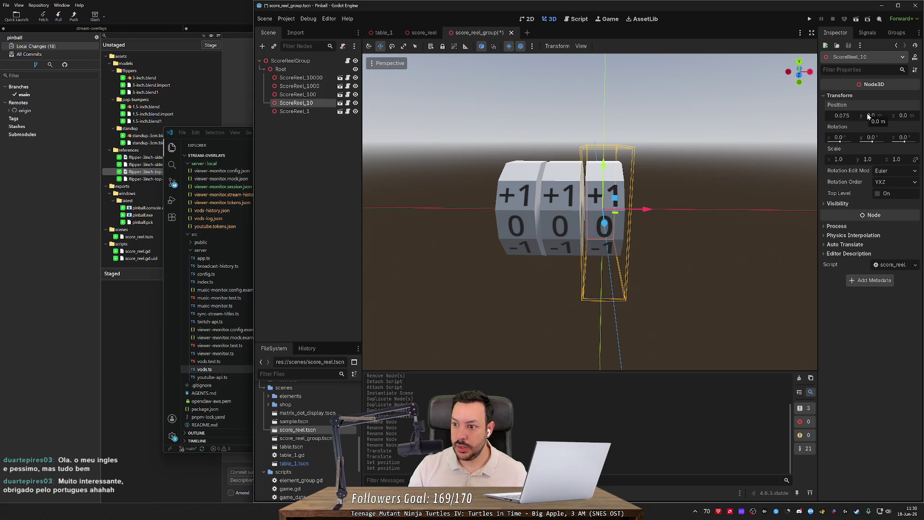
{"action": "left_click", "coordinate": [302, 119]}
{"action": "left_click", "coordinate": [294, 111]}
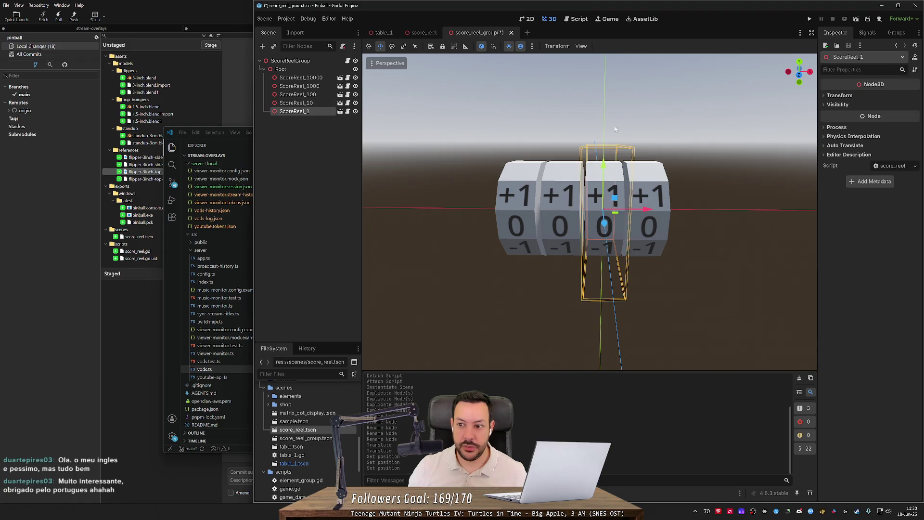
{"action": "left_click", "coordinate": [841, 96]}
{"action": "left_click", "coordinate": [839, 115]}
{"action": "type", "text": "-0.075"}
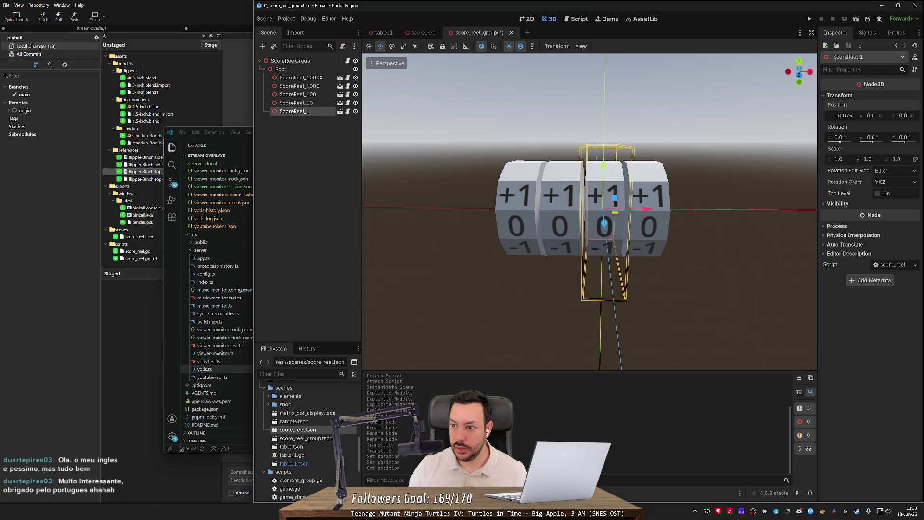
{"action": "type", "text": "*-2"}
{"action": "key", "text": "Return"}
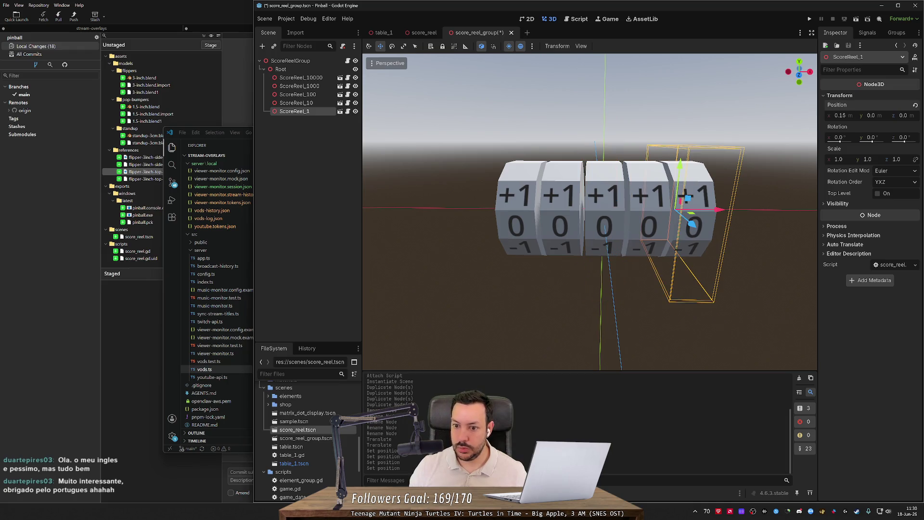
{"action": "left_click", "coordinate": [611, 105]}
{"action": "scroll", "coordinate": [610, 105], "scroll_direction": "down", "scroll_amount": 5}
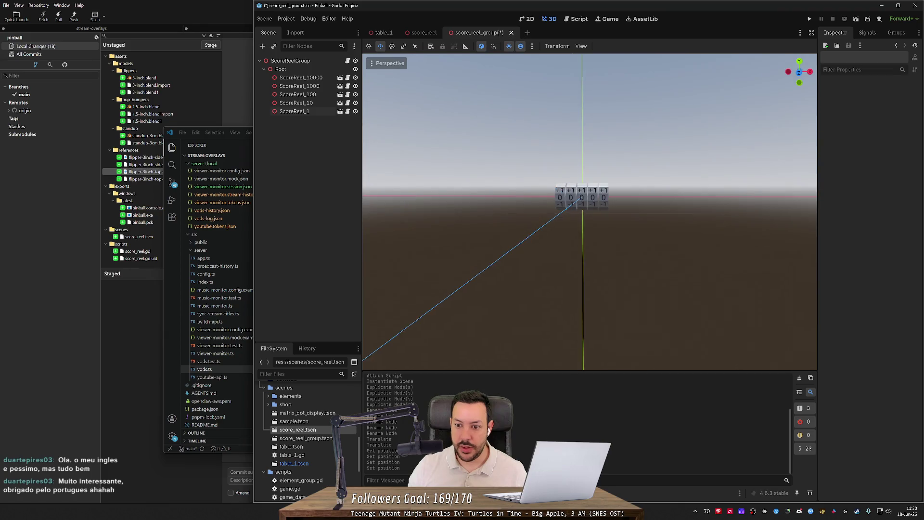
{"action": "key", "text": "ctrl+s"}
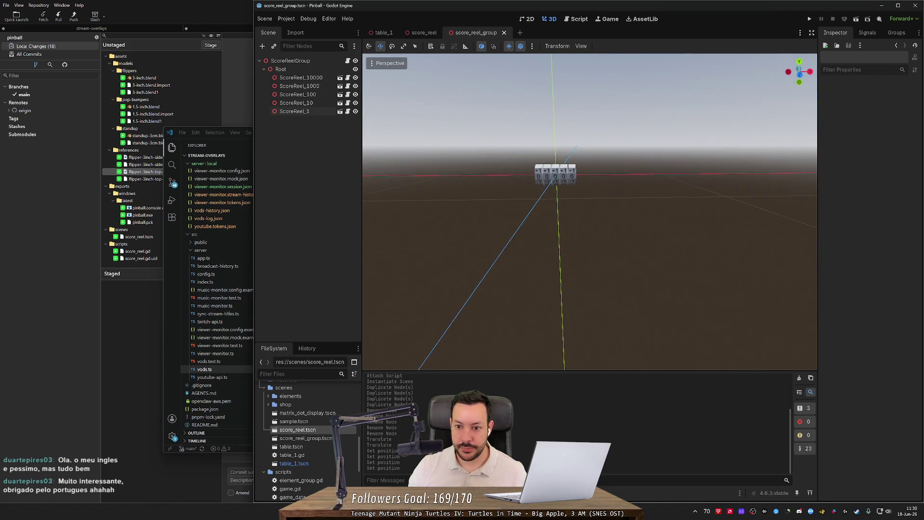
{"action": "scroll", "coordinate": [525, 190], "scroll_direction": "up", "scroll_amount": 3}
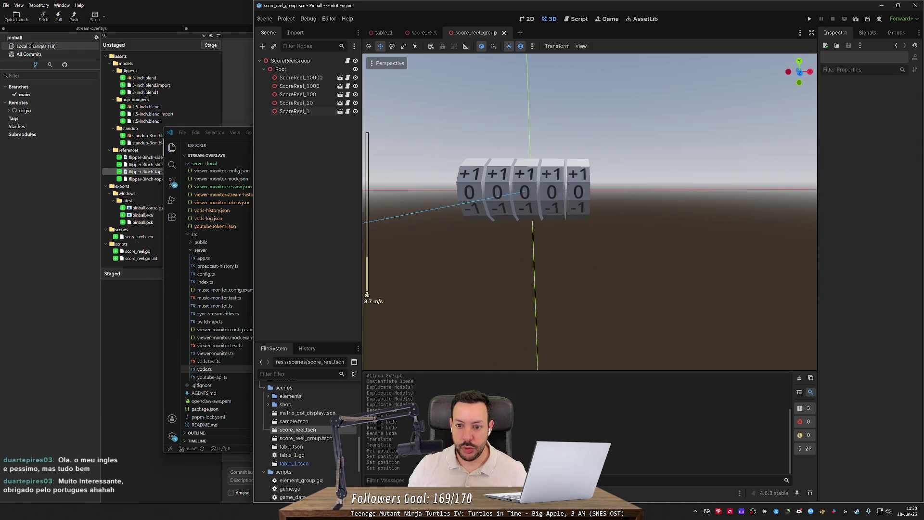
{"action": "left_click_drag", "start_coordinate": [525, 190], "coordinate": [593, 183]}
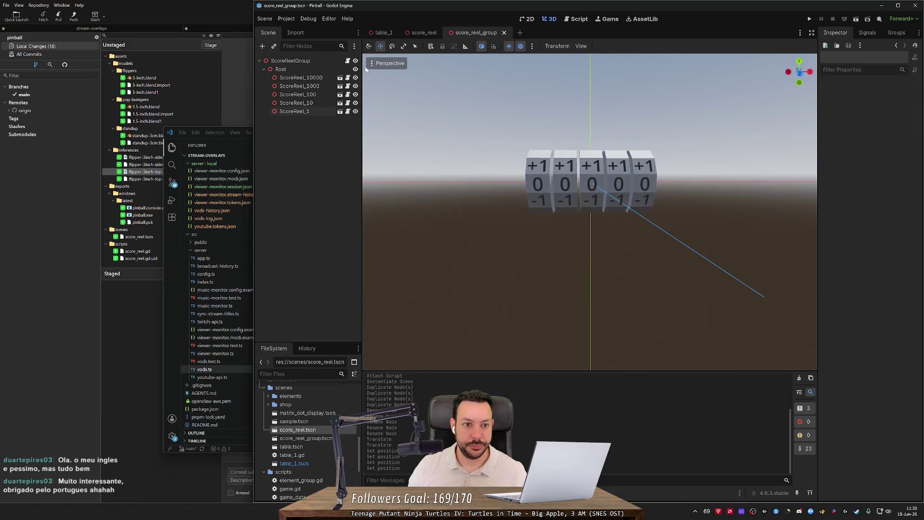
- Add a Camera3D node to the score_reel_group scene
{"action": "left_click", "coordinate": [263, 47]}
{"action": "type", "text": "camera"}
{"action": "key", "text": "Return"}
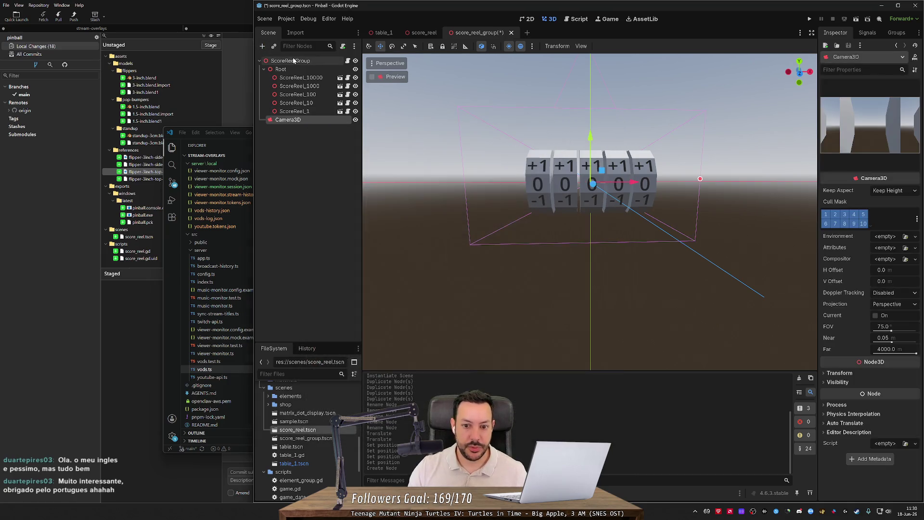
- View the reels from the front and align the camera's transform with that view
{"action": "left_click_drag", "start_coordinate": [385, 118], "coordinate": [476, 135]}
{"action": "scroll", "coordinate": [557, 180], "scroll_direction": "up", "scroll_amount": 5}
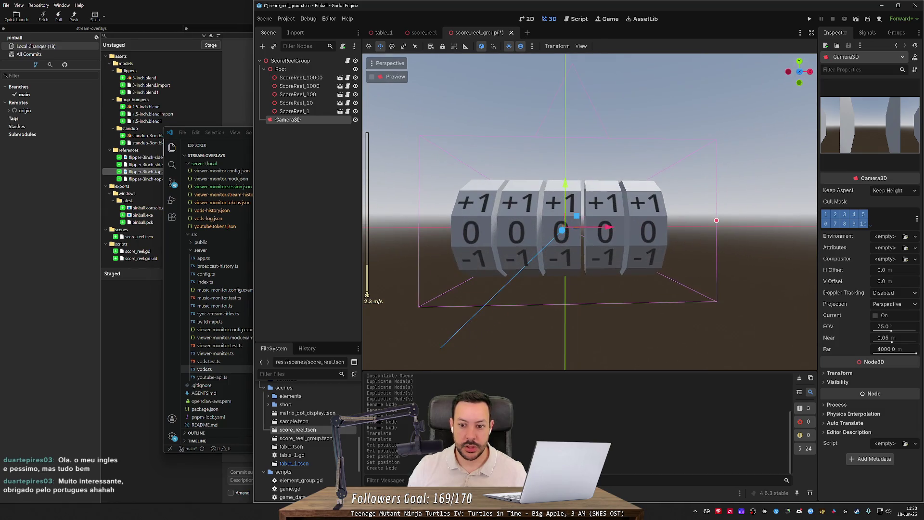
{"action": "left_click", "coordinate": [799, 72]}
{"action": "scroll", "coordinate": [603, 186], "scroll_direction": "up", "scroll_amount": 8}
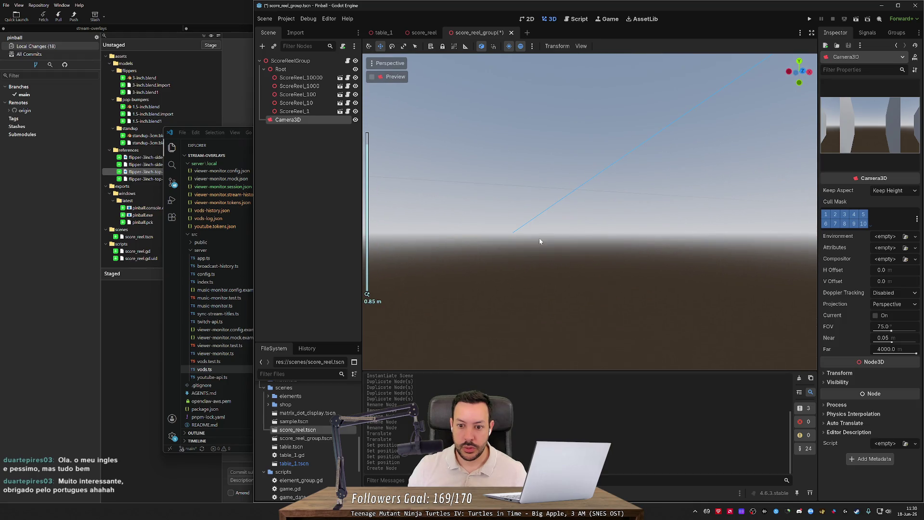
{"action": "left_click", "coordinate": [800, 71]}
{"action": "scroll", "coordinate": [554, 234], "scroll_direction": "up", "scroll_amount": 3}
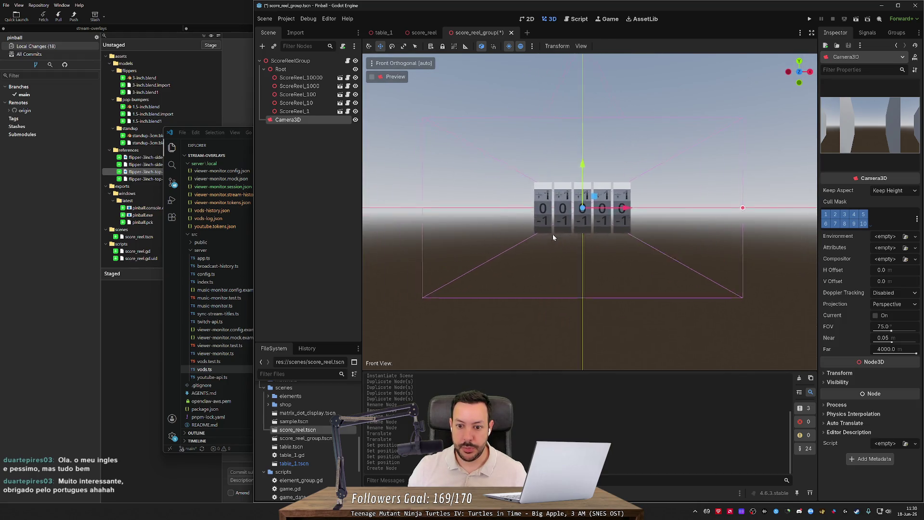
{"action": "scroll", "coordinate": [551, 239], "scroll_direction": "up", "scroll_amount": 5}
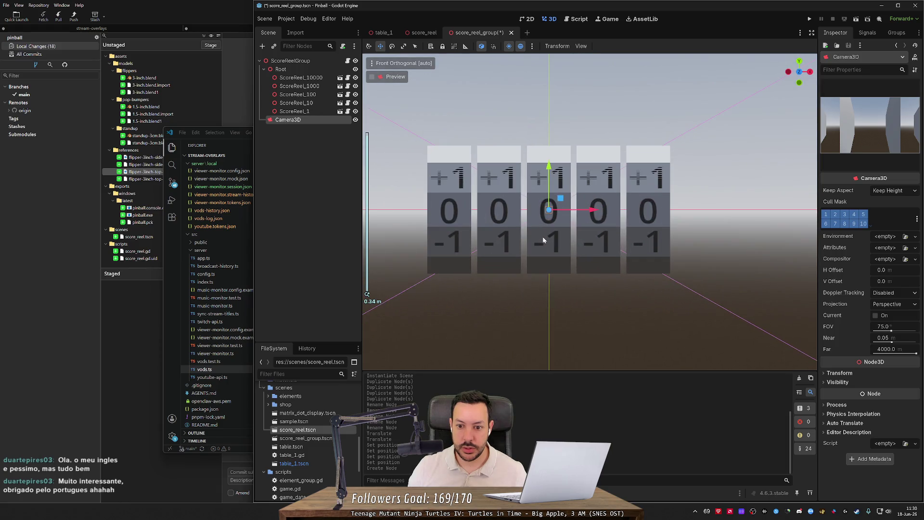
{"action": "key", "text": "f"}
{"action": "left_click", "coordinate": [404, 63]}
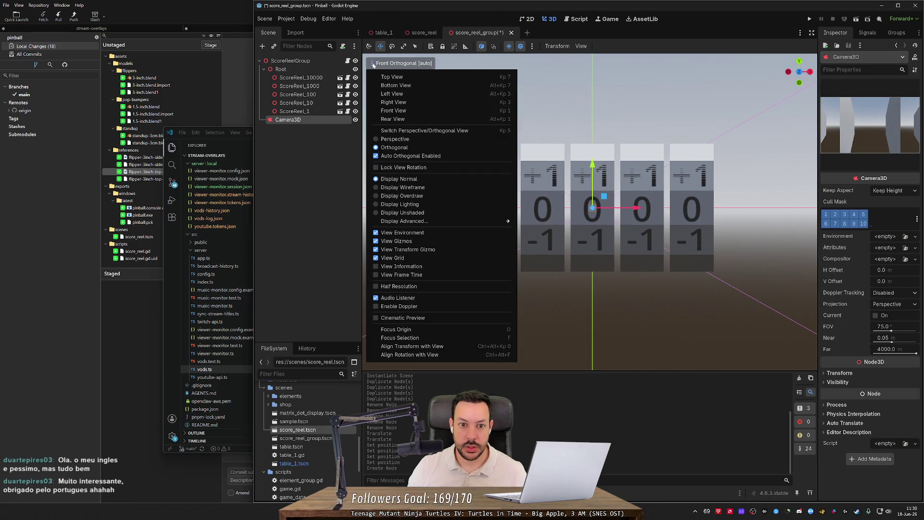
{"action": "left_click", "coordinate": [431, 346]}
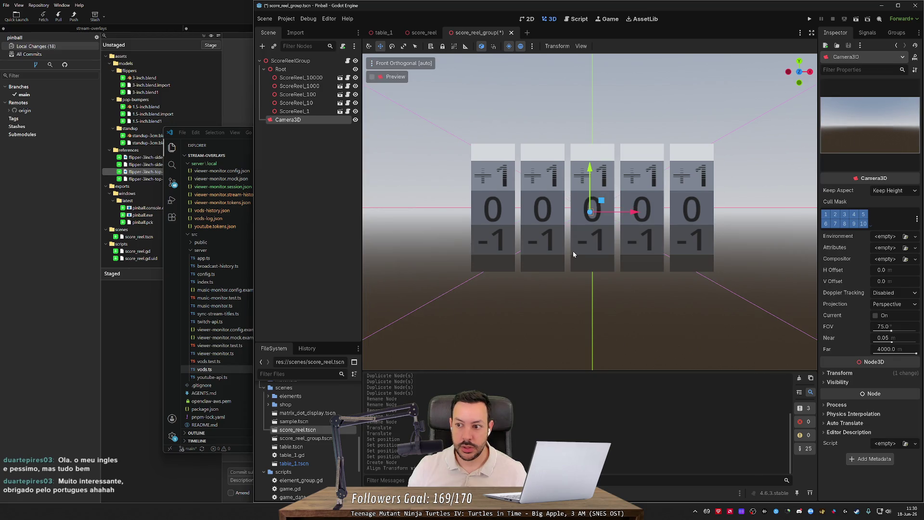
- Push the camera back along Z to frame all five reels, save, and preview through it
{"action": "scroll", "coordinate": [649, 215], "scroll_direction": "down", "scroll_amount": 3}
{"action": "mouse_move", "coordinate": [410, 283]}
{"action": "left_mouse_down"}
{"action": "mouse_move", "coordinate": [631, 270]}
{"action": "mouse_move", "coordinate": [677, 281]}
{"action": "mouse_move", "coordinate": [639, 295]}
{"action": "mouse_move", "coordinate": [687, 290]}
{"action": "mouse_move", "coordinate": [671, 303]}
{"action": "mouse_move", "coordinate": [652, 269]}
{"action": "mouse_move", "coordinate": [847, 274]}
{"action": "left_mouse_up"}
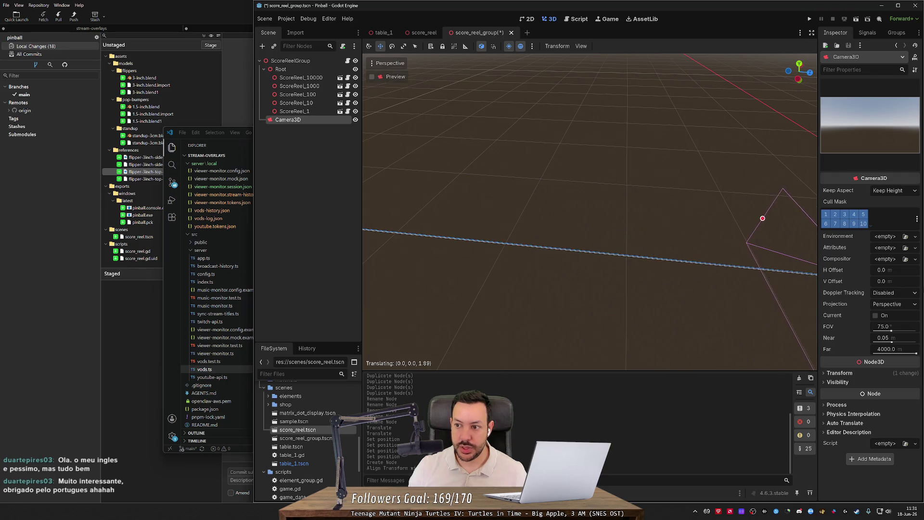
{"action": "mouse_move", "coordinate": [734, 288]}
{"action": "left_mouse_down"}
{"action": "mouse_move", "coordinate": [470, 241]}
{"action": "mouse_move", "coordinate": [453, 213]}
{"action": "mouse_move", "coordinate": [701, 244]}
{"action": "mouse_move", "coordinate": [677, 241]}
{"action": "mouse_move", "coordinate": [692, 244]}
{"action": "left_mouse_up"}
{"action": "key", "text": "ctrl+s"}
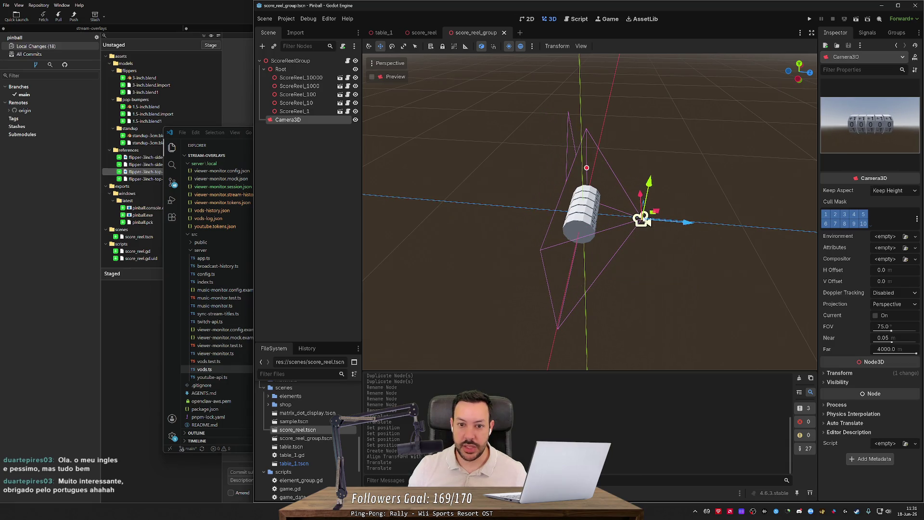
{"action": "key", "text": "ctrl+p"}
{"action": "scroll", "coordinate": [589, 219], "scroll_direction": "down", "scroll_amount": 3}
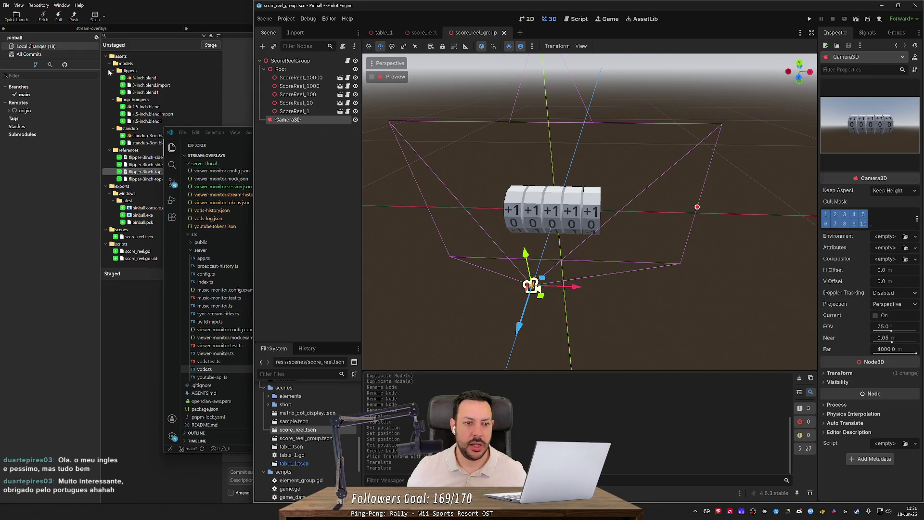
{"action": "left_click", "coordinate": [262, 46]}
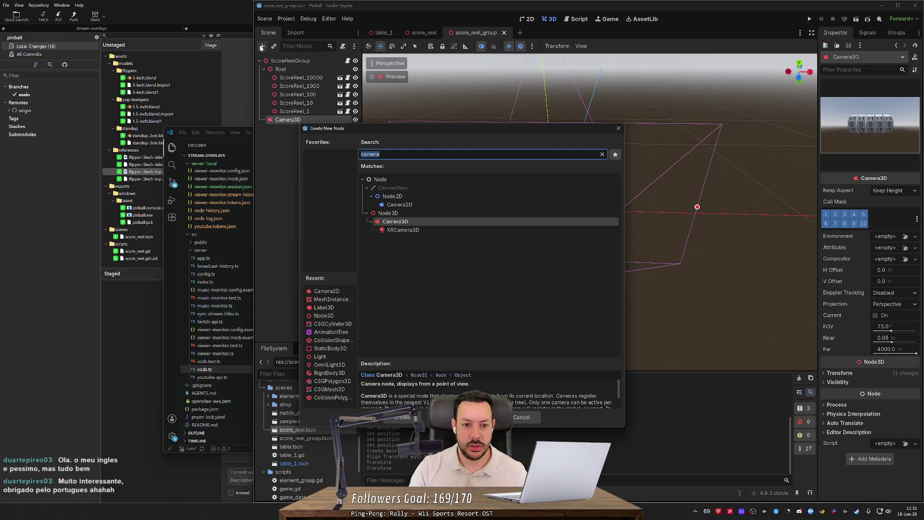
- Add a MeshInstance3D with a BoxMesh and scale it into a thin, wide board
{"action": "type", "text": "mesh"}
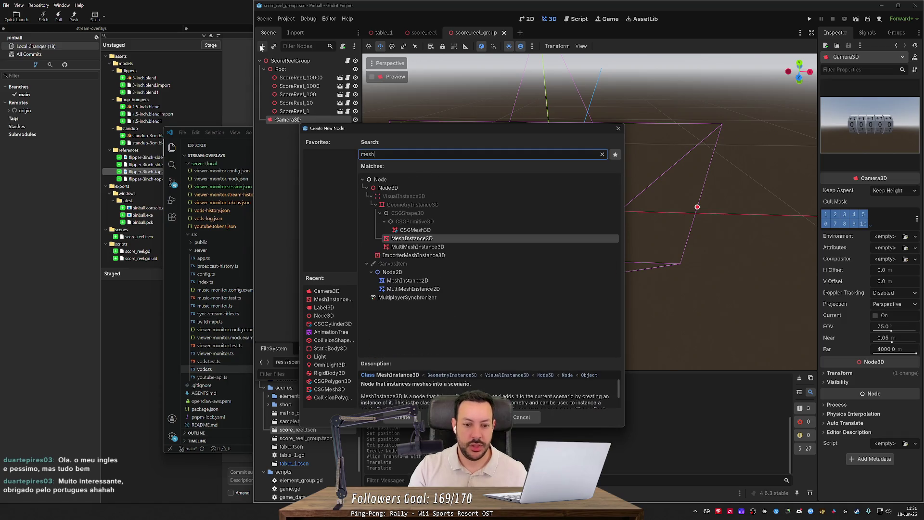
{"action": "key", "text": "Return"}
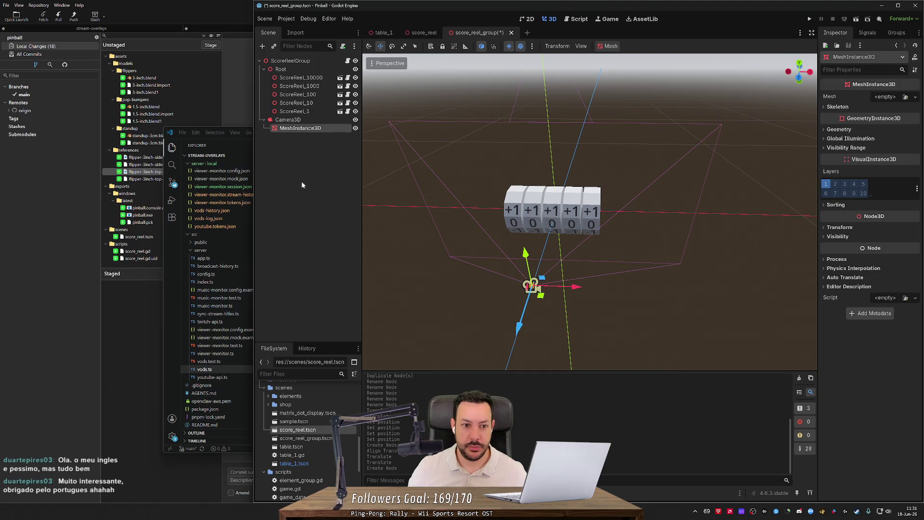
{"action": "left_click", "coordinate": [877, 98]}
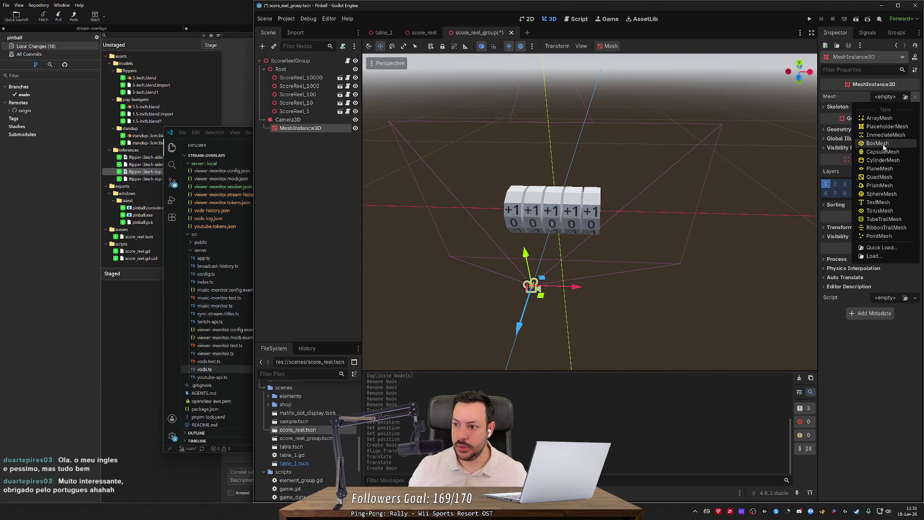
{"action": "left_click", "coordinate": [886, 144]}
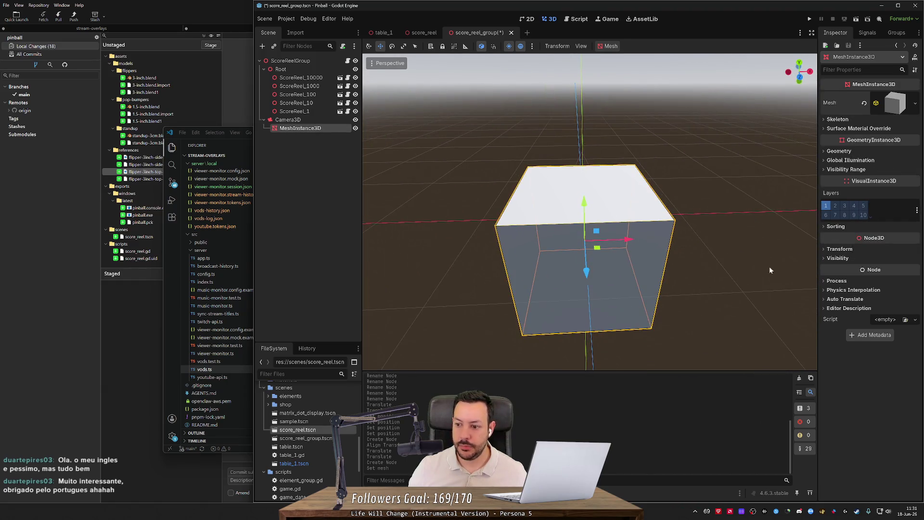
{"action": "left_click", "coordinate": [840, 249]}
{"action": "left_click_drag", "start_coordinate": [842, 313], "coordinate": [846, 315]}
{"action": "key", "text": "e"}
{"action": "key", "text": "r"}
{"action": "mouse_move", "coordinate": [627, 239]}
{"action": "left_mouse_down"}
{"action": "mouse_move", "coordinate": [602, 240]}
{"action": "mouse_move", "coordinate": [649, 243]}
{"action": "left_mouse_up"}
{"action": "left_click_drag", "start_coordinate": [587, 272], "coordinate": [585, 263]}
{"action": "left_click_drag", "start_coordinate": [584, 203], "coordinate": [585, 223]}
- Move the board just above the row of reels, at y 0.084
{"action": "key", "text": "w"}
{"action": "scroll", "coordinate": [693, 264], "scroll_direction": "up", "scroll_amount": 3}
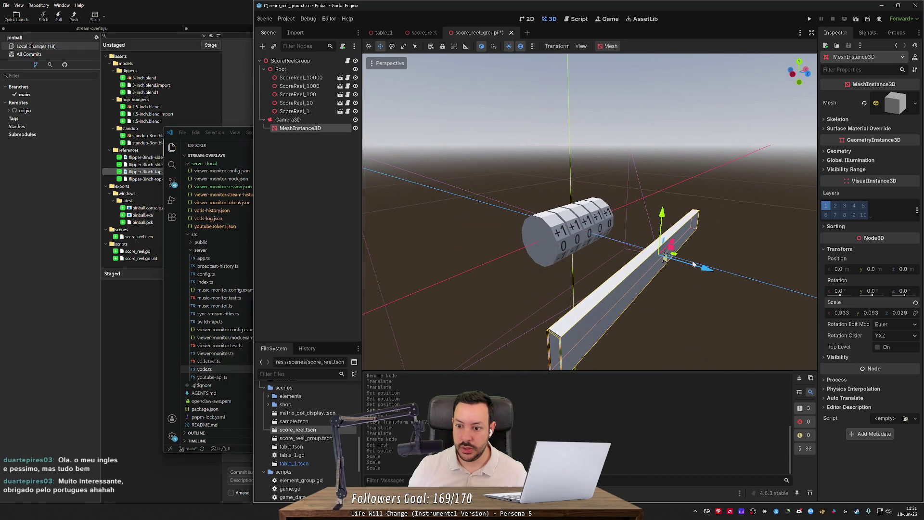
{"action": "left_click_drag", "start_coordinate": [693, 264], "coordinate": [616, 253]}
{"action": "left_click_drag", "start_coordinate": [587, 200], "coordinate": [587, 180]}
{"action": "key", "text": "KP_1"}
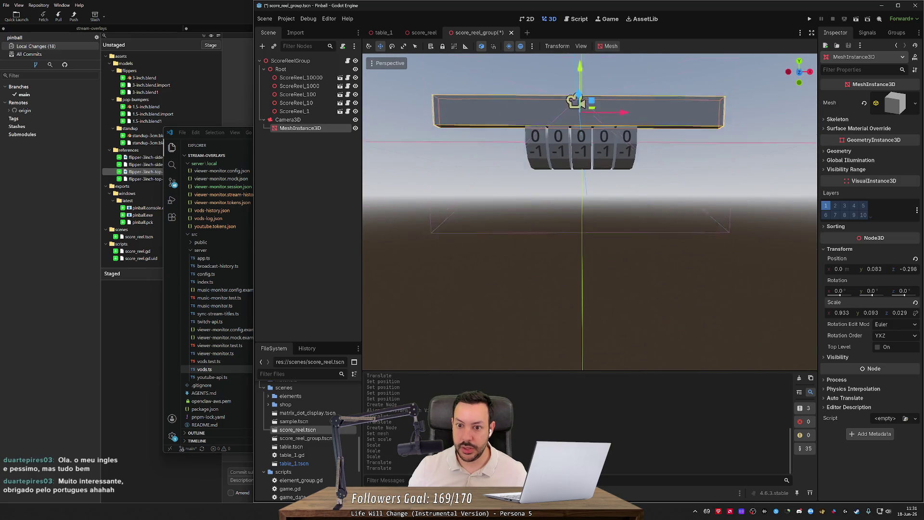
{"action": "left_click_drag", "start_coordinate": [586, 116], "coordinate": [587, 115]}
- Duplicate the board and set its Position Y to -0.084, below the reels
{"action": "key", "text": "ctrl+d"}
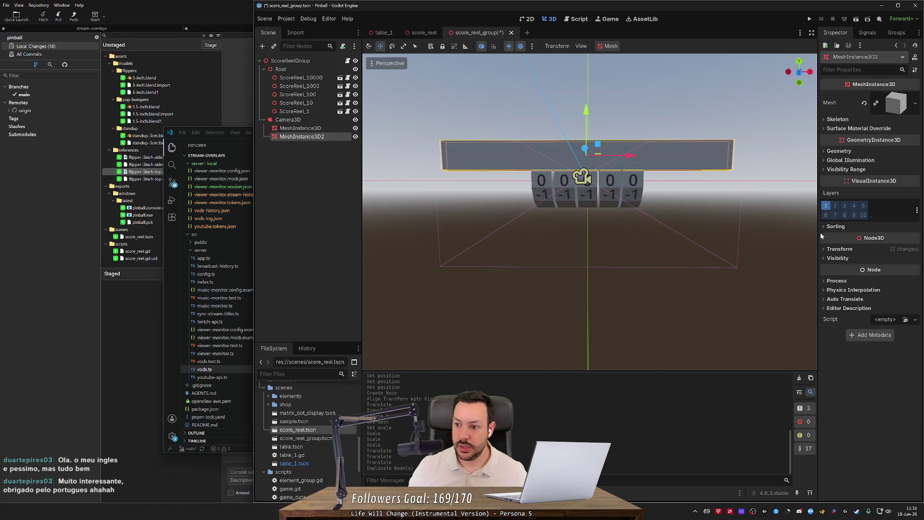
{"action": "left_click", "coordinate": [830, 249]}
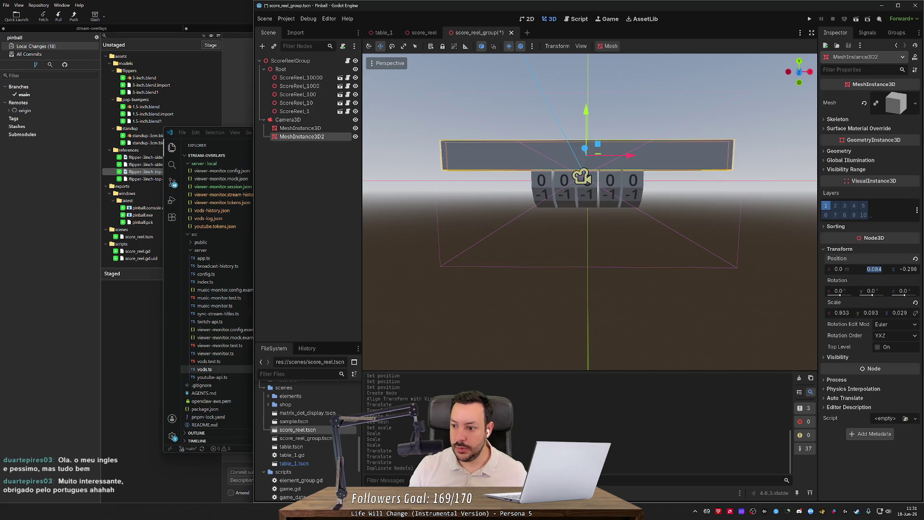
{"action": "type", "text": "-"}
{"action": "key", "text": "Return"}
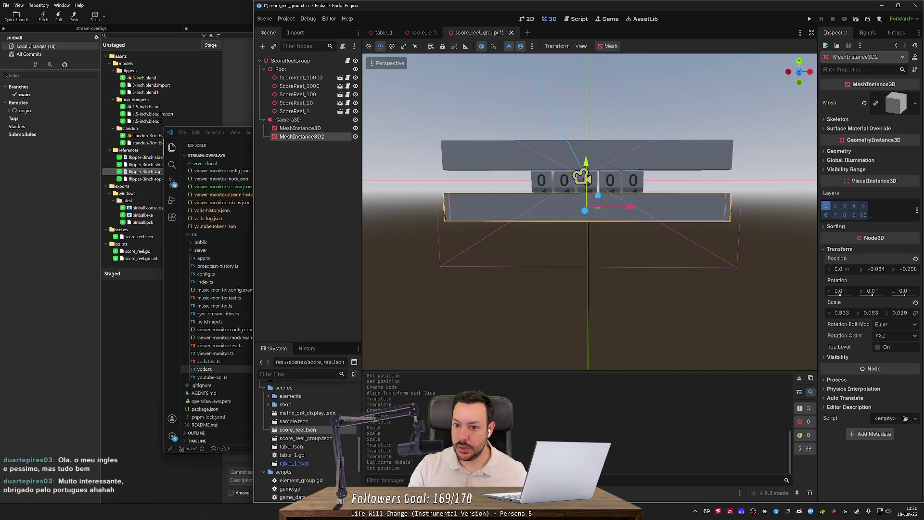
{"action": "left_click", "coordinate": [640, 299]}
{"action": "mouse_move", "coordinate": [640, 299]}
{"action": "left_mouse_down"}
{"action": "mouse_move", "coordinate": [457, 303]}
{"action": "mouse_move", "coordinate": [639, 299]}
{"action": "left_mouse_up"}
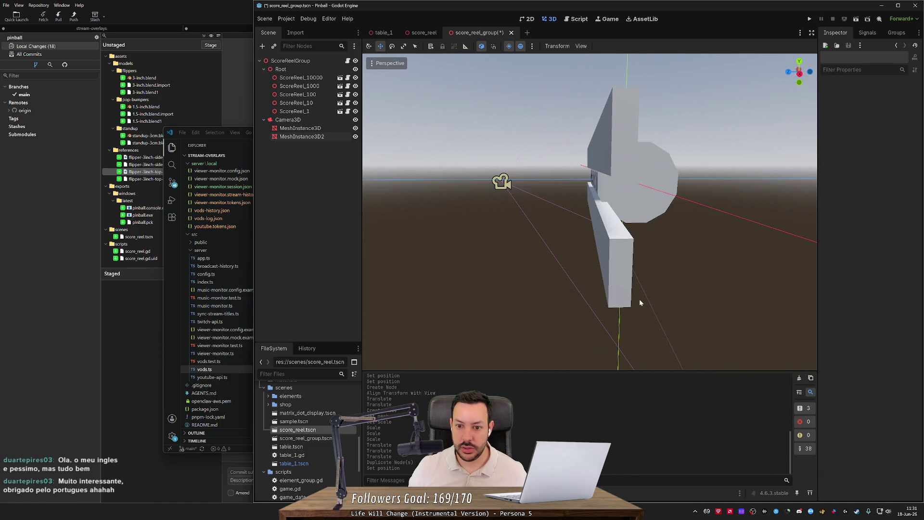
- Set the Camera3D position to X 0, Y 0, Z 0.5
{"action": "left_click", "coordinate": [289, 120]}
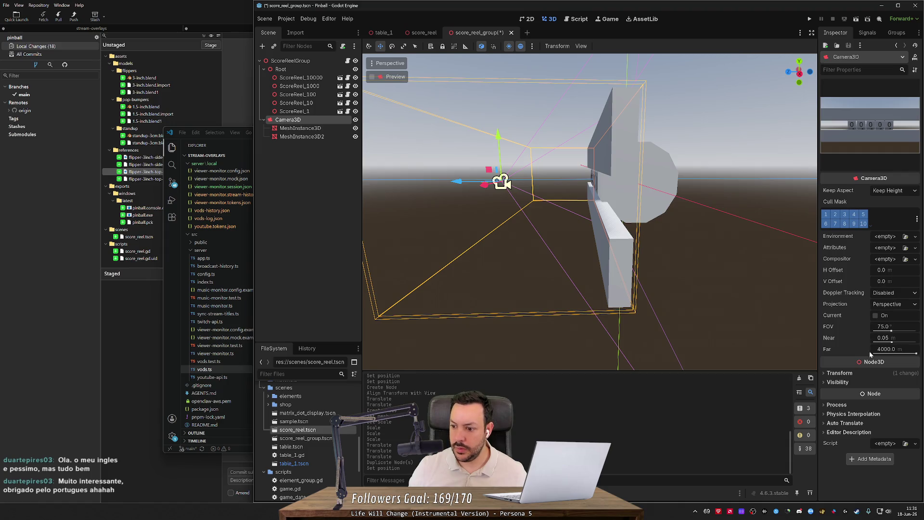
{"action": "left_click", "coordinate": [840, 373]}
{"action": "left_click", "coordinate": [842, 393]}
{"action": "type", "text": "0"}
{"action": "key", "text": "Tab"}
{"action": "type", "text": "0"}
{"action": "key", "text": "Tab"}
{"action": "type", "text": "0.5"}
{"action": "key", "text": "Return"}
{"action": "left_click_drag", "start_coordinate": [642, 297], "coordinate": [698, 218]}
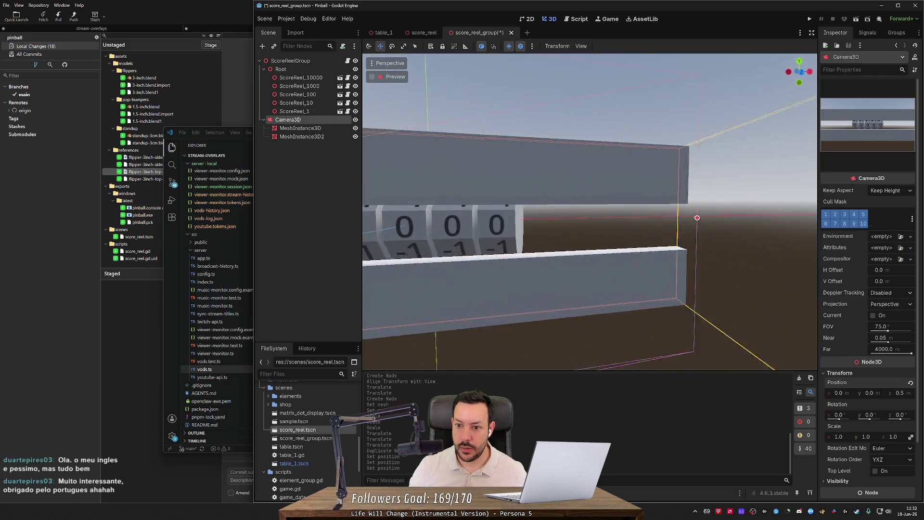
{"action": "key", "text": "f"}
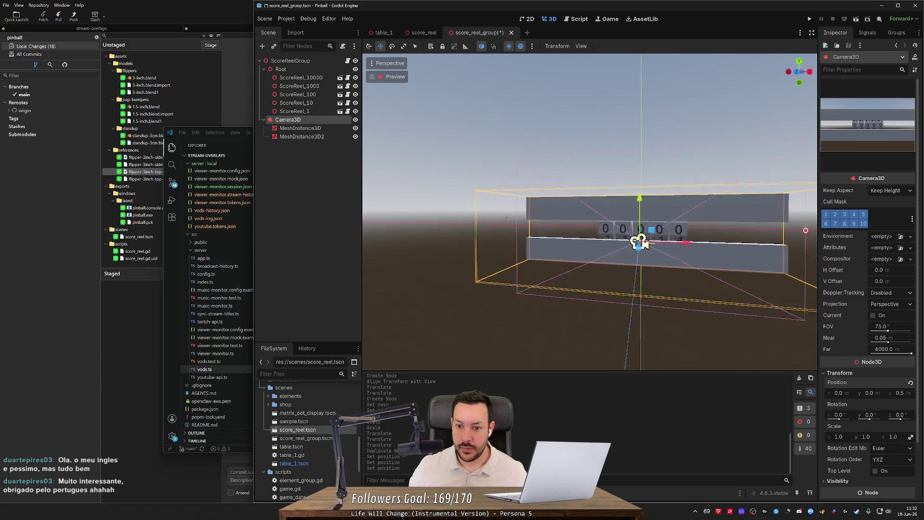
- Move both boards out from under Camera3D and shift them along Z to 0.09
{"action": "left_click", "coordinate": [302, 136]}
{"action": "left_click", "coordinate": [300, 131], "text": "shift"}
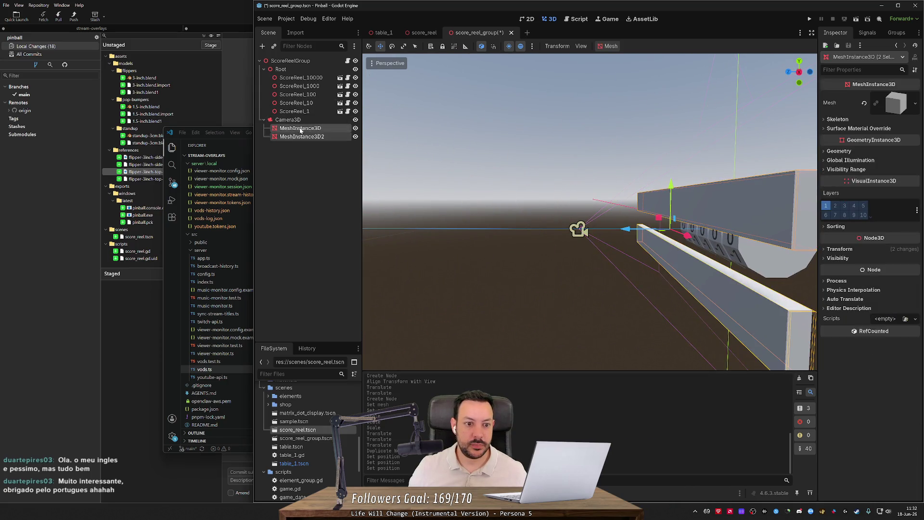
{"action": "left_click_drag", "start_coordinate": [300, 131], "coordinate": [295, 66]}
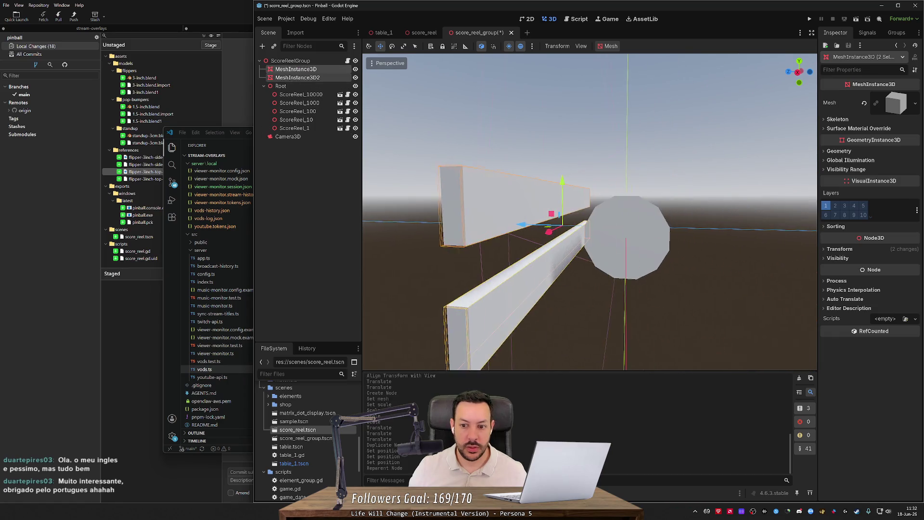
{"action": "left_click_drag", "start_coordinate": [584, 225], "coordinate": [613, 223]}
{"action": "key", "text": "KP_1"}
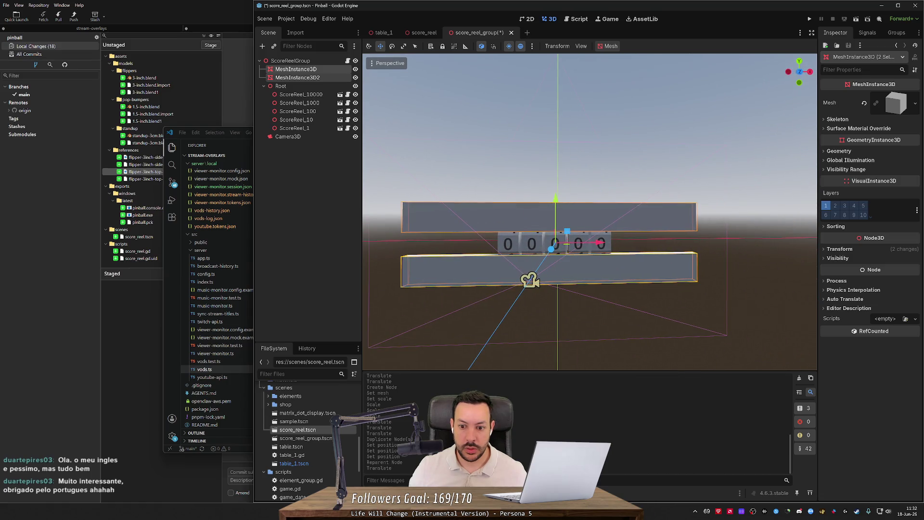
{"action": "left_click", "coordinate": [656, 340]}
- Bring the boards closer to the reels, at y 0.075 and -0.075, and save
{"action": "scroll", "coordinate": [655, 340], "scroll_direction": "down", "scroll_amount": 5}
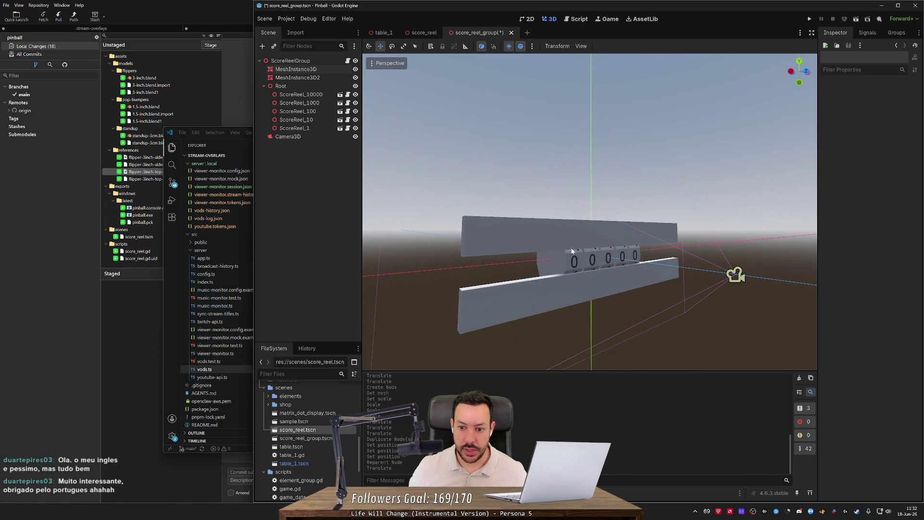
{"action": "left_click", "coordinate": [569, 239]}
{"action": "mouse_move", "coordinate": [608, 191]}
{"action": "left_mouse_down"}
{"action": "mouse_move", "coordinate": [605, 164]}
{"action": "mouse_move", "coordinate": [605, 202]}
{"action": "left_mouse_up"}
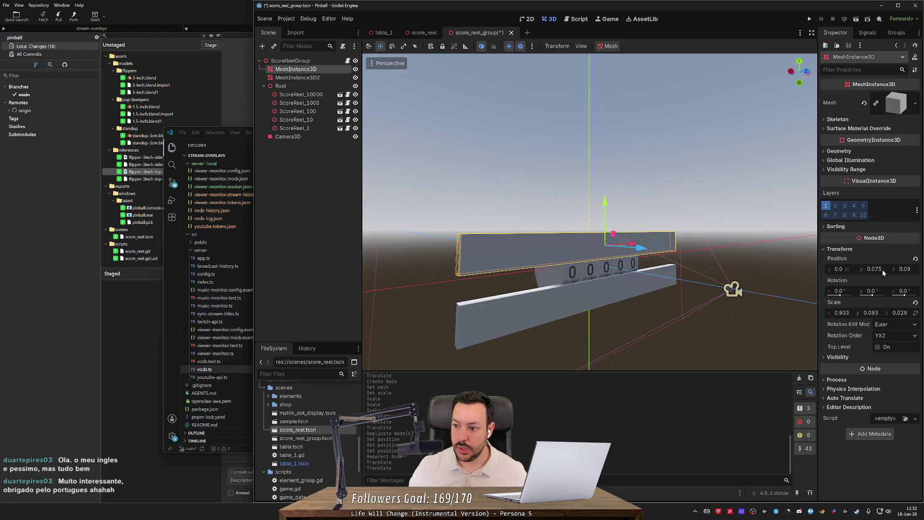
{"action": "left_click", "coordinate": [646, 291]}
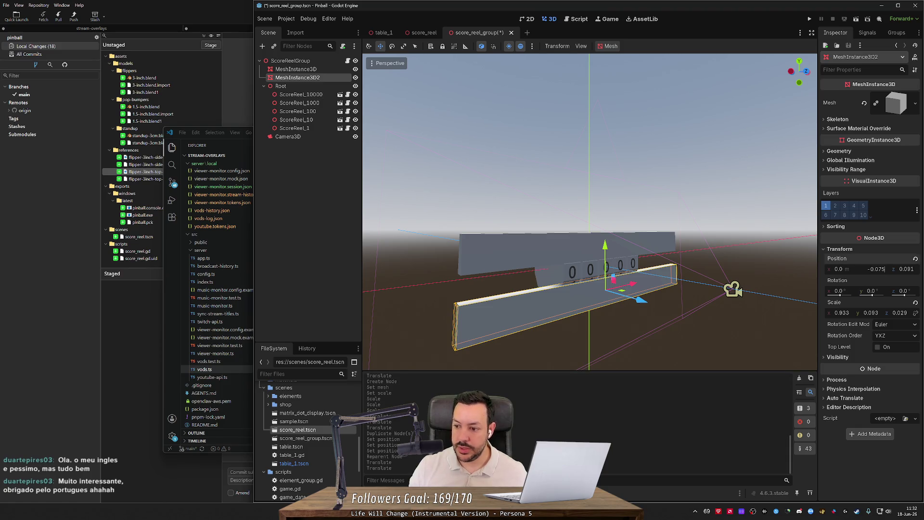
{"action": "key", "text": "Return"}
{"action": "left_click", "coordinate": [721, 223]}
{"action": "key", "text": "ctrl+s"}
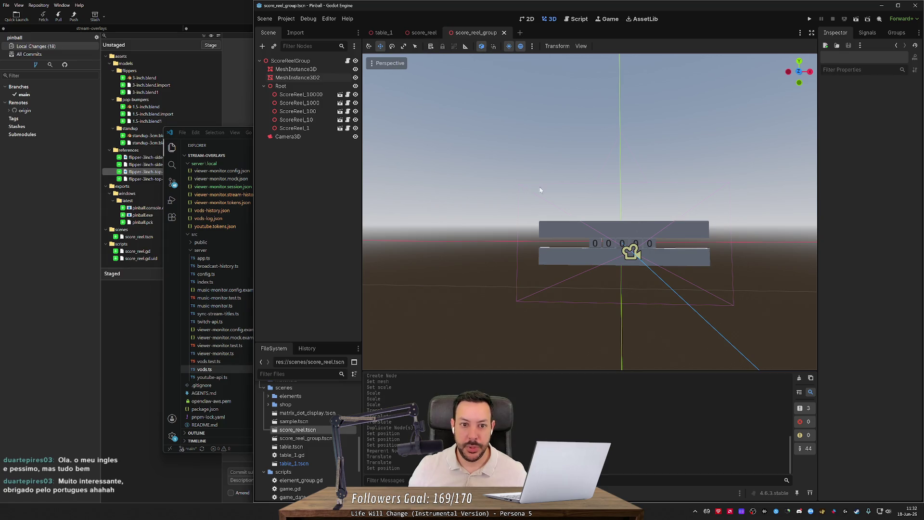
{"action": "scroll", "coordinate": [540, 190], "scroll_direction": "up", "scroll_amount": 5}
{"action": "left_click", "coordinate": [308, 138]}
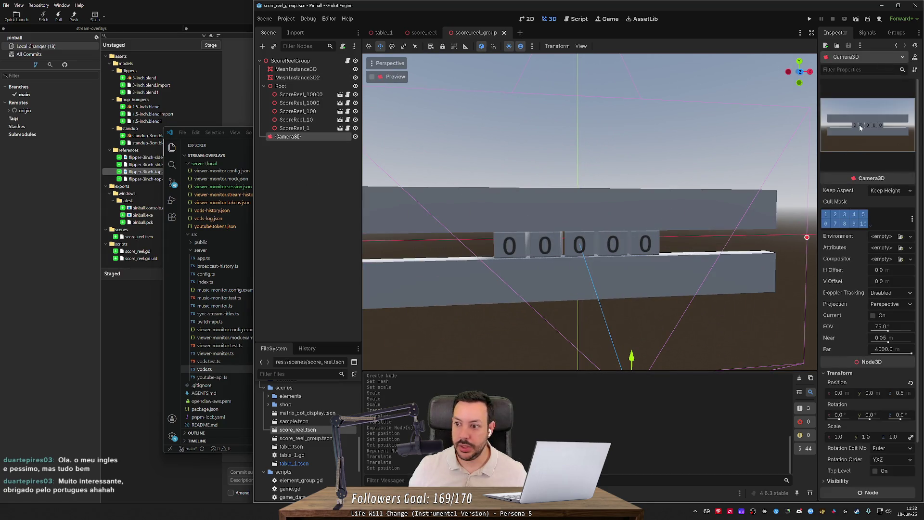
{"action": "left_click", "coordinate": [858, 19]}
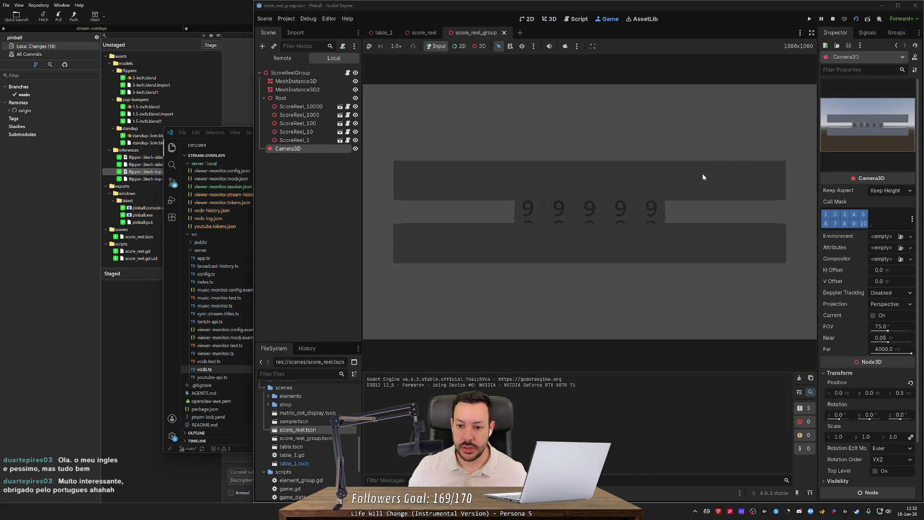
{"action": "left_click", "coordinate": [855, 20]}
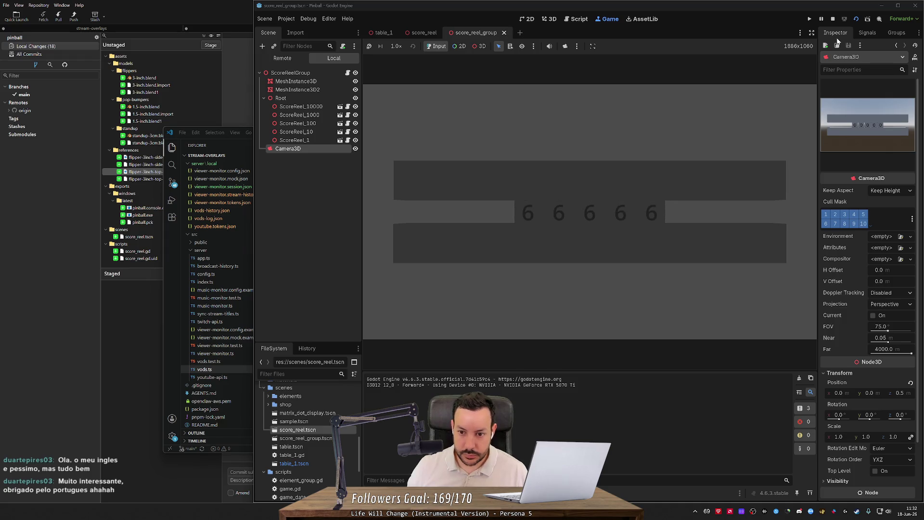
{"action": "left_click", "coordinate": [833, 20]}
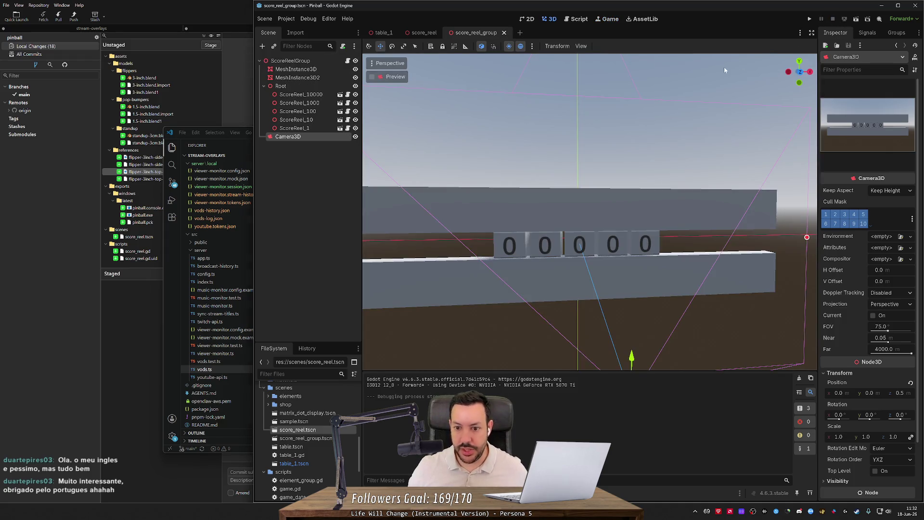
- Open score_reel.gd and change the upward rotation tween duration from 0.2 to 0.05
{"action": "left_click", "coordinate": [424, 32]}
{"action": "left_click", "coordinate": [383, 33]}
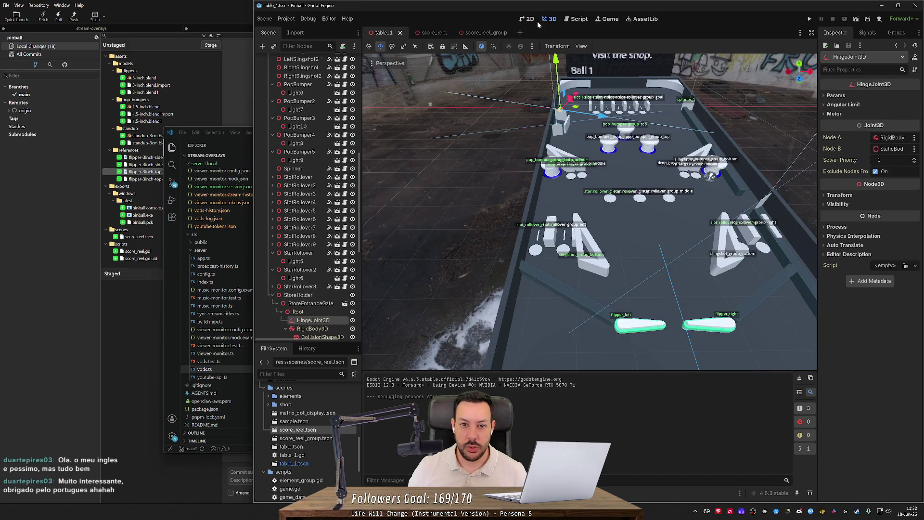
{"action": "left_click", "coordinate": [422, 33]}
{"action": "left_click", "coordinate": [576, 19]}
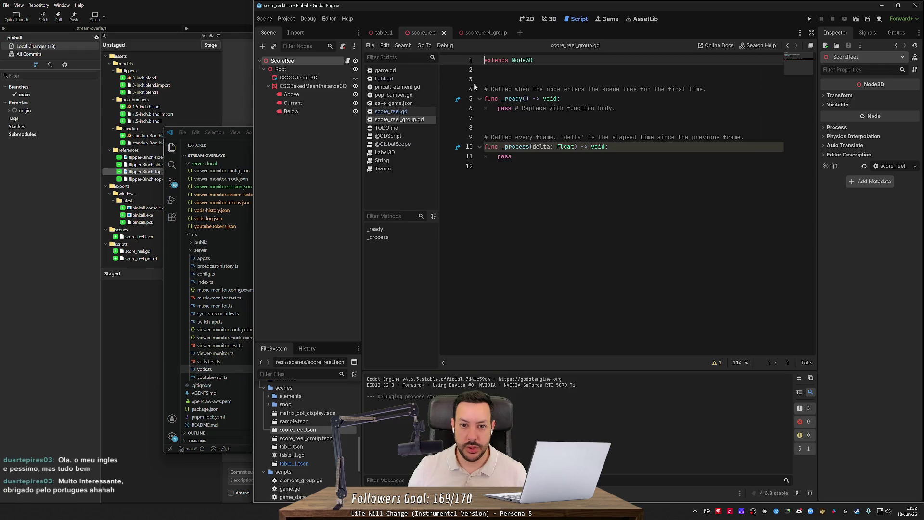
{"action": "left_click", "coordinate": [403, 112]}
{"action": "left_click", "coordinate": [769, 234]}
{"action": "type", "text": "05"}
{"action": "key", "text": "ctrl+shift+Left"}
{"action": "key", "text": "ctrl+shift+Left"}
{"action": "key", "text": "ctrl+shift+Right"}
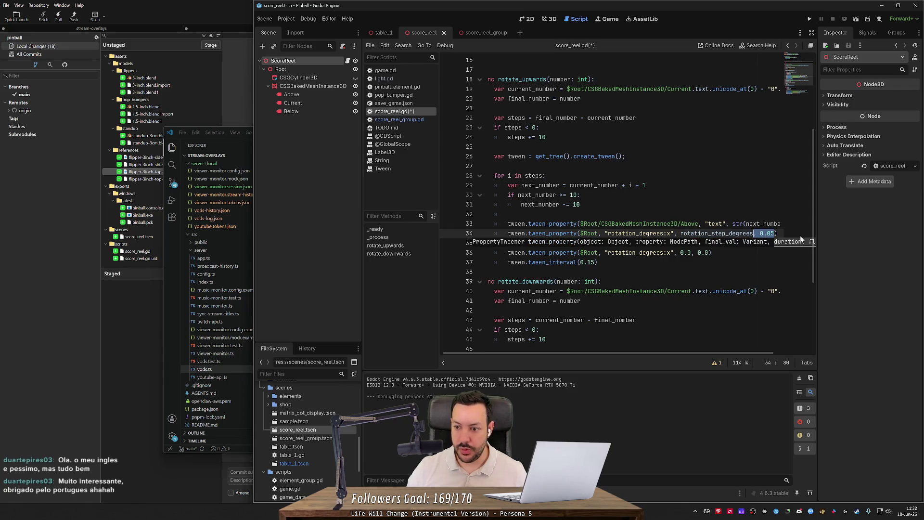
- Change the downward rotation tween duration to 0.05 and save the script
{"action": "left_click", "coordinate": [648, 185]}
{"action": "scroll", "coordinate": [648, 185], "scroll_direction": "down", "scroll_amount": 2}
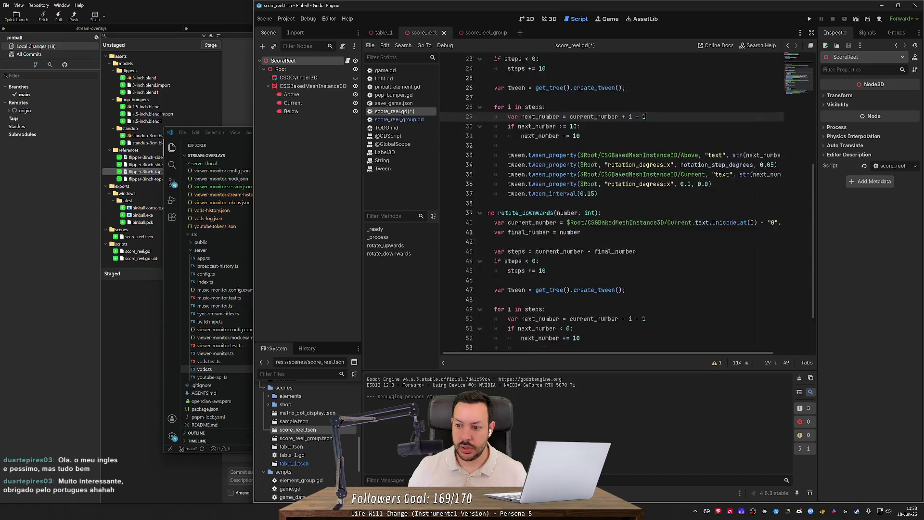
{"action": "scroll", "coordinate": [648, 185], "scroll_direction": "down", "scroll_amount": 2}
{"action": "double_click", "coordinate": [768, 305]}
{"action": "type", "text": "0.05"}
{"action": "key", "text": "ctrl+s"}
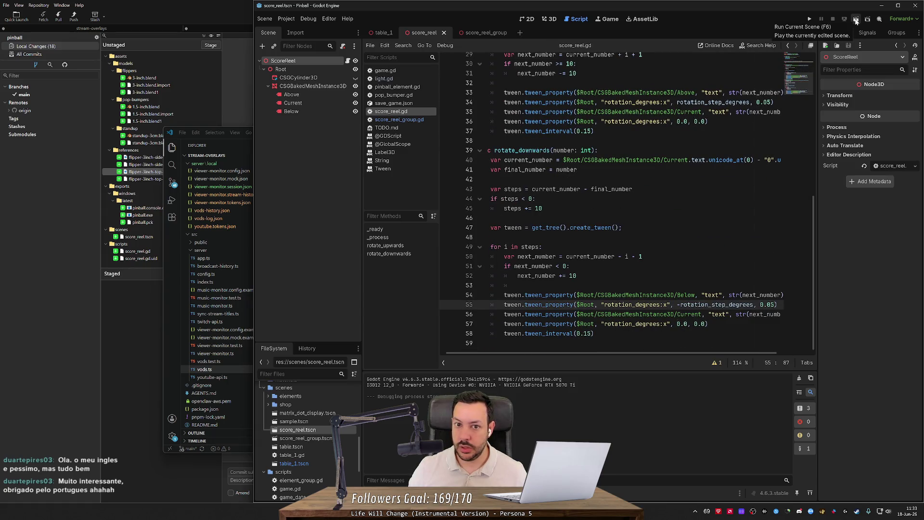
- Run the score_reel_group scene to test the faster reels, stopping once they settle on 66666
{"action": "left_click", "coordinate": [481, 33]}
{"action": "left_click", "coordinate": [857, 19]}
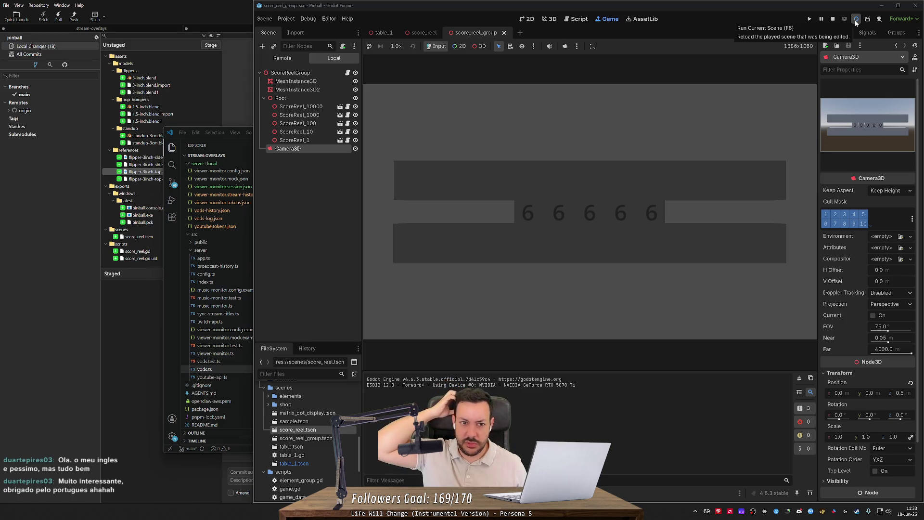
{"action": "left_click", "coordinate": [830, 19]}
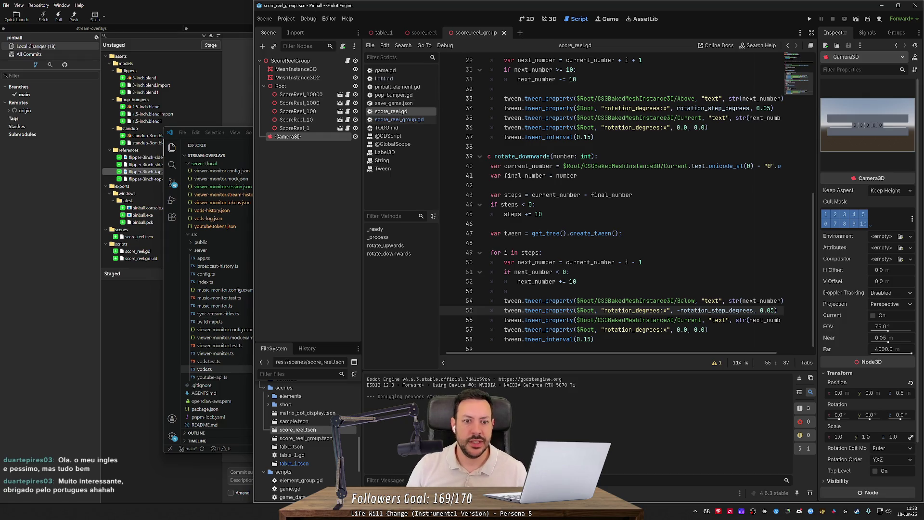
- Open the ScoreReelGroup script and add a rotate_upwards(number: int) function containing pass
{"action": "left_click", "coordinate": [324, 61]}
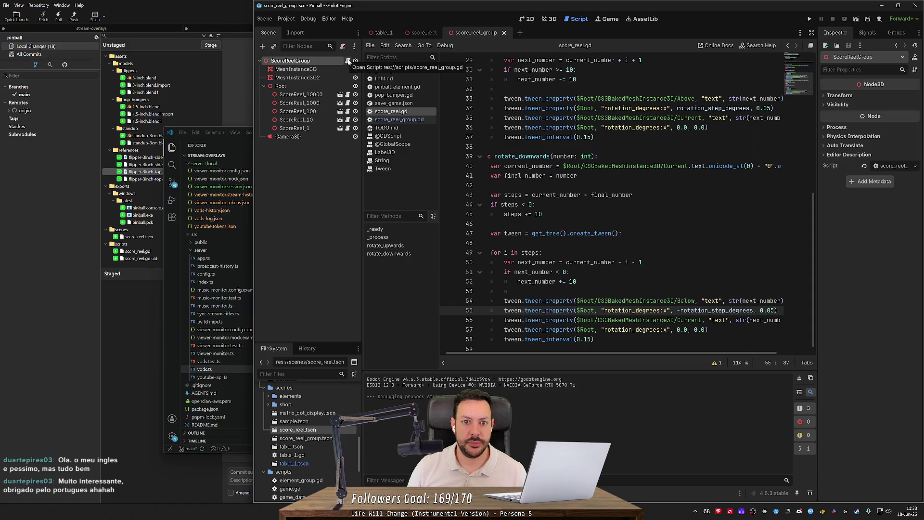
{"action": "left_click", "coordinate": [348, 62]}
{"action": "key", "text": "Return"}
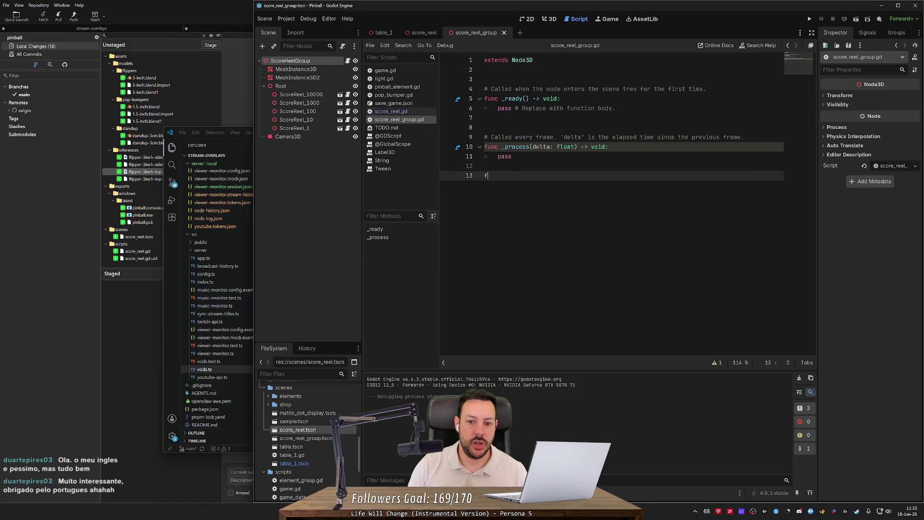
{"action": "type", "text": "funch"}
{"action": "key", "text": "BackSpace"}
{"action": "key", "text": "BackSpace"}
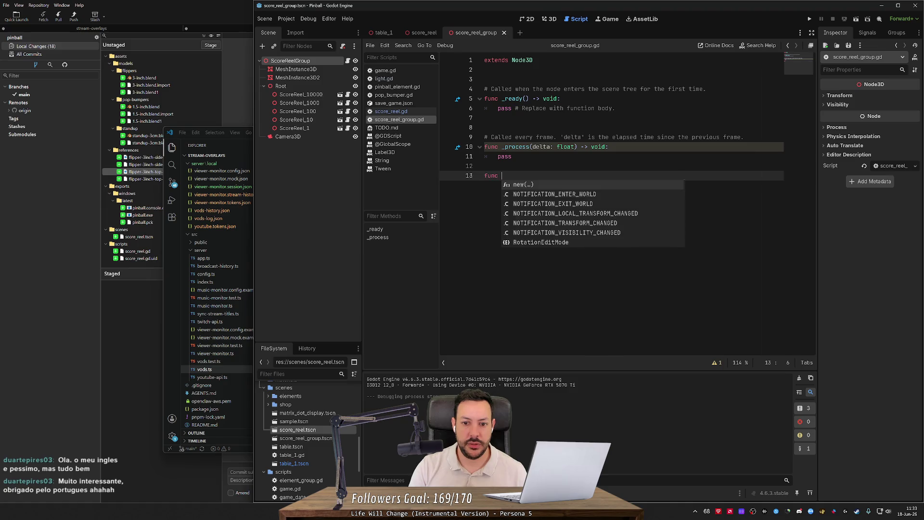
{"action": "type", "text": "move"}
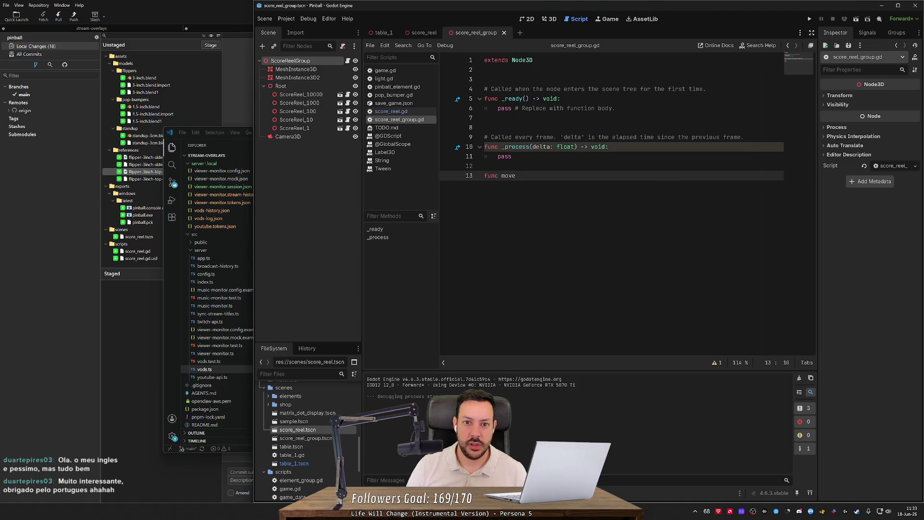
{"action": "key", "text": "ctrl+d"}
{"action": "type", "text": "rotate_upwards"}
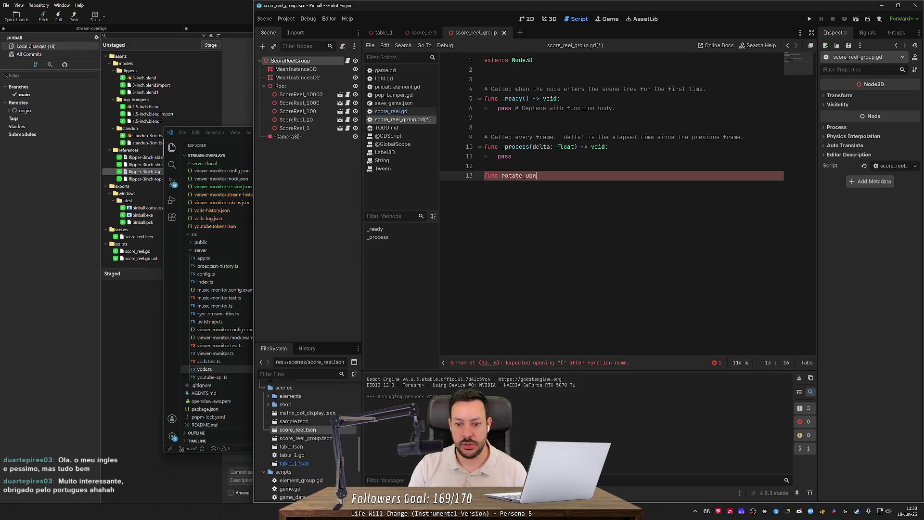
{"action": "type", "text": "("}
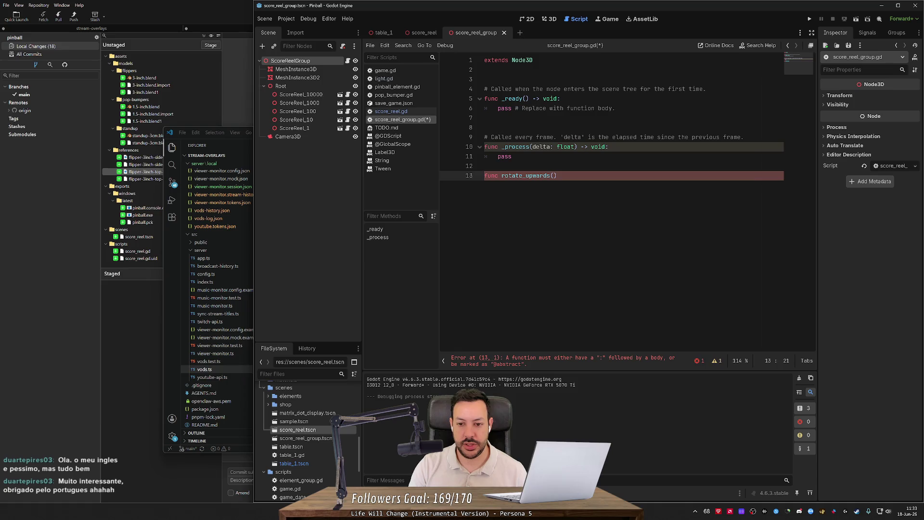
{"action": "type", "text": "number: "}
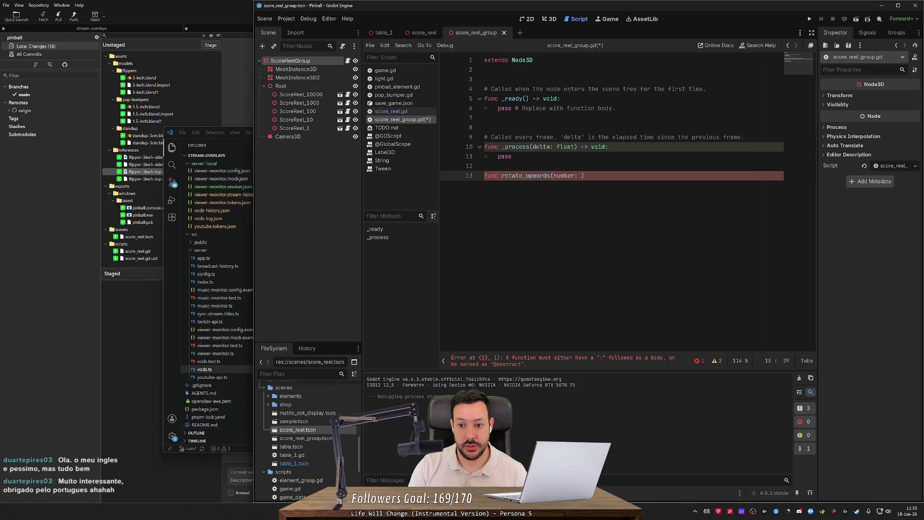
{"action": "type", "text": "int):"}
{"action": "key", "text": "Return"}
{"action": "type", "text": "pass"}
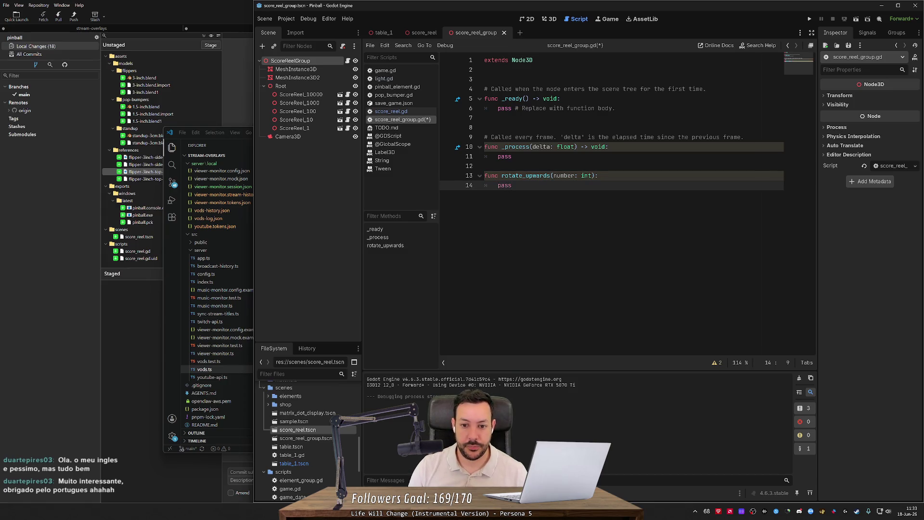
- Copy the function as a rotate_downwards(number: int) stub and save the script
{"action": "key", "text": "shift+Up"}
{"action": "key", "text": "shift+Home"}
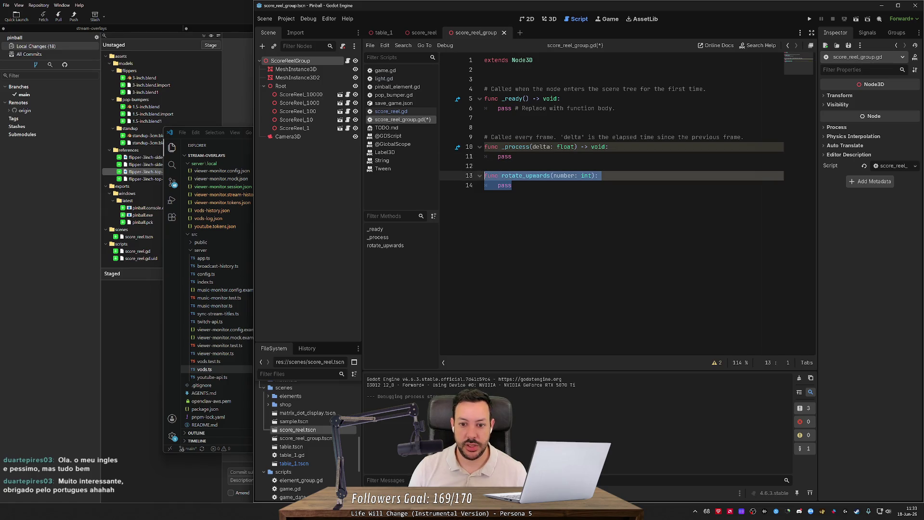
{"action": "key", "text": "ctrl+c"}
{"action": "key", "text": "Right"}
{"action": "key", "text": "Return"}
{"action": "key", "text": "Return"}
{"action": "key", "text": "ctrl+v"}
{"action": "key", "text": "Up"}
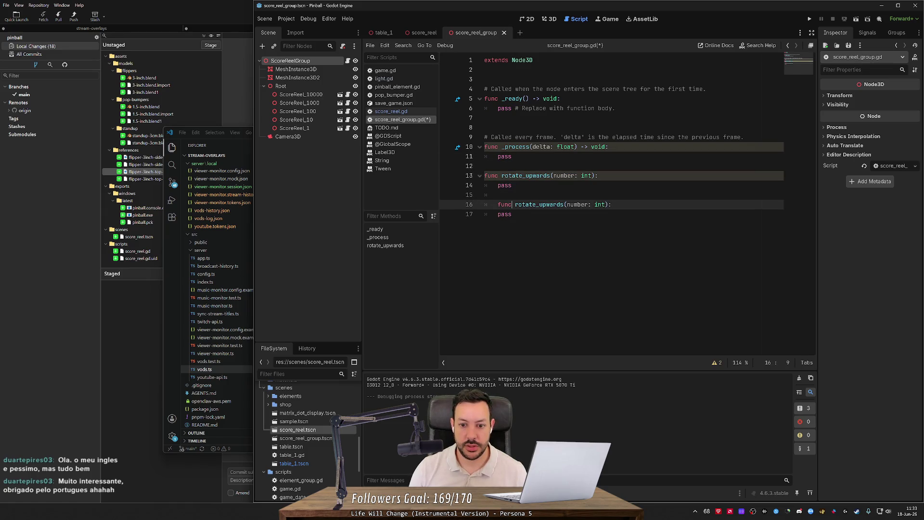
{"action": "key", "text": "BackSpace"}
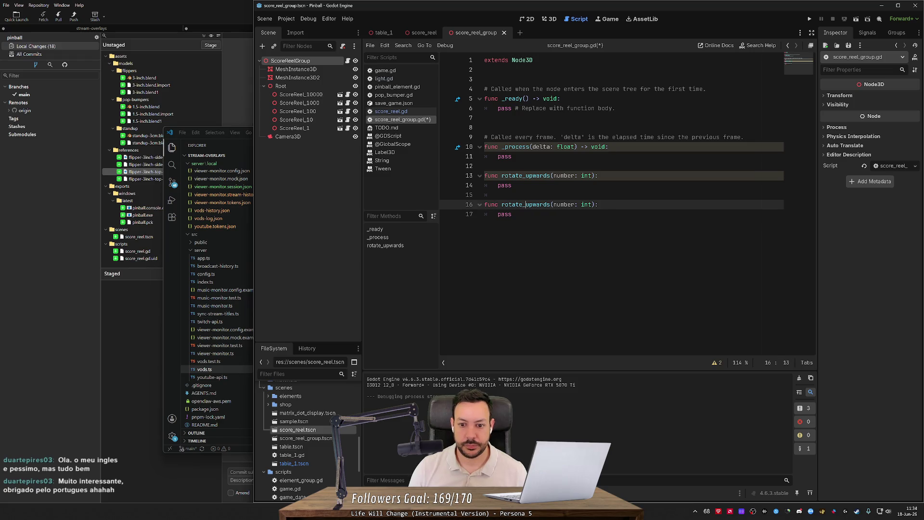
{"action": "key", "text": "Delete"}
{"action": "key", "text": "Delete"}
{"action": "type", "text": "down"}
{"action": "key", "text": "ctrl+s"}
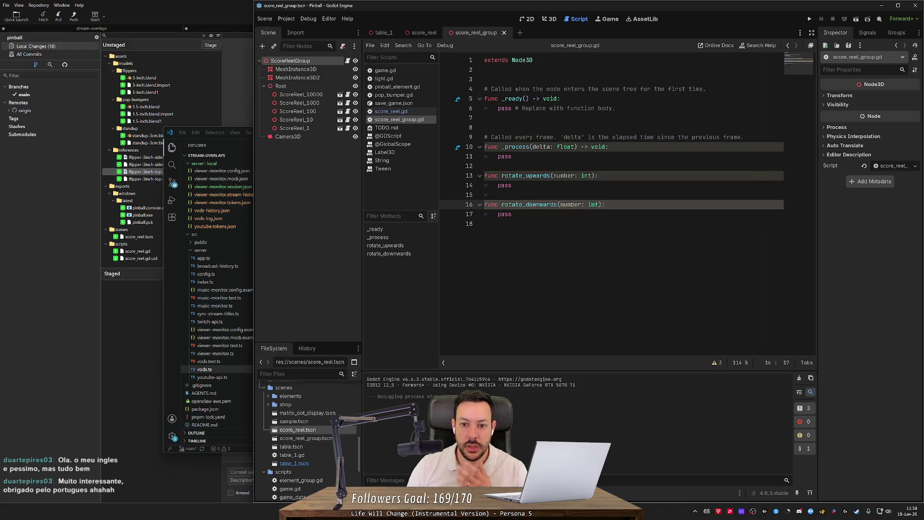
- Add blank lines above rotate_upwards and between the two functions
{"action": "key", "text": "Up"}
{"action": "key", "text": "Up"}
{"action": "key", "text": "Up"}
{"action": "key", "text": "Down"}
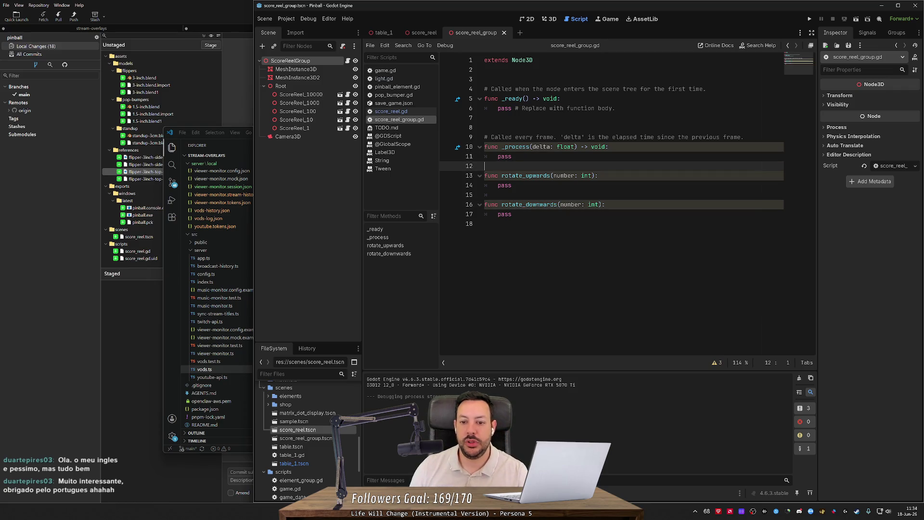
{"action": "key", "text": "Return"}
{"action": "key", "text": "Down"}
{"action": "key", "text": "Down"}
{"action": "key", "text": "End"}
{"action": "key", "text": "Down"}
{"action": "key", "text": "Return"}
{"action": "type", "text": "p"}
{"action": "key", "text": "ctrl+z"}
- Open score_reel.gd in the score_reel scene to compare its rotate functions
{"action": "left_click", "coordinate": [551, 19]}
{"action": "left_click", "coordinate": [577, 19]}
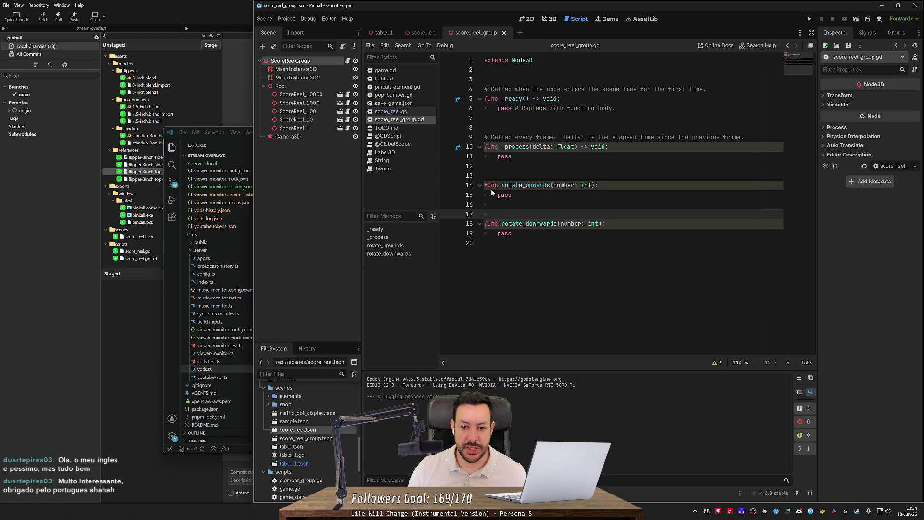
{"action": "key", "text": "ctrl+shift+Tab"}
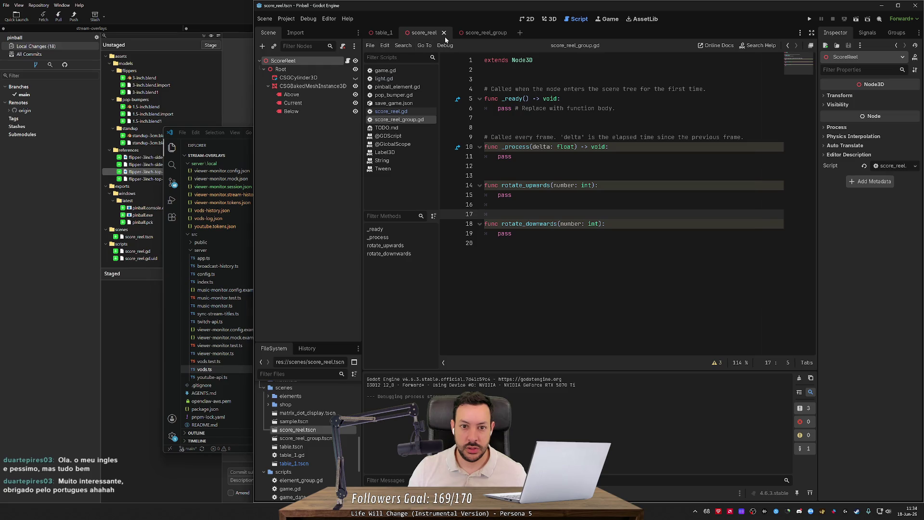
{"action": "left_click", "coordinate": [401, 112]}
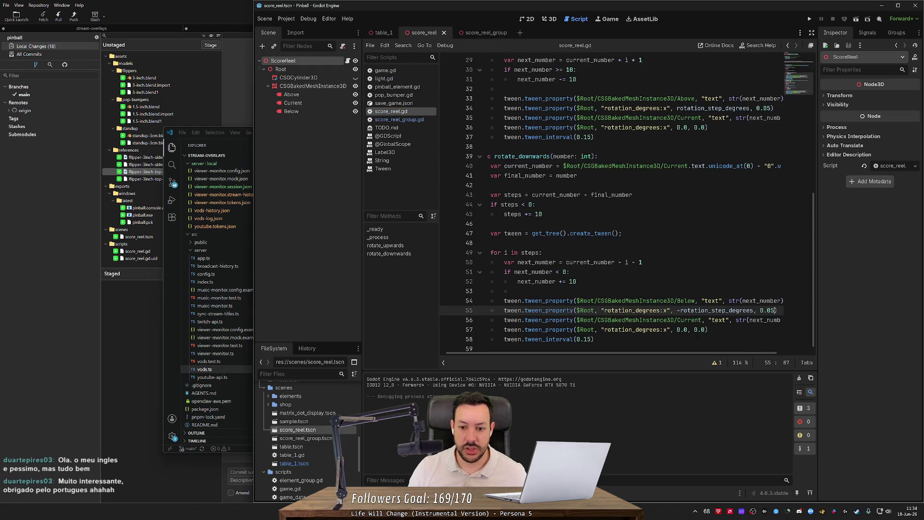
{"action": "scroll", "coordinate": [611, 202], "scroll_direction": "up", "scroll_amount": 7}
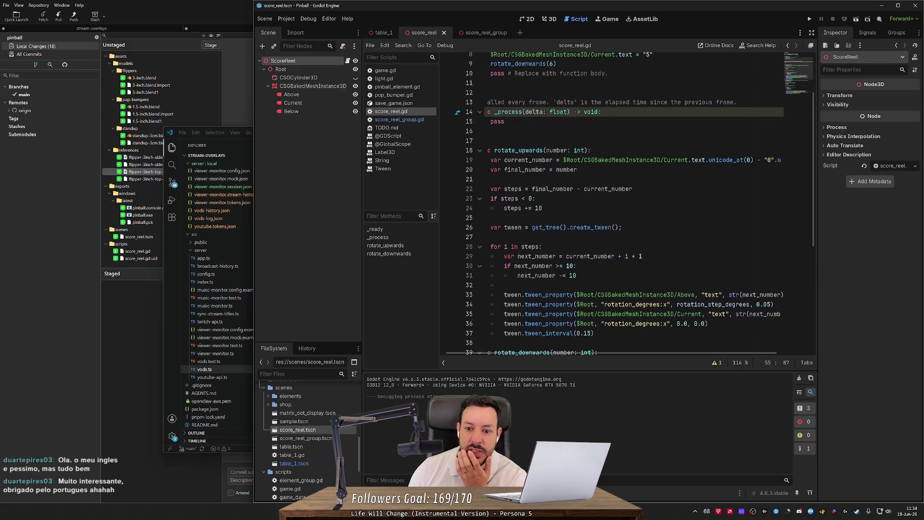
- Move through the scene tabs to table_1 and reopen score_reel_group.gd after rotate_upwards
{"action": "left_click", "coordinate": [484, 32]}
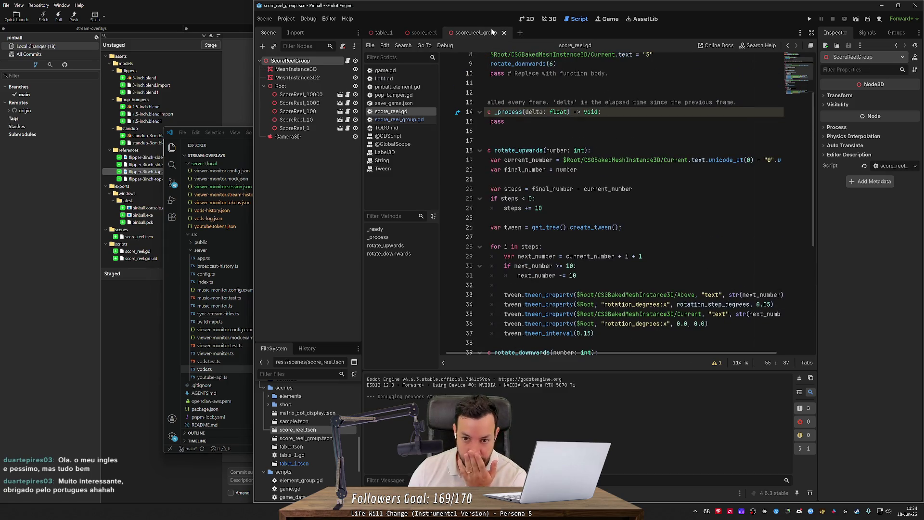
{"action": "left_click", "coordinate": [425, 33]}
{"action": "left_click", "coordinate": [383, 32]}
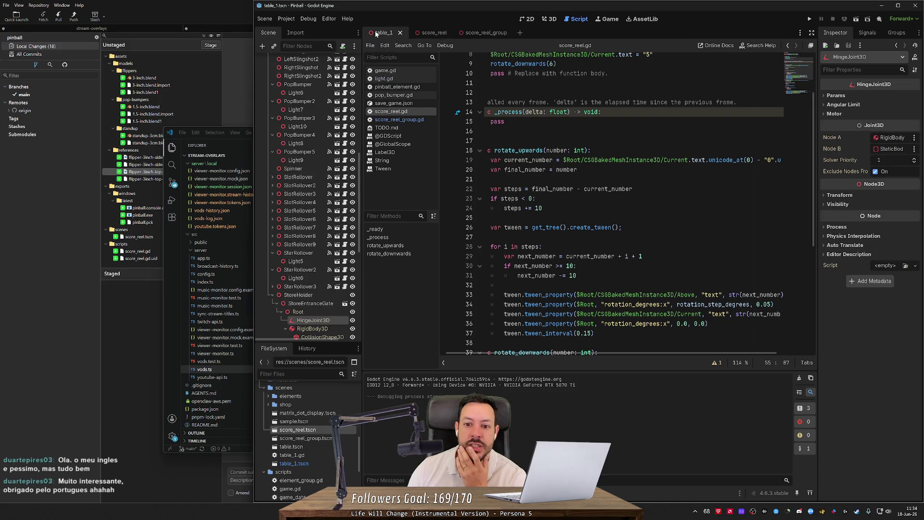
{"action": "left_click", "coordinate": [501, 32]}
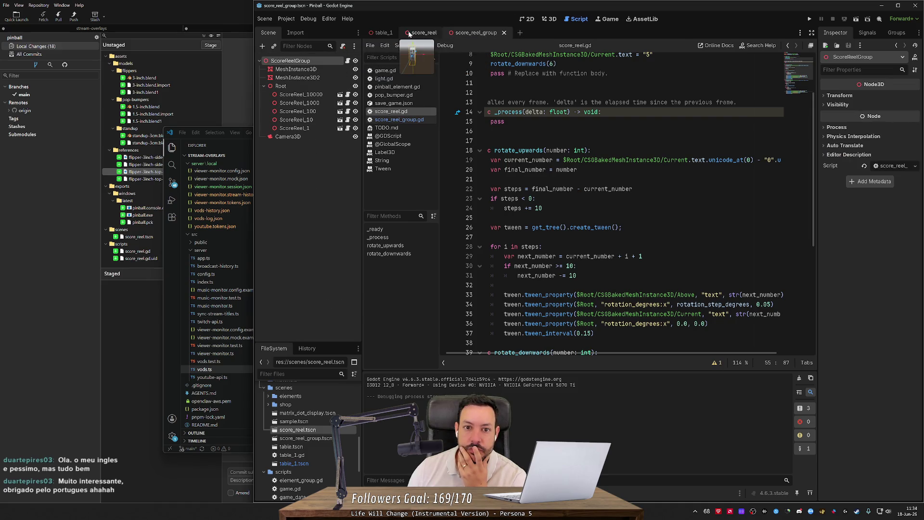
{"action": "left_click", "coordinate": [549, 18]}
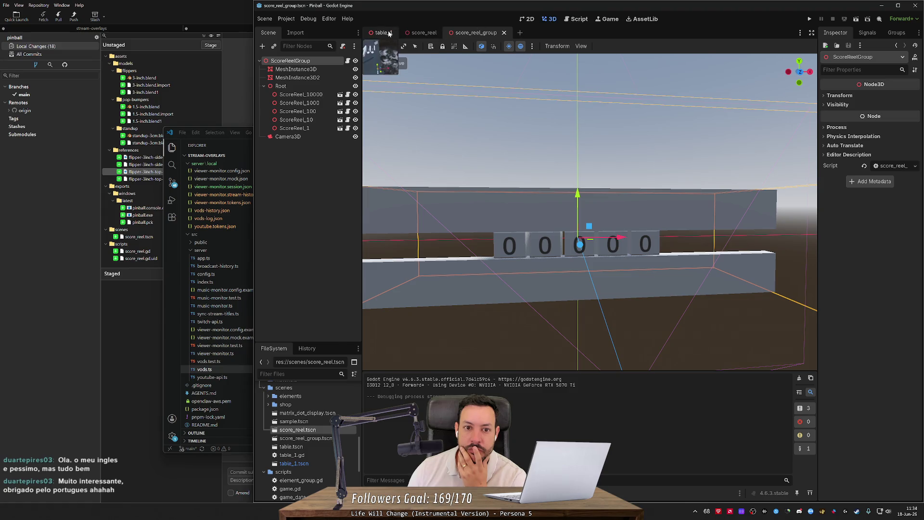
{"action": "left_click", "coordinate": [383, 32]}
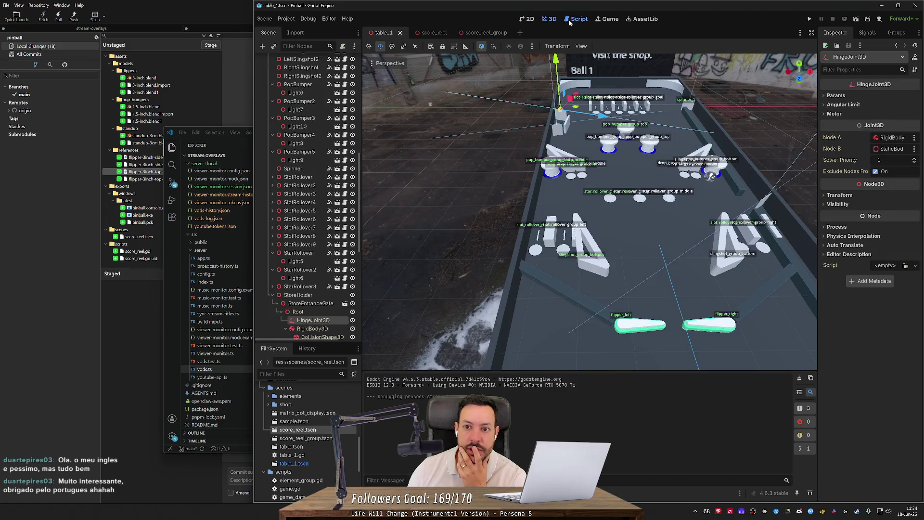
{"action": "left_click", "coordinate": [568, 20]}
{"action": "scroll", "coordinate": [554, 355], "scroll_direction": "left", "scroll_amount": 1}
{"action": "scroll", "coordinate": [626, 202], "scroll_direction": "down", "scroll_amount": 7}
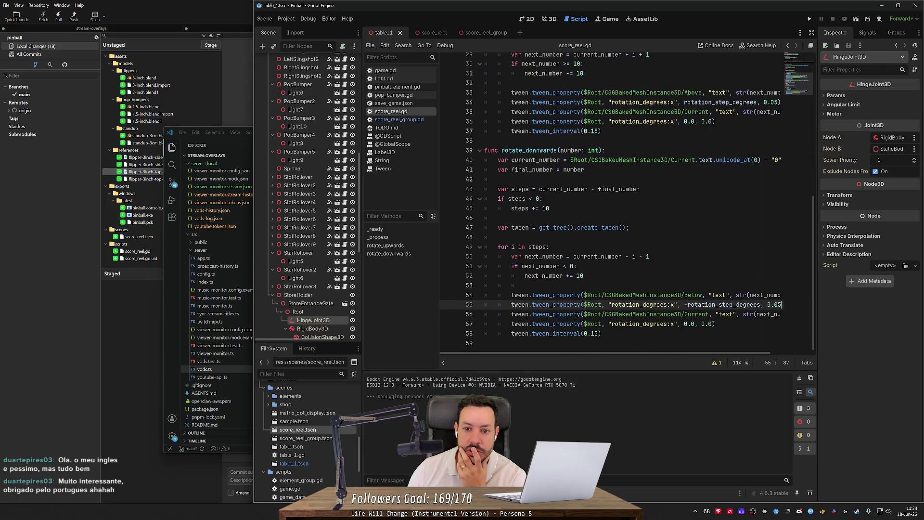
{"action": "left_click", "coordinate": [399, 119]}
{"action": "left_click", "coordinate": [599, 186]}
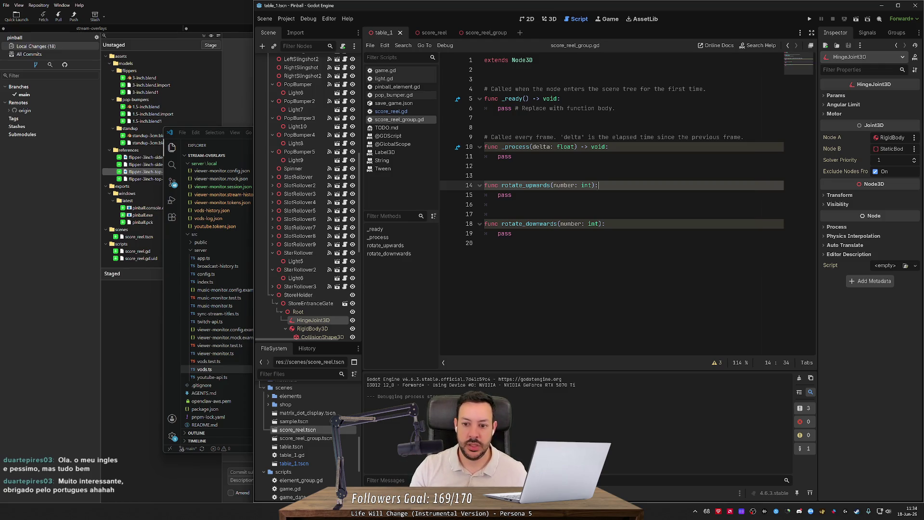
- Add 'var digit_10000 = number % 10000' inside rotate_upwards and duplicate it into five lines
{"action": "key", "text": "Return"}
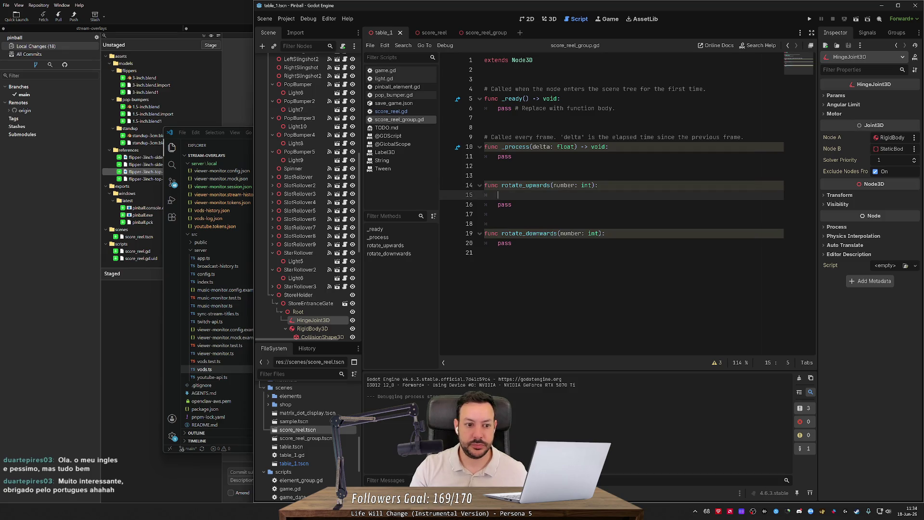
{"action": "type", "text": "var digits_1"}
{"action": "key", "text": "BackSpace"}
{"action": "key", "text": "BackSpace"}
{"action": "key", "text": "BackSpace"}
{"action": "type", "text": "_10000"}
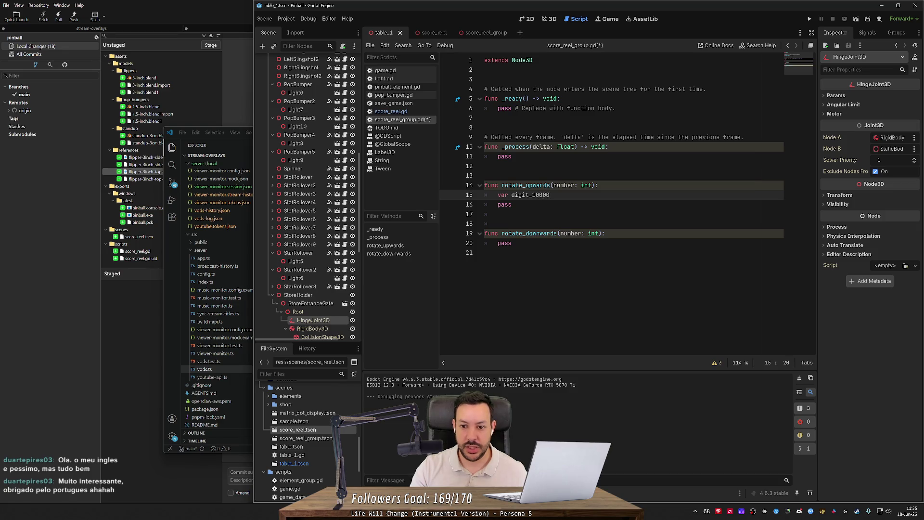
{"action": "type", "text": " = number "}
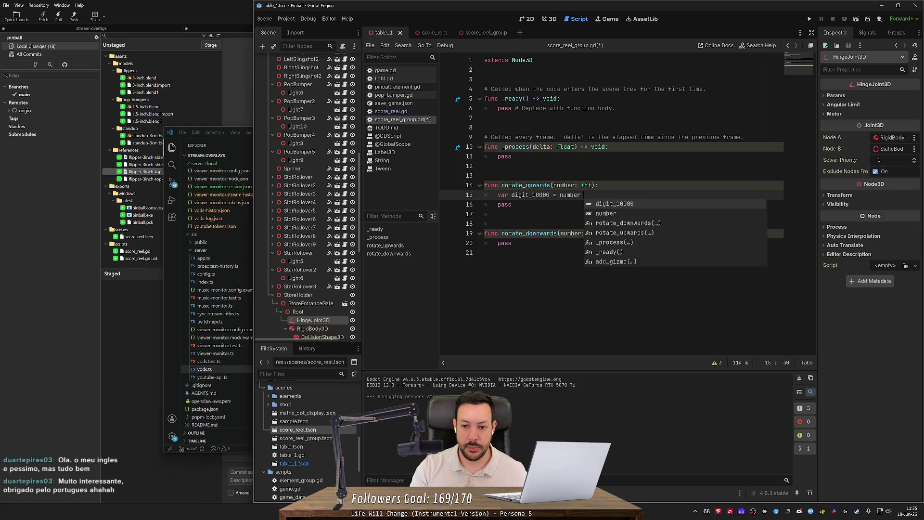
{"action": "type", "text": "%"}
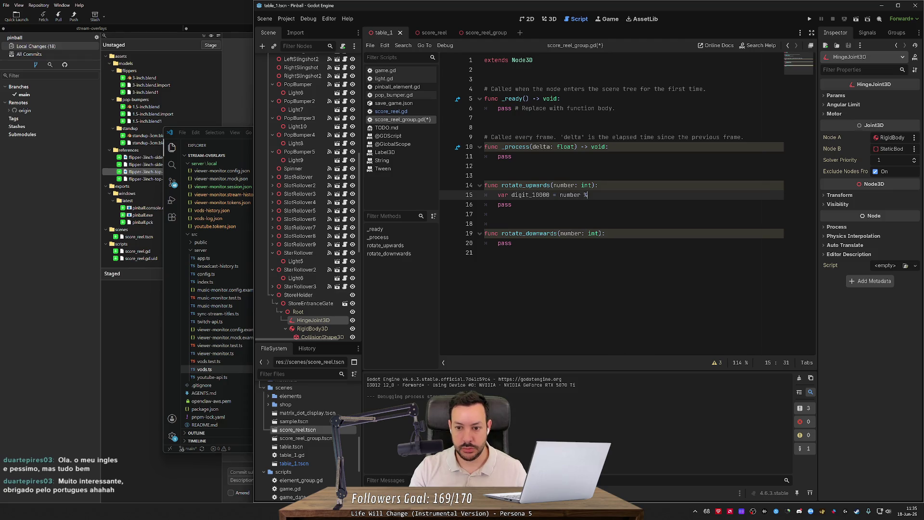
{"action": "type", "text": " 10000"}
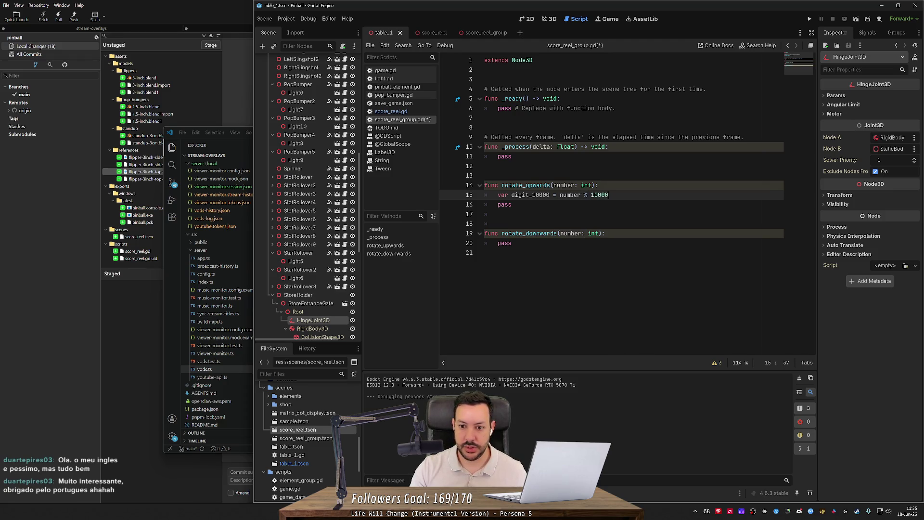
{"action": "key", "text": "ctrl+shift+d"}
{"action": "key", "text": "ctrl+shift+d"}
{"action": "key", "text": "ctrl+shift+d"}
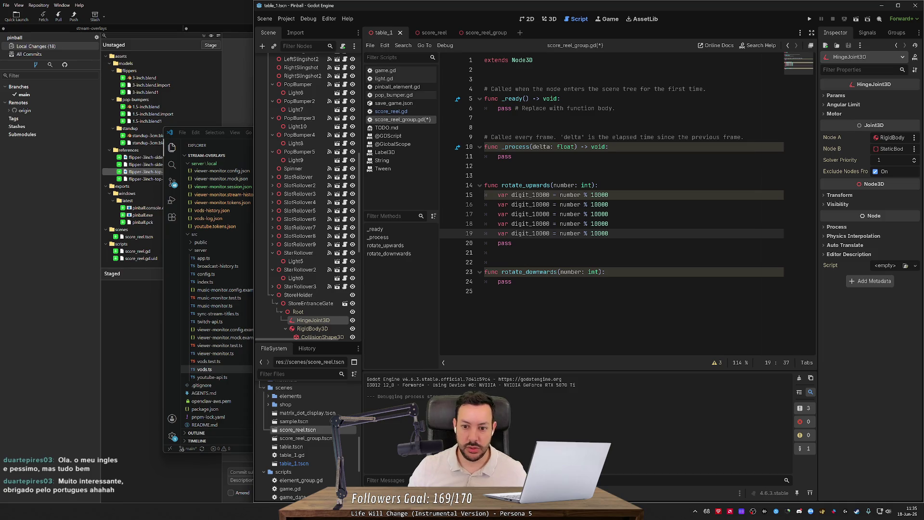
{"action": "double_click", "coordinate": [540, 204]}
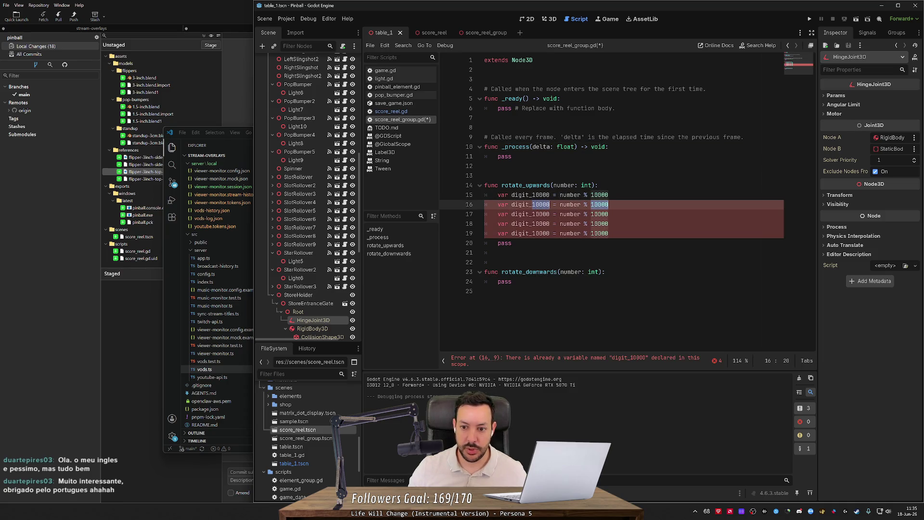
- Turn the duplicated lines into digit_1000 % 1000, digit_100 % 100 and digit_10 % 10
{"action": "key", "text": "ctrl+d"}
{"action": "type", "text": "1000"}
{"action": "key", "text": "Down"}
{"action": "key", "text": "BackSpace"}
{"action": "key", "text": "BackSpace"}
{"action": "key", "text": "Down"}
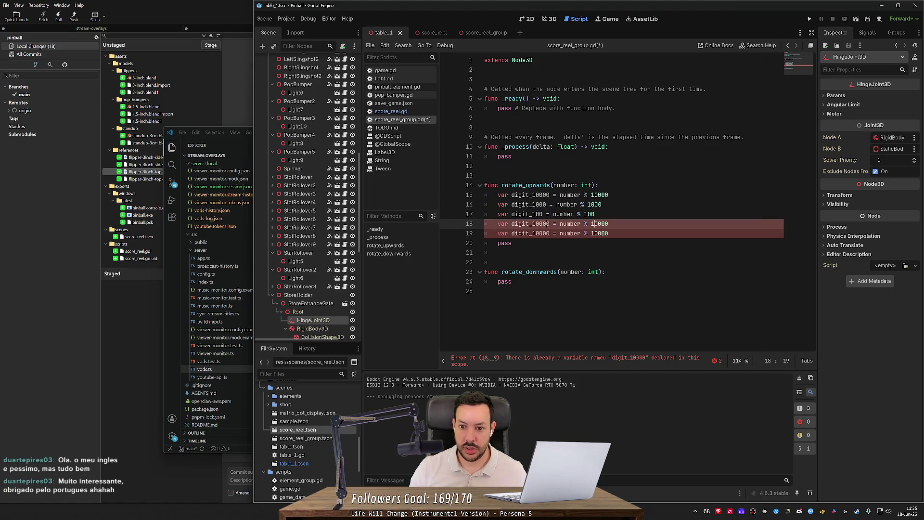
{"action": "key", "text": "BackSpace"}
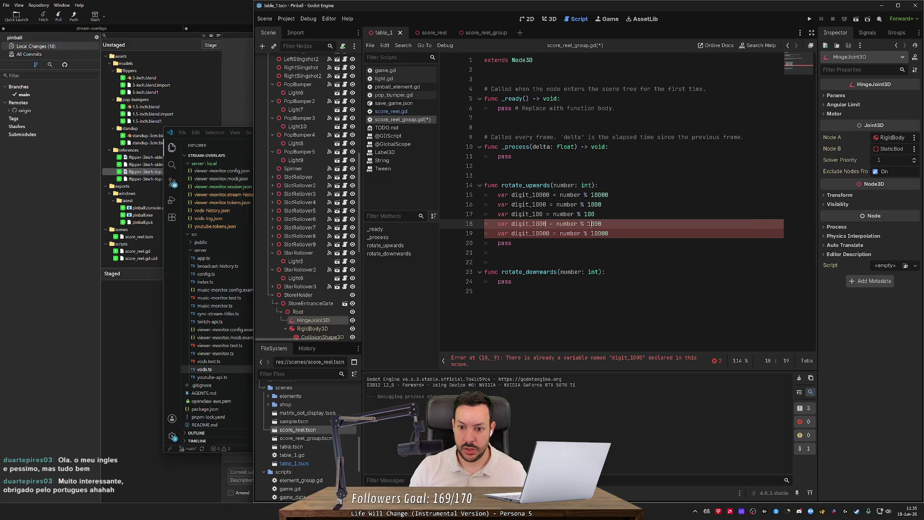
{"action": "key", "text": "BackSpace"}
{"action": "key", "text": "BackSpace"}
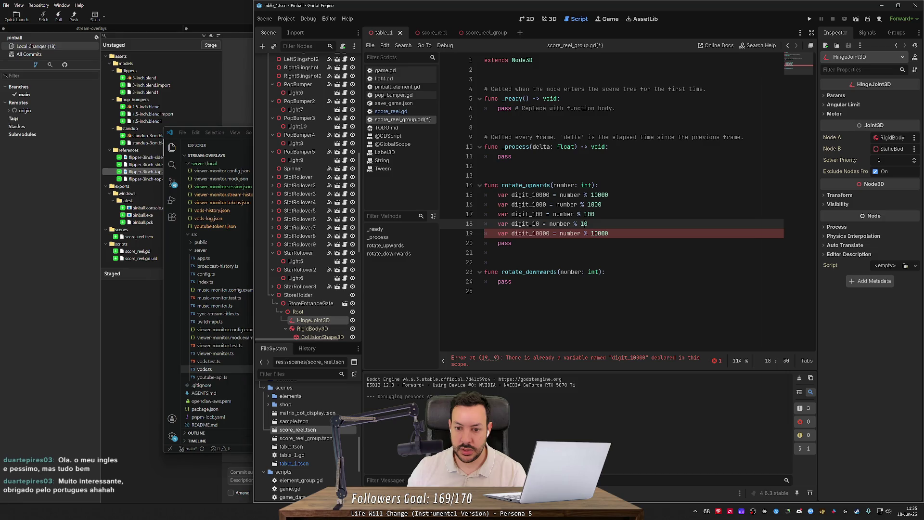
{"action": "left_click_drag", "start_coordinate": [534, 233], "coordinate": [550, 233]}
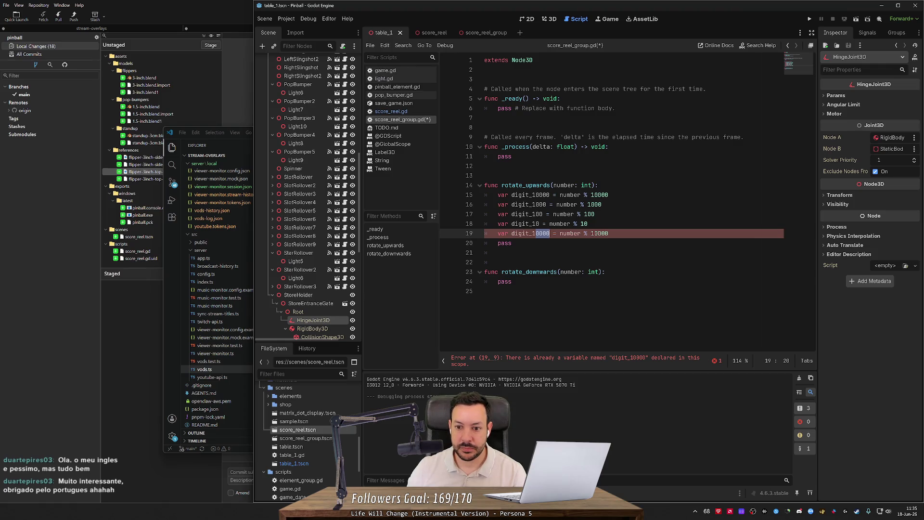
- Change the first line to digit_10000 = number / 10000
{"action": "left_click", "coordinate": [588, 195]}
{"action": "key", "text": "shift+Left"}
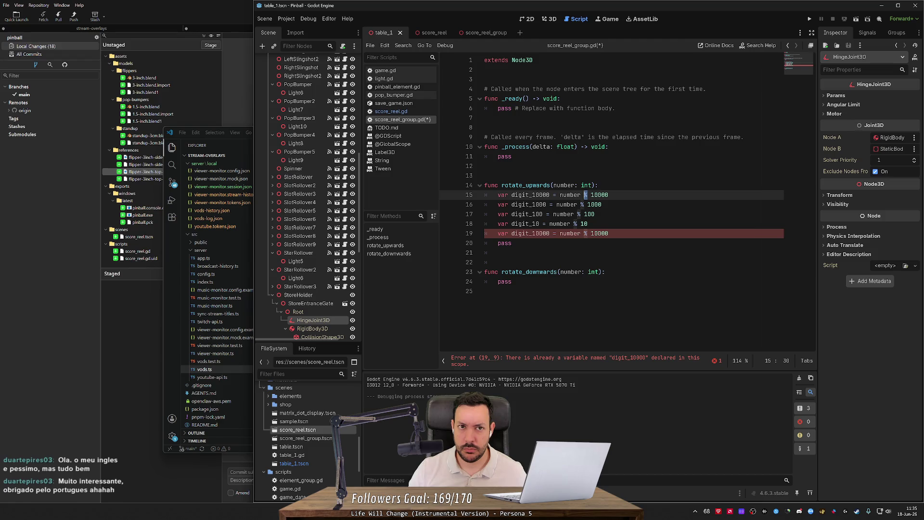
{"action": "type", "text": "/"}
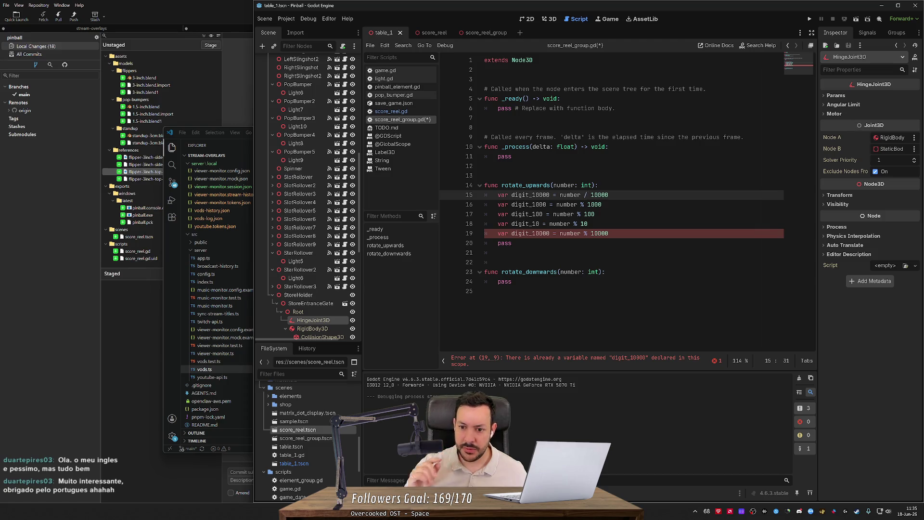
{"action": "double_click", "coordinate": [530, 195]}
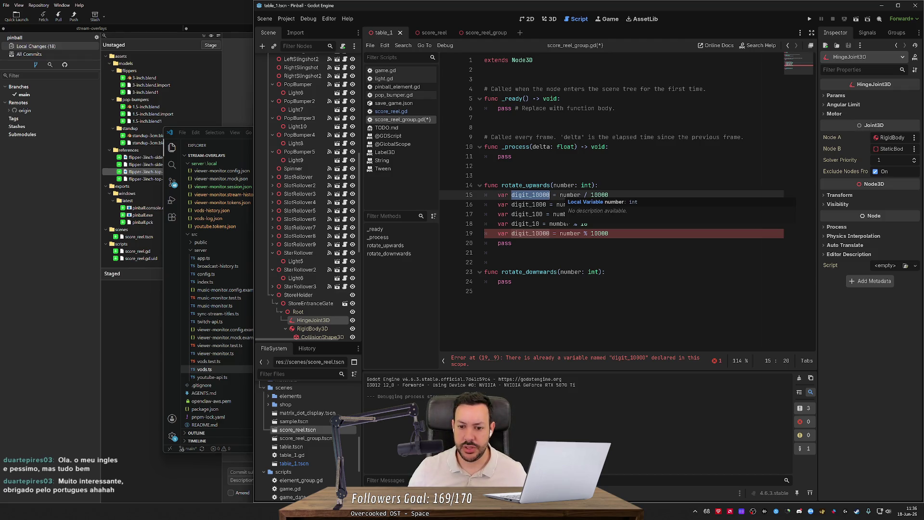
{"action": "left_click", "coordinate": [599, 185]}
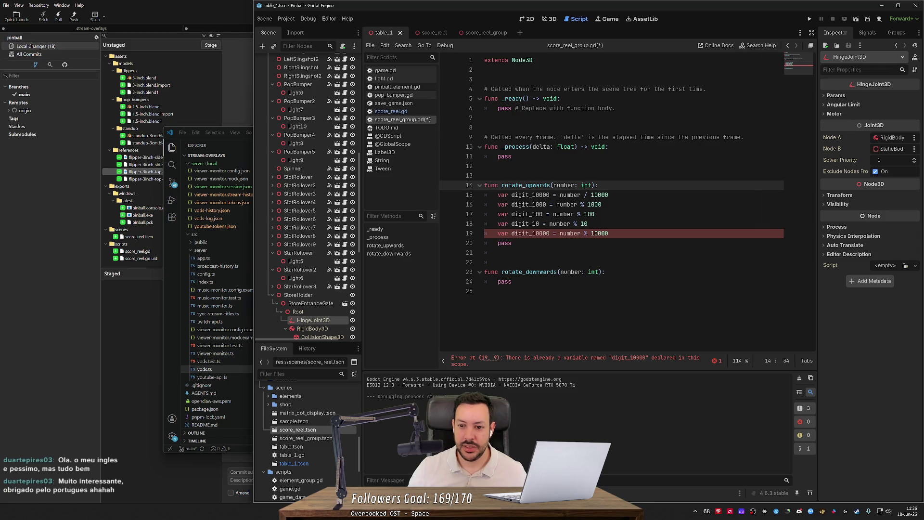
- Add a test line 'number = 34567' at the top of rotate_upwards
{"action": "key", "text": "Return"}
{"action": "type", "text": "number = "}
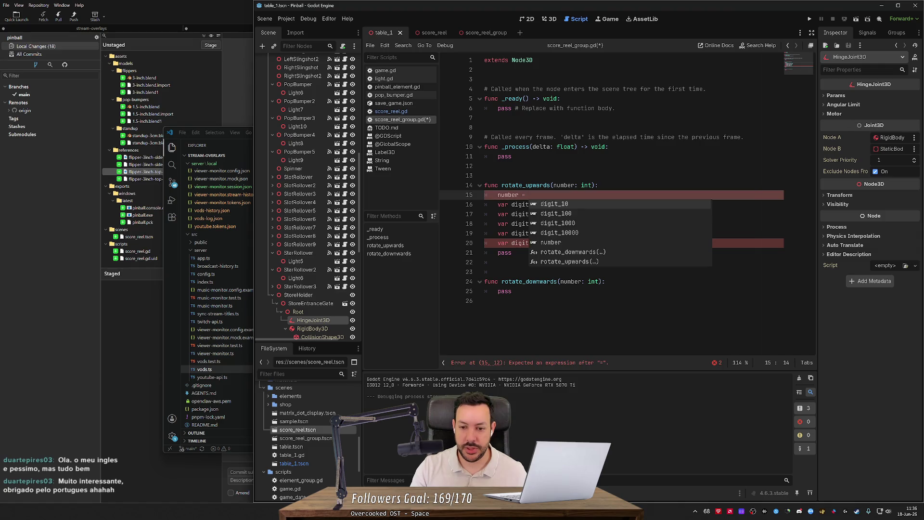
{"action": "type", "text": "123456"}
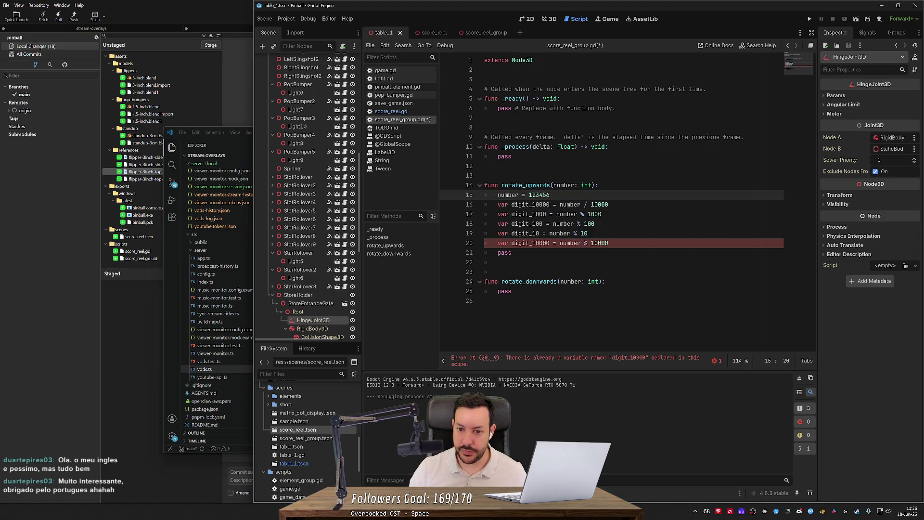
{"action": "key", "text": "BackSpace"}
{"action": "key", "text": "Return"}
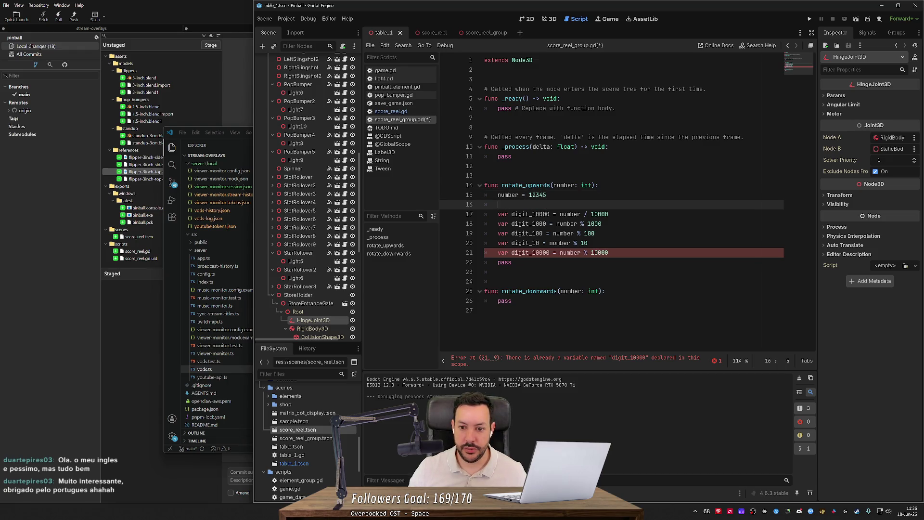
{"action": "left_click", "coordinate": [528, 195]}
{"action": "double_click", "coordinate": [534, 195]}
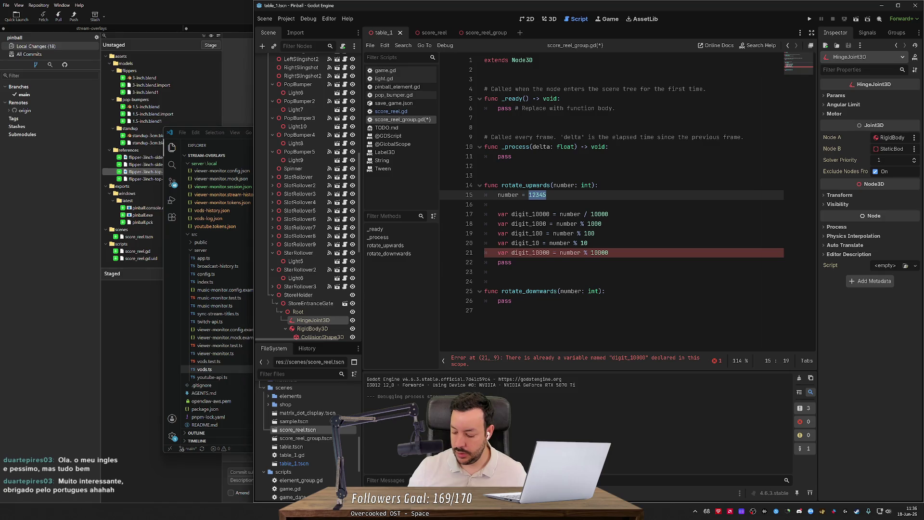
{"action": "type", "text": "34567"}
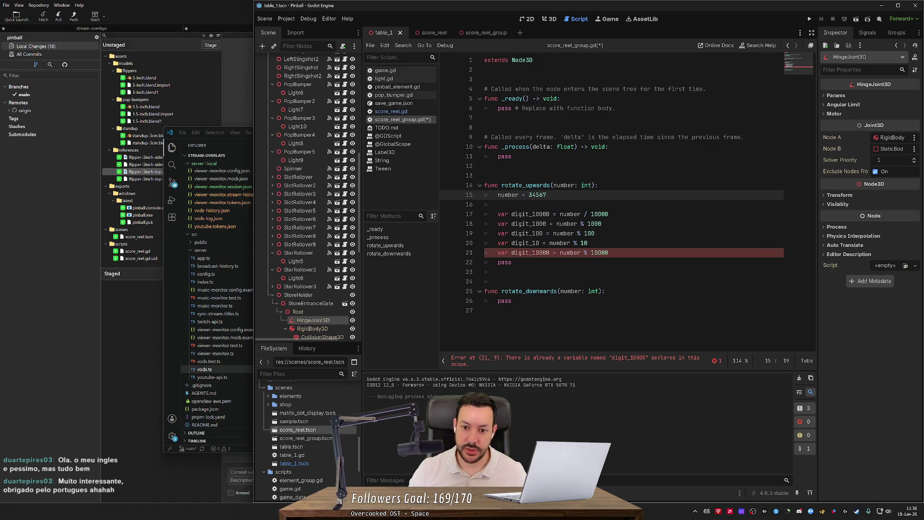
{"action": "key", "text": "shift+Left"}
{"action": "key", "text": "shift+Left"}
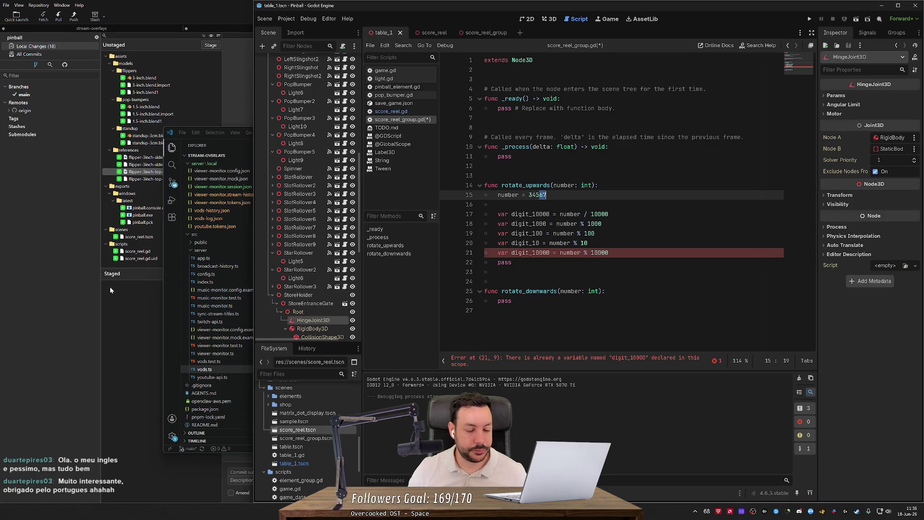
{"action": "key", "text": "Right"}
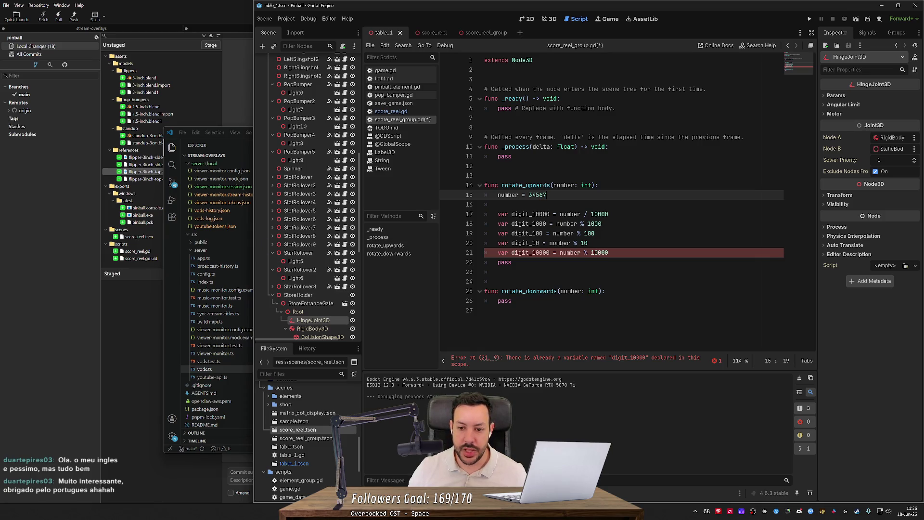
- Start a 'var rest = 0' line above the digit calculations
{"action": "mouse_move", "coordinate": [569, 214]}
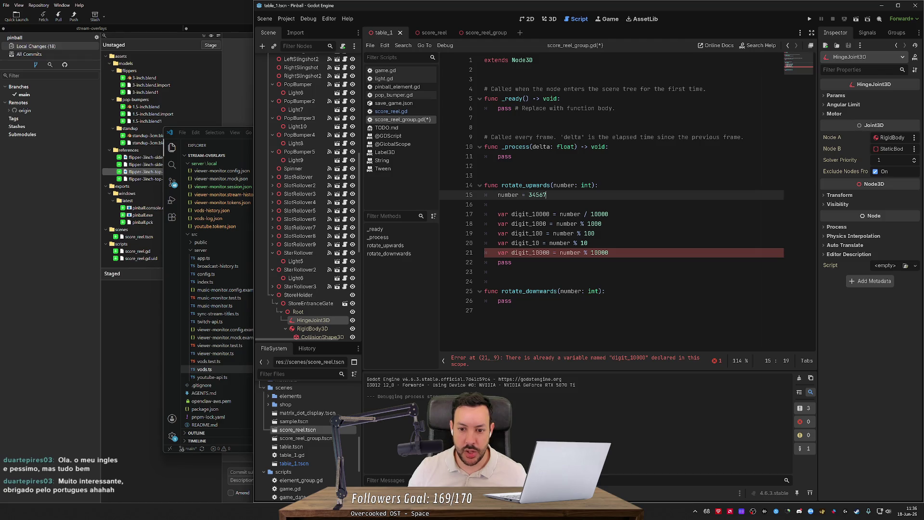
{"action": "double_click", "coordinate": [570, 213]}
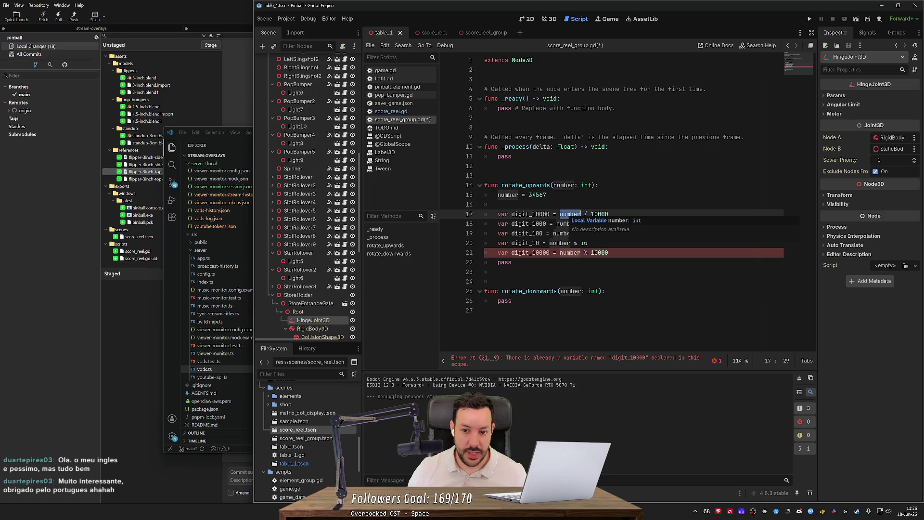
{"action": "left_click", "coordinate": [609, 214]}
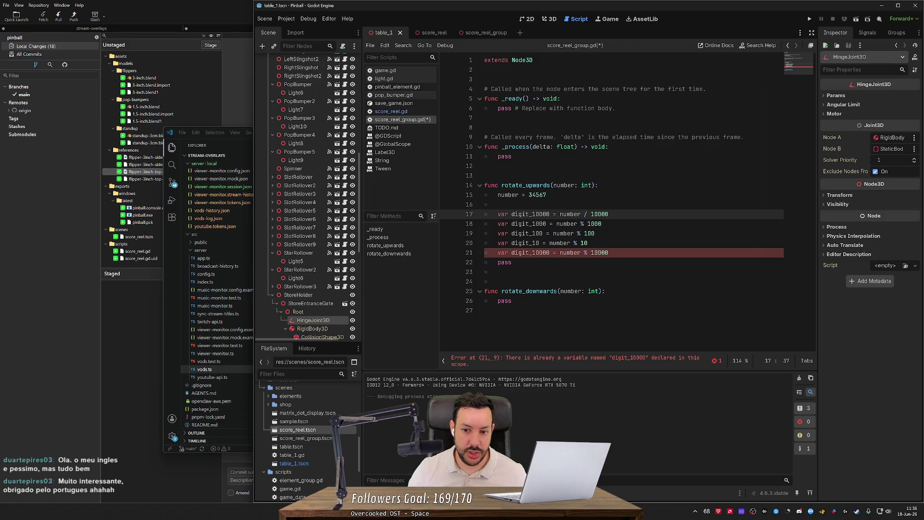
{"action": "left_click", "coordinate": [498, 204]}
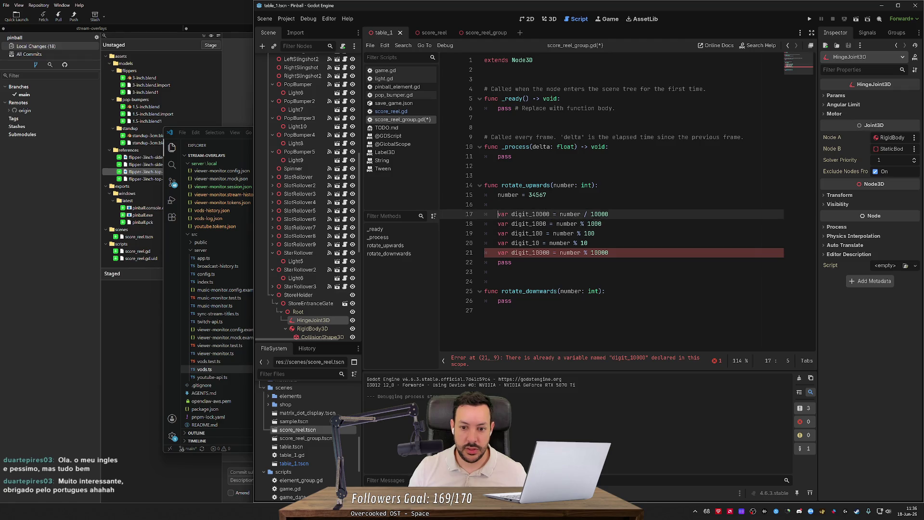
{"action": "key", "text": "Return"}
{"action": "type", "text": "var rest = 0"}
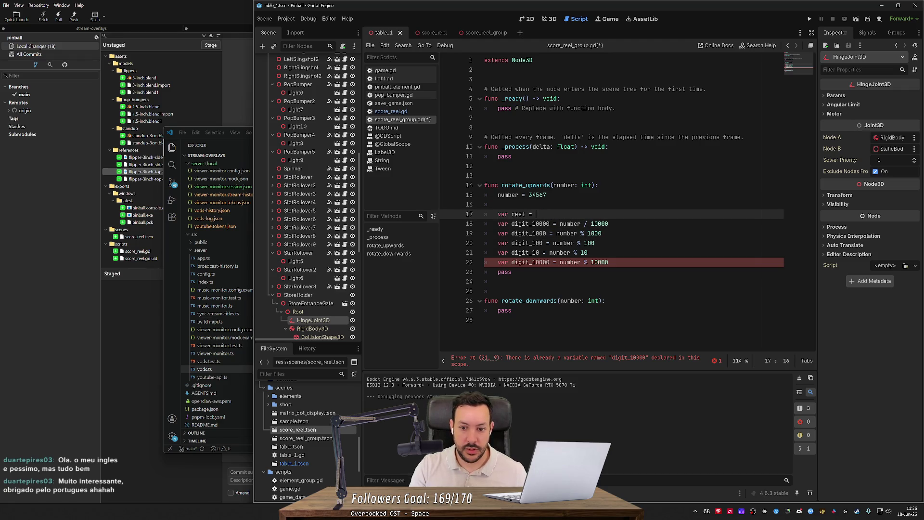
- Add an unfinished 'rest =' line after the digit_10000 line
{"action": "key", "text": "Down"}
{"action": "key", "text": "End"}
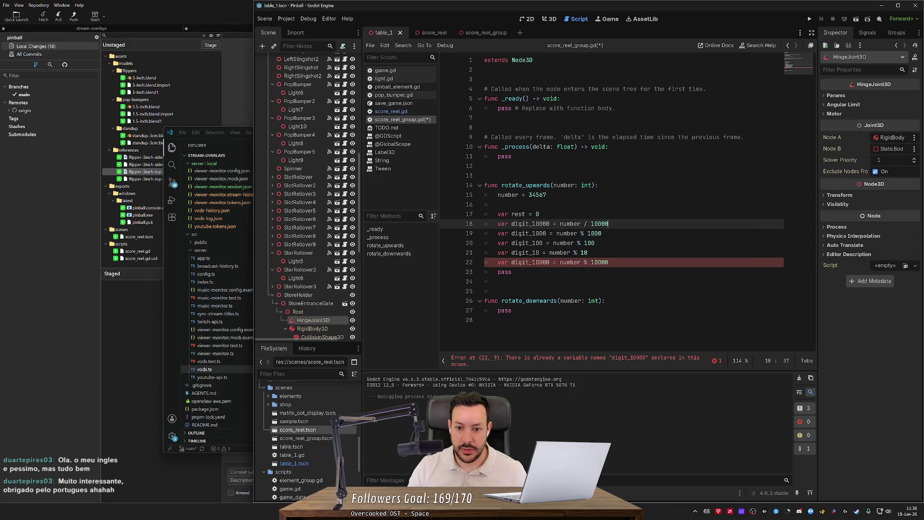
{"action": "key", "text": "Return"}
{"action": "type", "text": "rest ="}
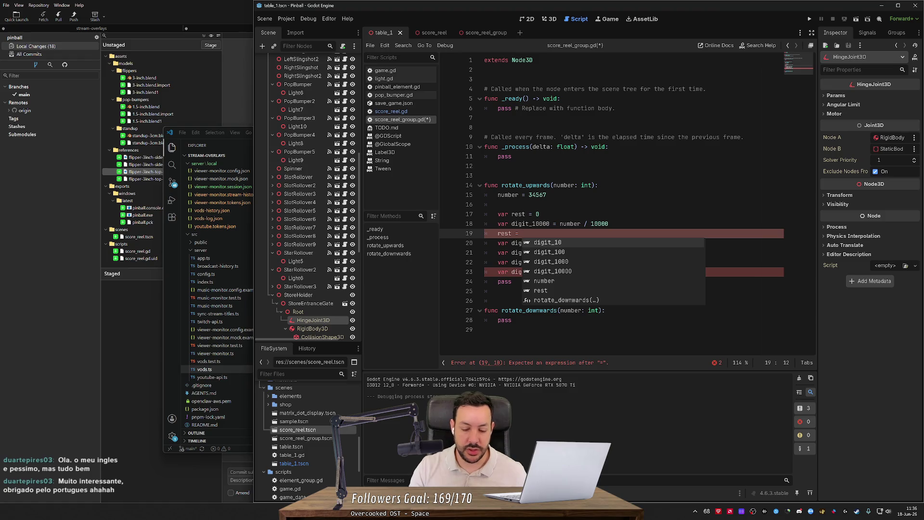
- Switch to Firefox and type 'divider divisor' into a new tab
{"action": "key", "text": "alt+Tab"}
{"action": "key", "text": "ctrl+t"}
{"action": "type", "text": "de"}
{"action": "key", "text": "BackSpace"}
{"action": "key", "text": "BackSpace"}
{"action": "type", "text": "i"}
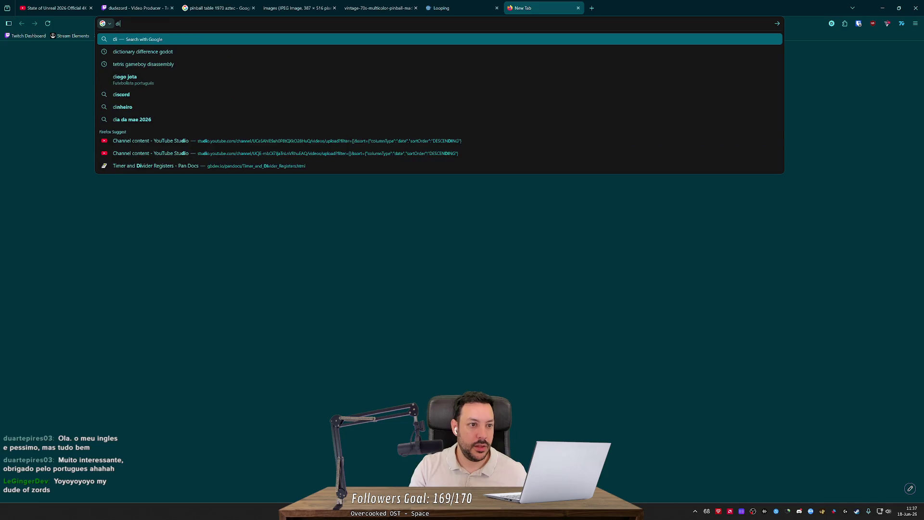
{"action": "type", "text": "vider divisor"}
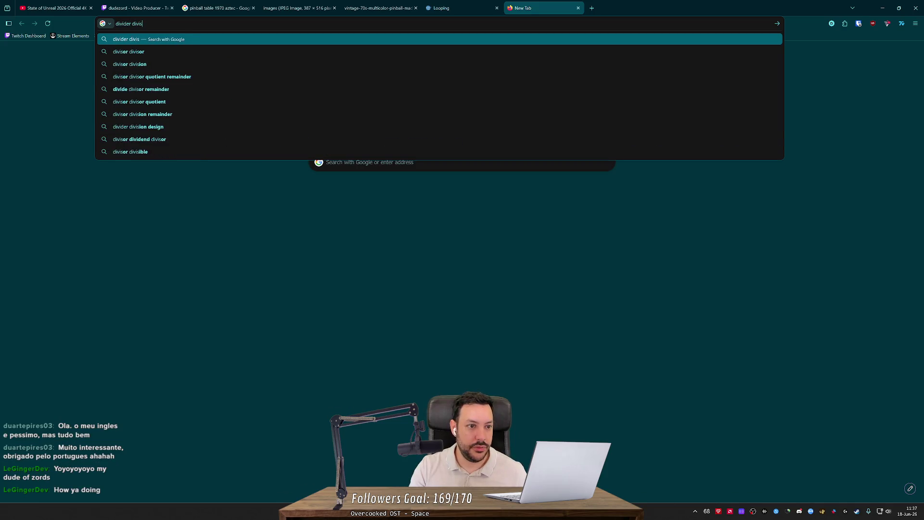
- Search for 'divider divisor', then minimize the browser to return to Godot
{"action": "key", "text": "Return"}
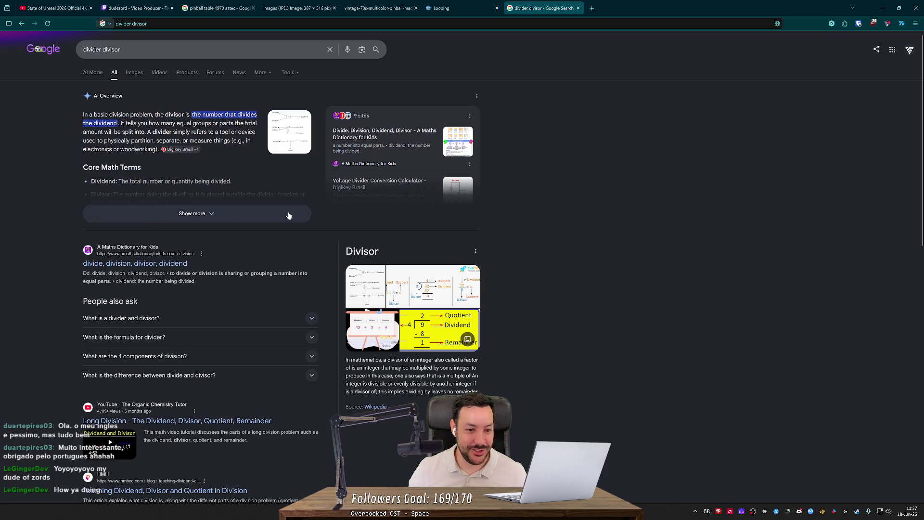
{"action": "left_click", "coordinate": [884, 6]}
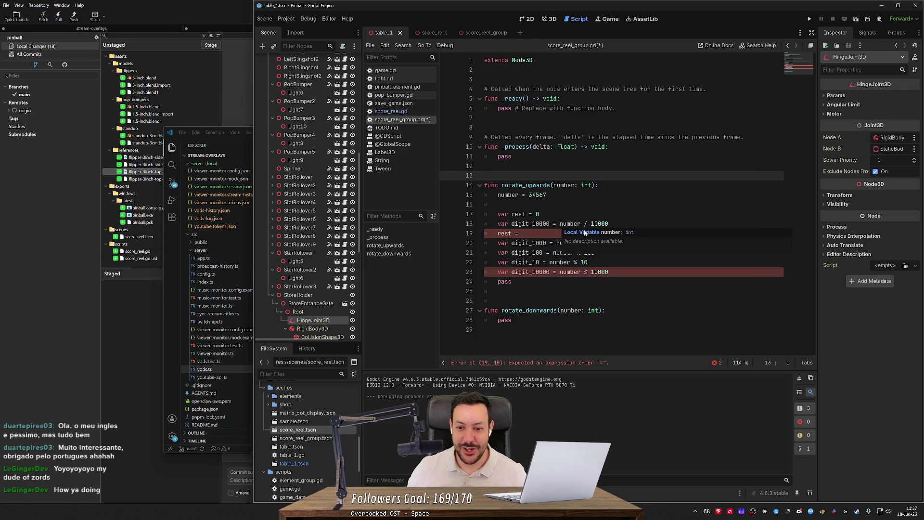
- Delete the unfinished 'rest =' line and switch to the table's 3D view
{"action": "left_click", "coordinate": [585, 233]}
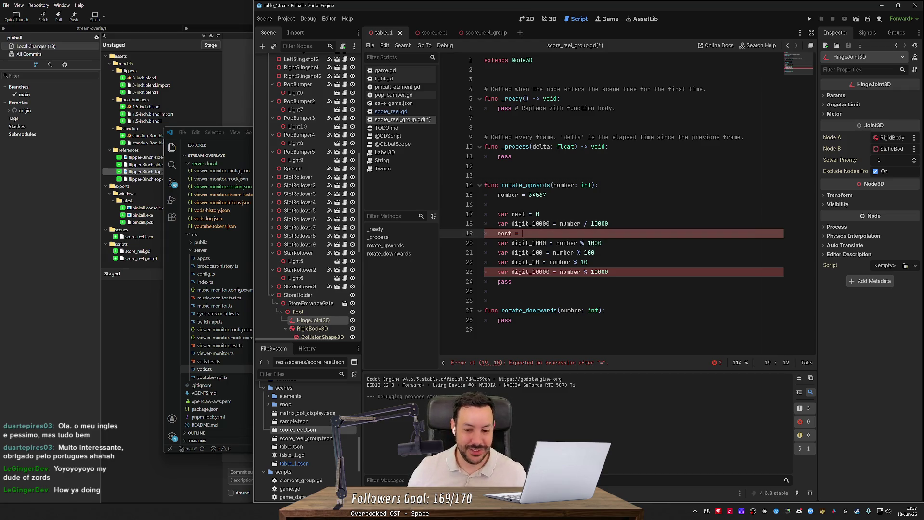
{"action": "key", "text": "ctrl+shift+k"}
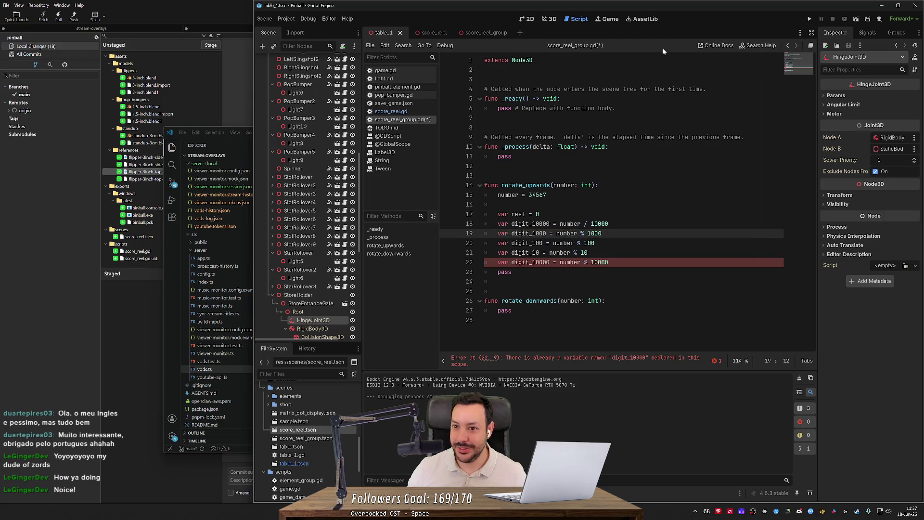
{"action": "left_click", "coordinate": [546, 21]}
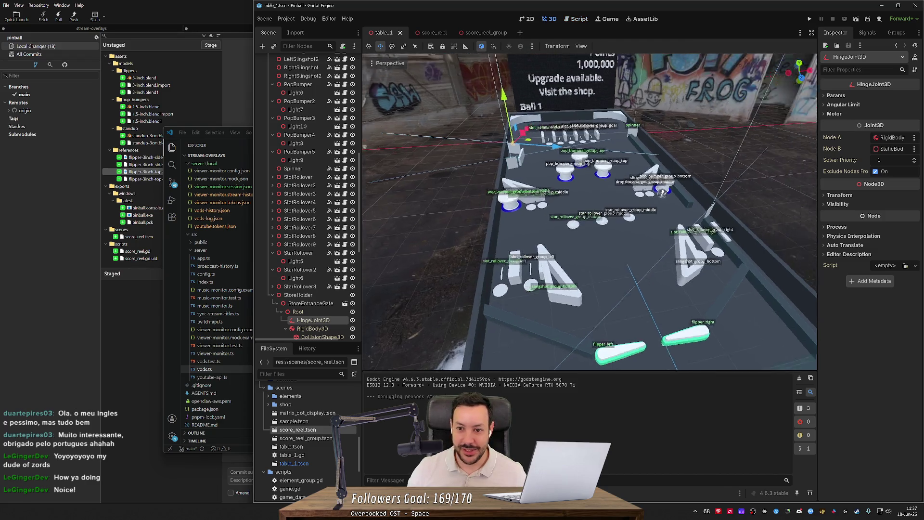
{"action": "key", "text": "w"}
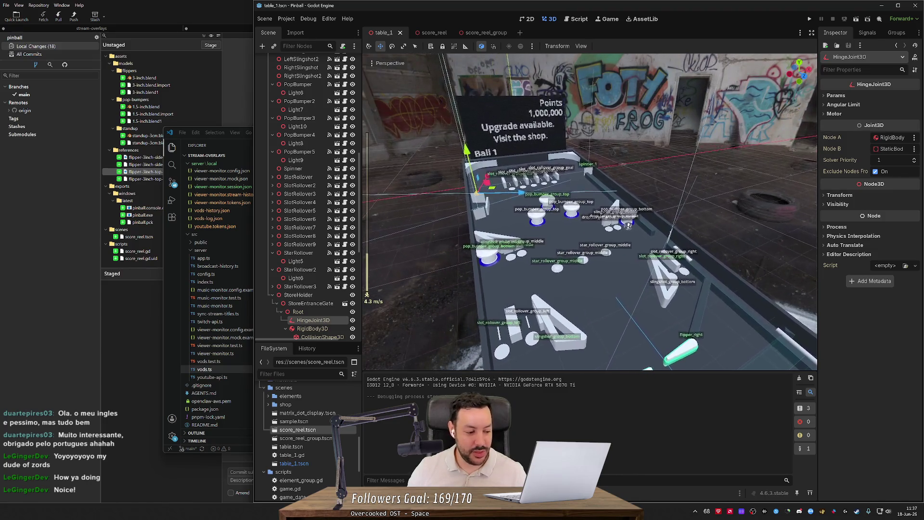
{"action": "left_click", "coordinate": [426, 230]}
{"action": "left_click", "coordinate": [439, 245]}
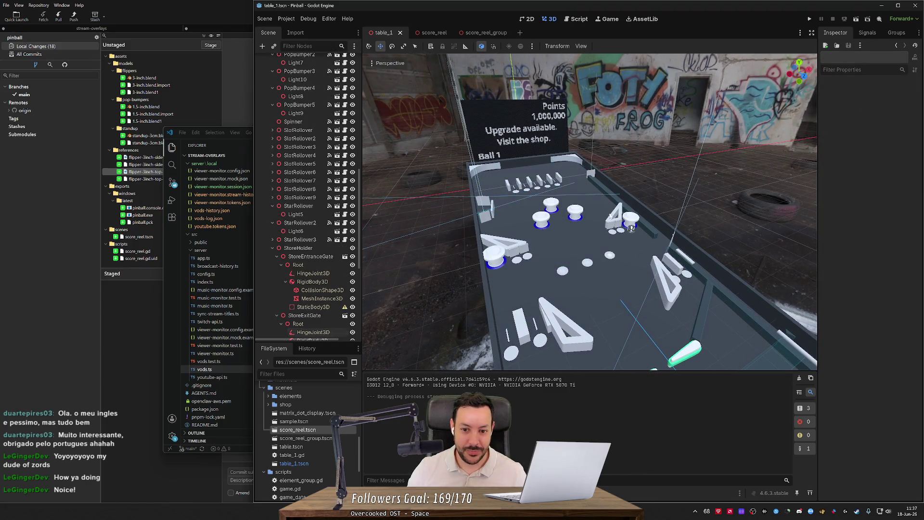
- Fly the camera around the pinball table to frame the backboard reading Points 1,000,000
{"action": "key", "text": "w"}
{"action": "key", "text": "s"}
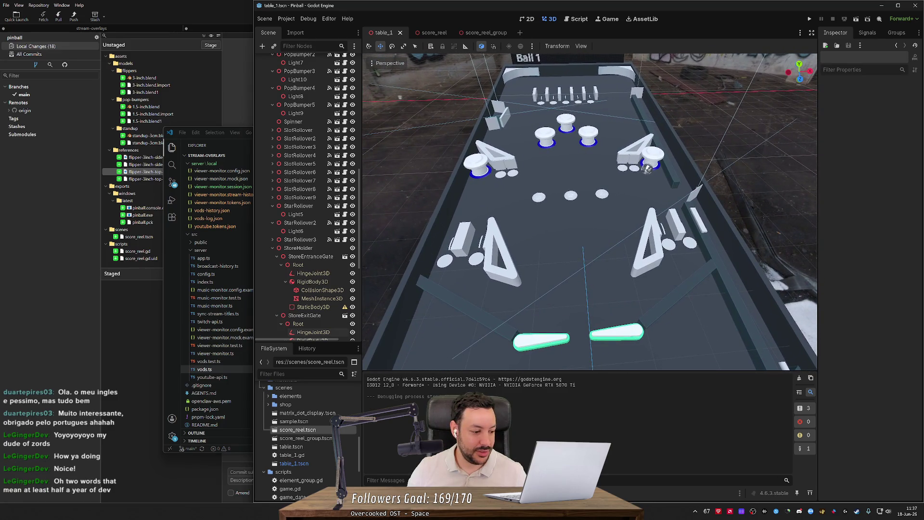
{"action": "key", "text": "a"}
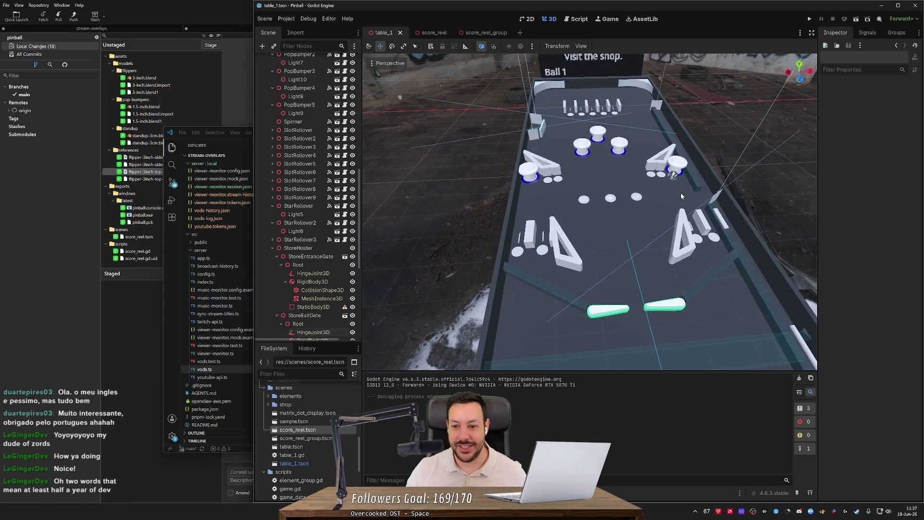
{"action": "key", "text": "s"}
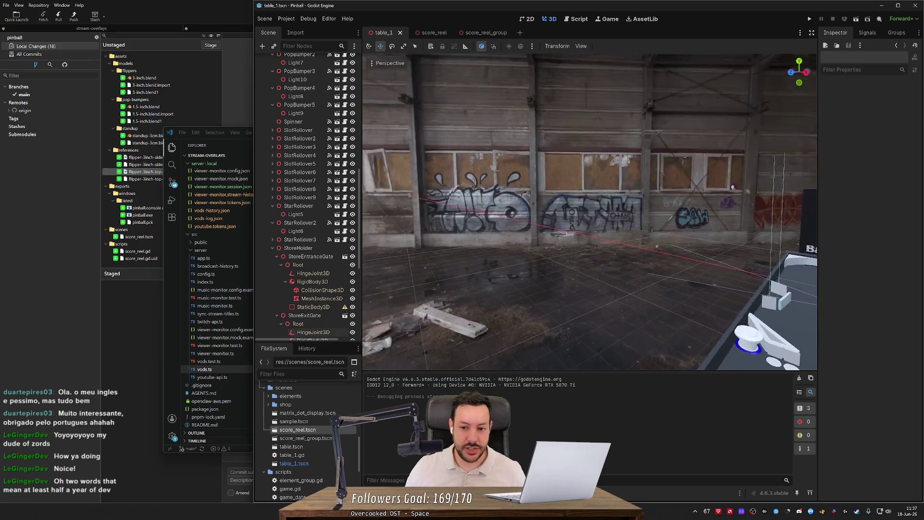
{"action": "right_click", "coordinate": [581, 195]}
{"action": "right_click", "coordinate": [593, 185]}
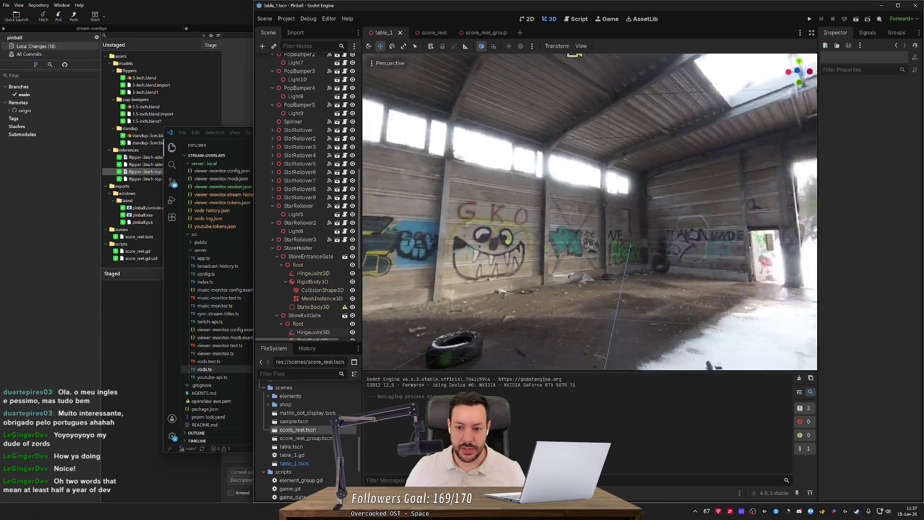
{"action": "right_click", "coordinate": [594, 184]}
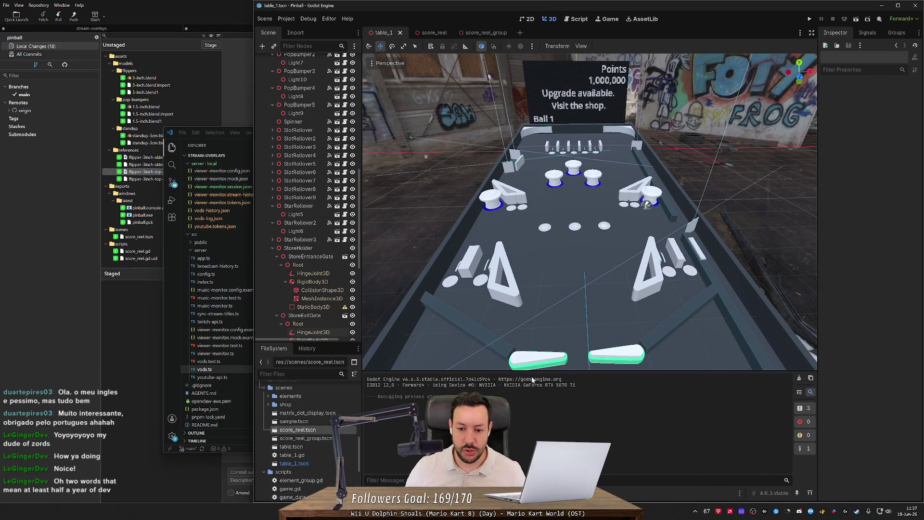
{"action": "scroll", "coordinate": [577, 365], "scroll_direction": "up", "scroll_amount": 4}
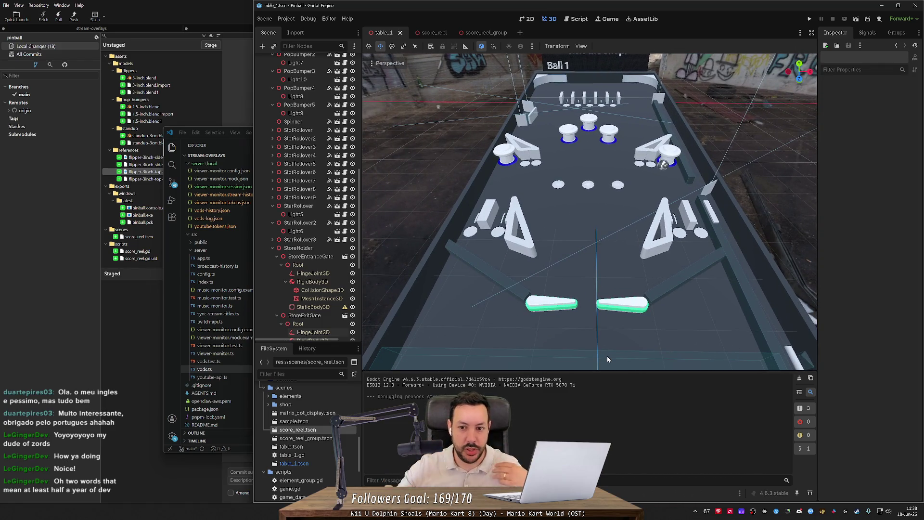
{"action": "scroll", "coordinate": [604, 363], "scroll_direction": "down", "scroll_amount": 3}
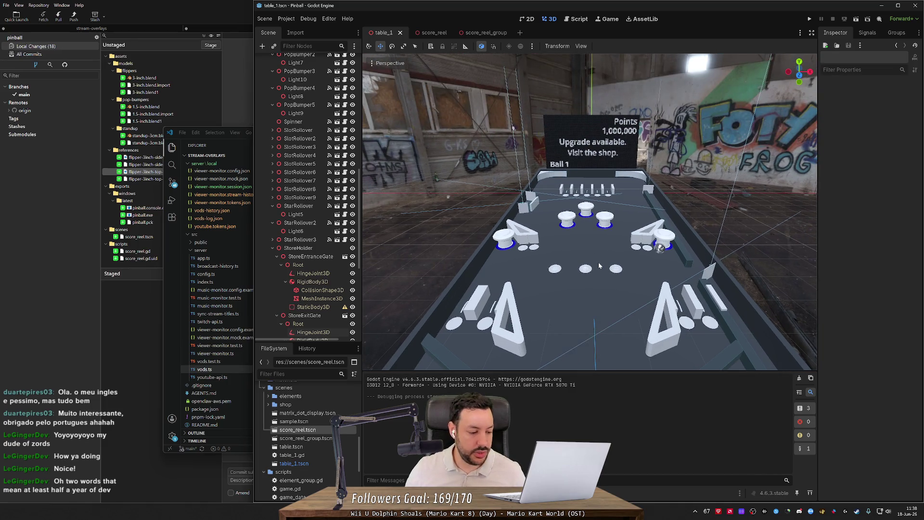
{"action": "scroll", "coordinate": [599, 252], "scroll_direction": "up", "scroll_amount": 4}
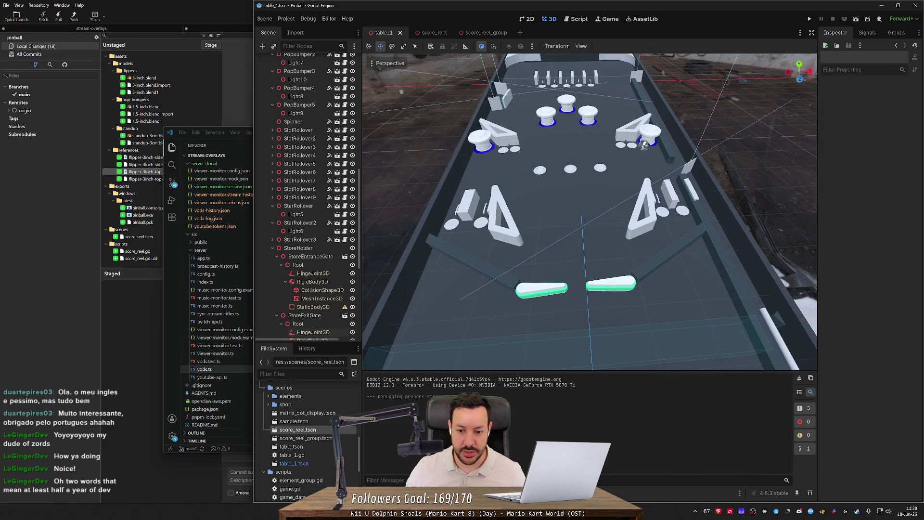
{"action": "scroll", "coordinate": [552, 247], "scroll_direction": "down", "scroll_amount": 2}
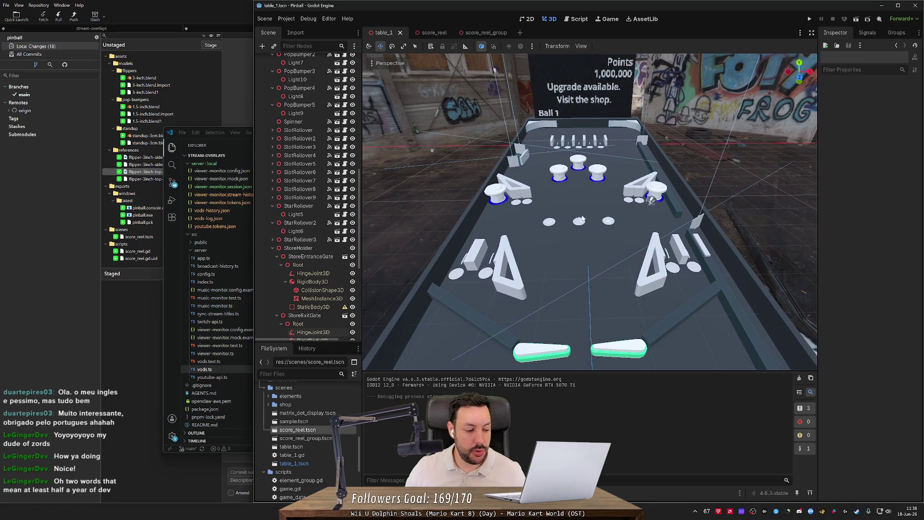
{"action": "scroll", "coordinate": [583, 218], "scroll_direction": "up", "scroll_amount": 1}
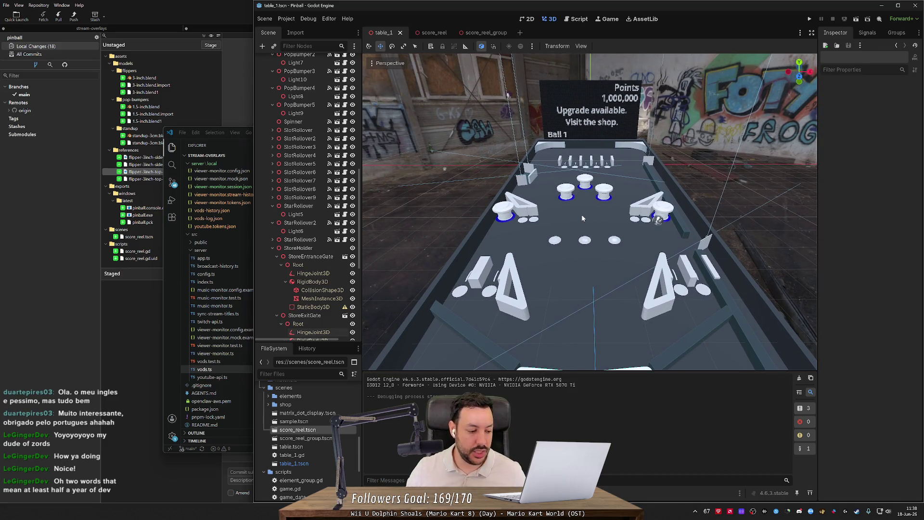
{"action": "scroll", "coordinate": [471, 325], "scroll_direction": "up", "scroll_amount": 1}
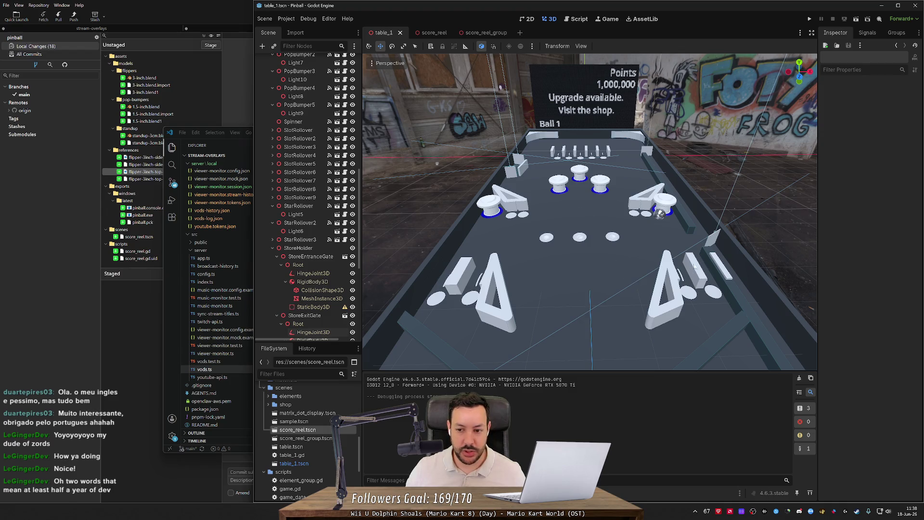
{"action": "left_click_drag", "start_coordinate": [644, 259], "coordinate": [644, 262]}
{"action": "key", "text": "w"}
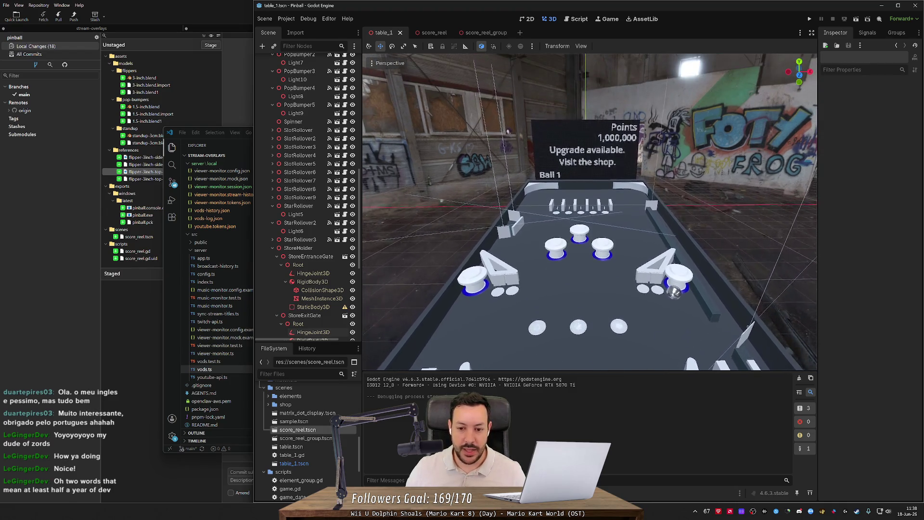
{"action": "scroll", "coordinate": [590, 212], "scroll_direction": "up", "scroll_amount": 3}
{"action": "key", "text": "w"}
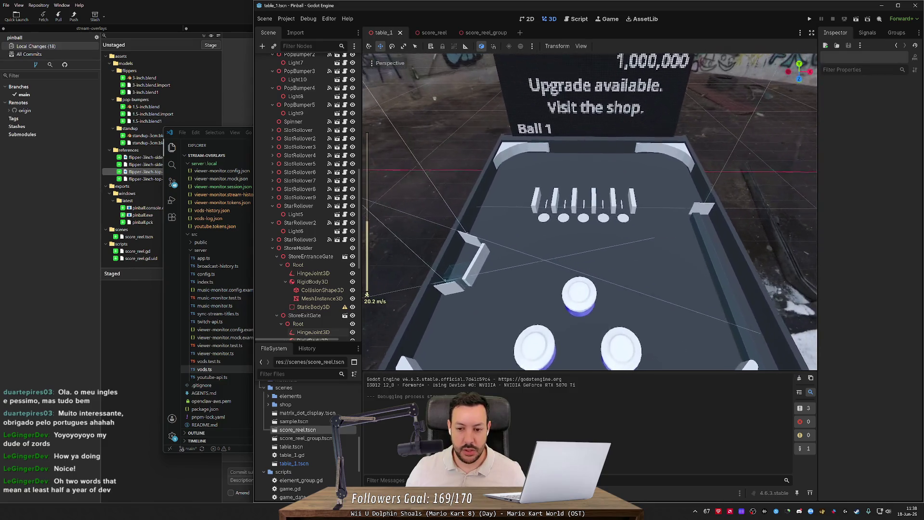
{"action": "key", "text": "w"}
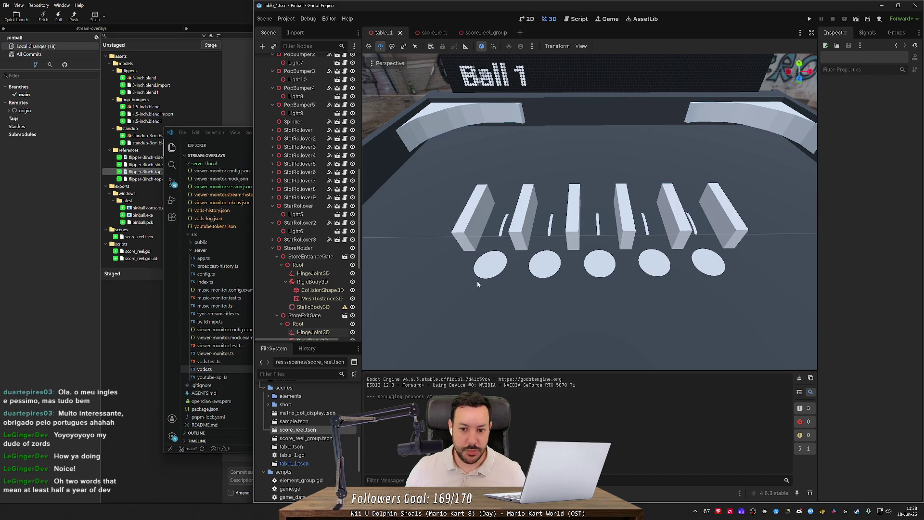
{"action": "key", "text": "s"}
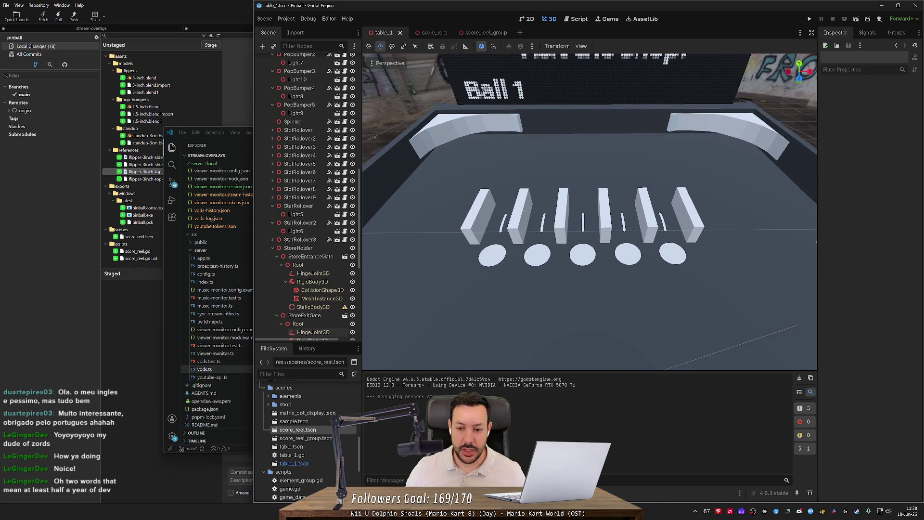
{"action": "key", "text": "w"}
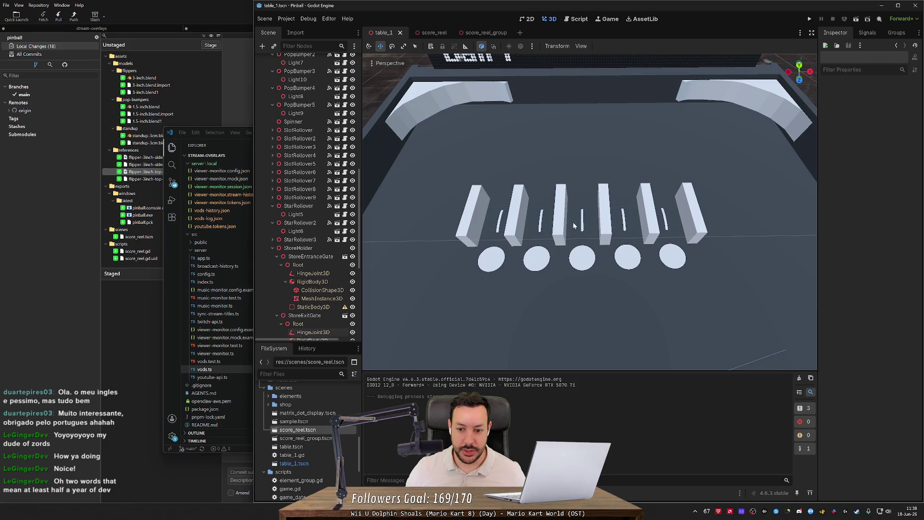
{"action": "left_click_drag", "start_coordinate": [499, 220], "coordinate": [492, 245]}
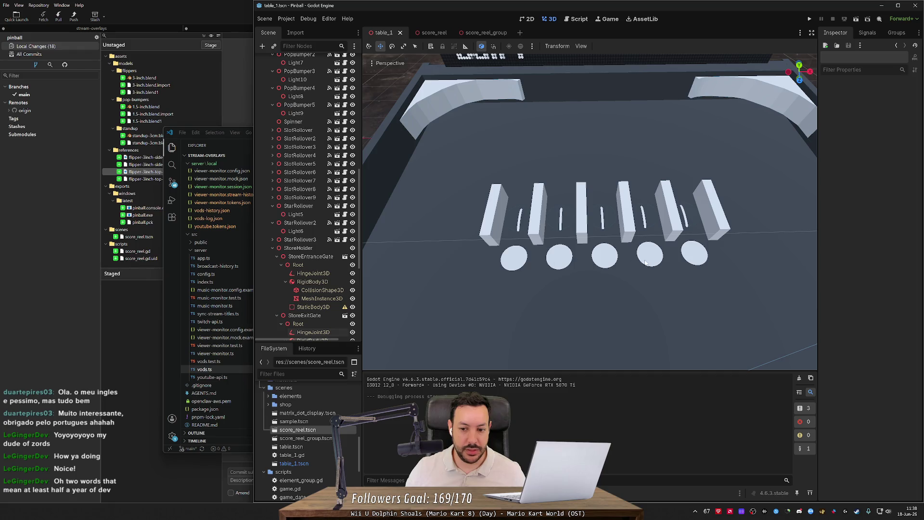
{"action": "scroll", "coordinate": [466, 246], "scroll_direction": "down", "scroll_amount": 4}
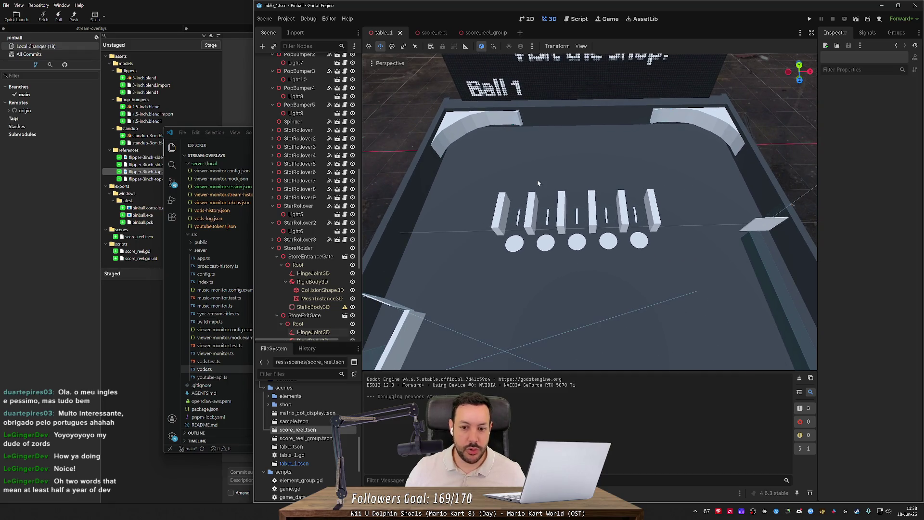
{"action": "scroll", "coordinate": [611, 244], "scroll_direction": "down", "scroll_amount": 5}
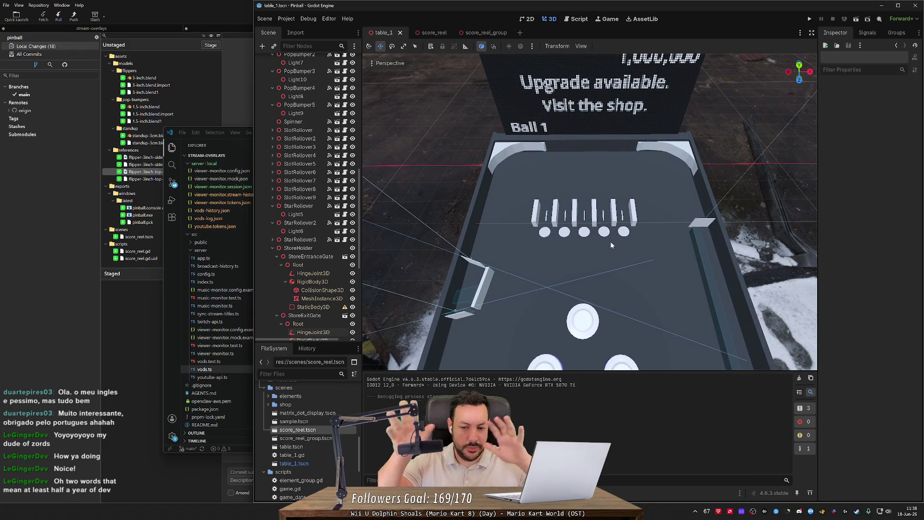
{"action": "left_click_drag", "start_coordinate": [610, 241], "coordinate": [544, 193]}
{"action": "scroll", "coordinate": [590, 212], "scroll_direction": "down", "scroll_amount": 5}
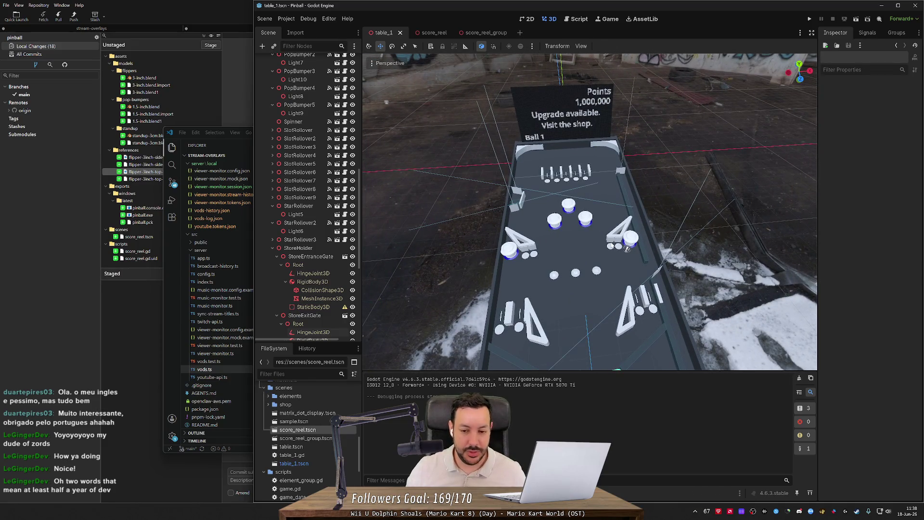
{"action": "scroll", "coordinate": [627, 247], "scroll_direction": "up", "scroll_amount": 5}
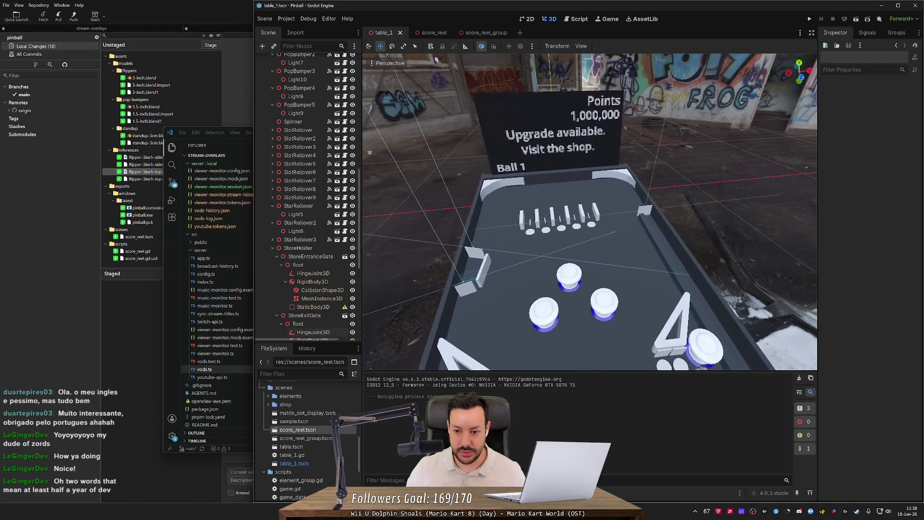
{"action": "scroll", "coordinate": [629, 215], "scroll_direction": "up", "scroll_amount": 4}
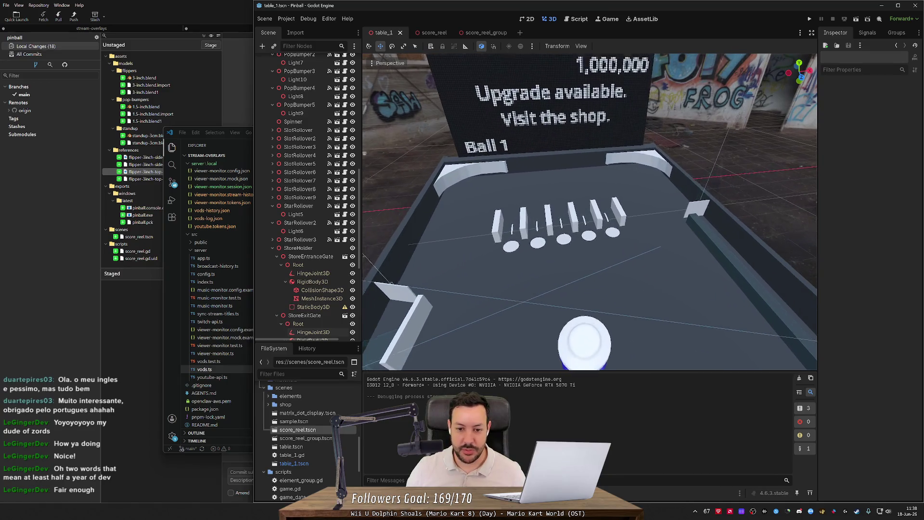
{"action": "scroll", "coordinate": [589, 212], "scroll_direction": "down", "scroll_amount": 5}
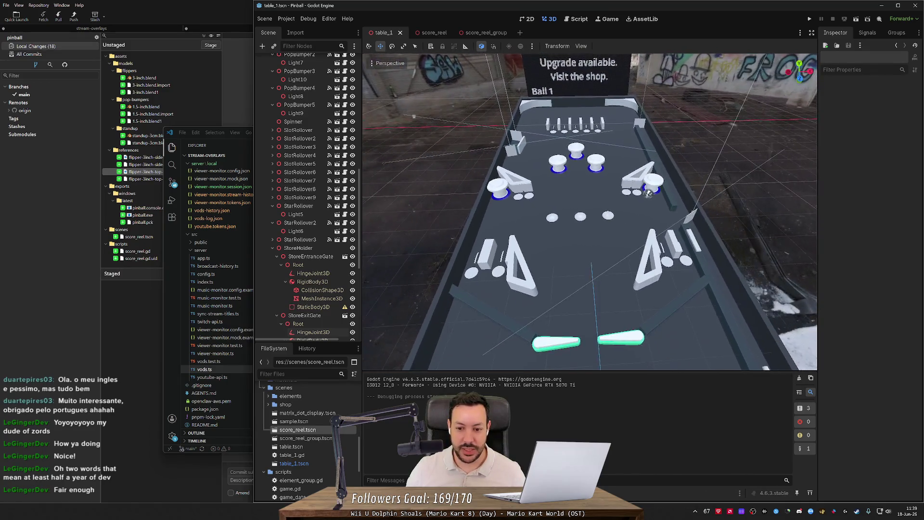
{"action": "left_click_drag", "start_coordinate": [590, 211], "coordinate": [576, 204]}
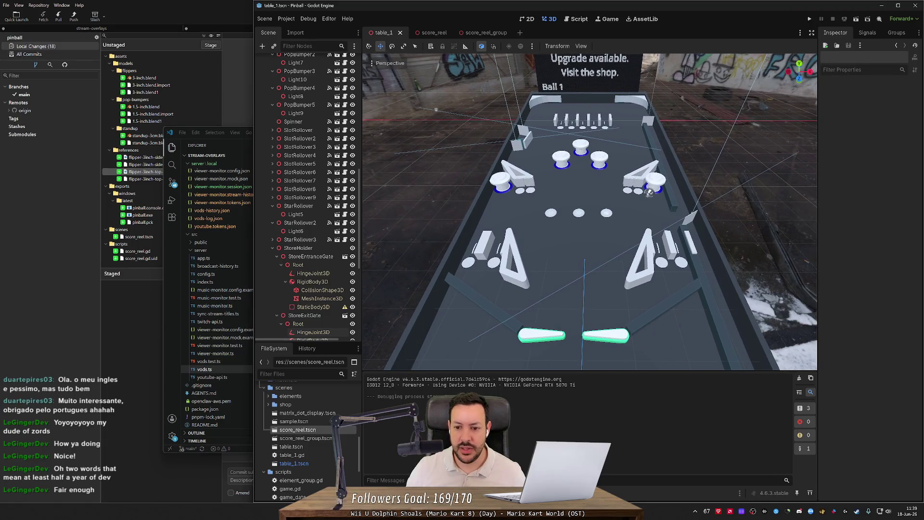
{"action": "left_click_drag", "start_coordinate": [626, 231], "coordinate": [625, 211]}
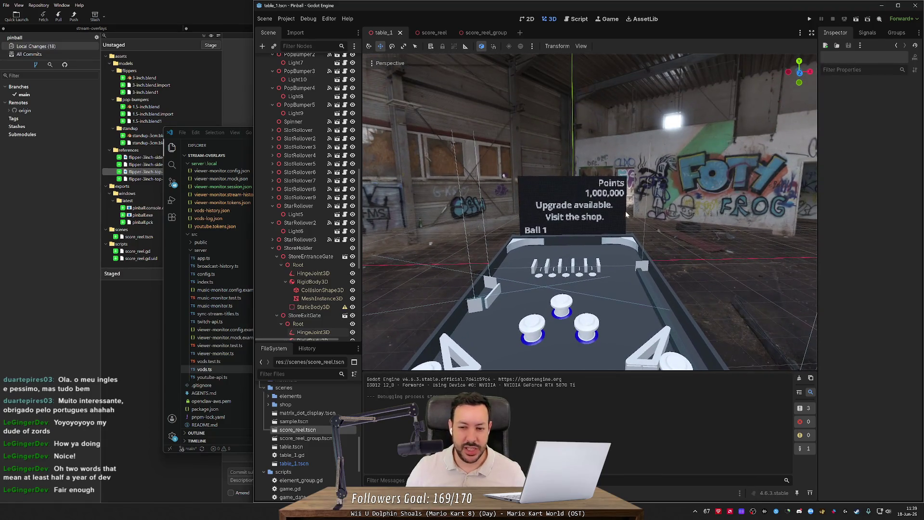
{"action": "scroll", "coordinate": [620, 206], "scroll_direction": "up", "scroll_amount": 2}
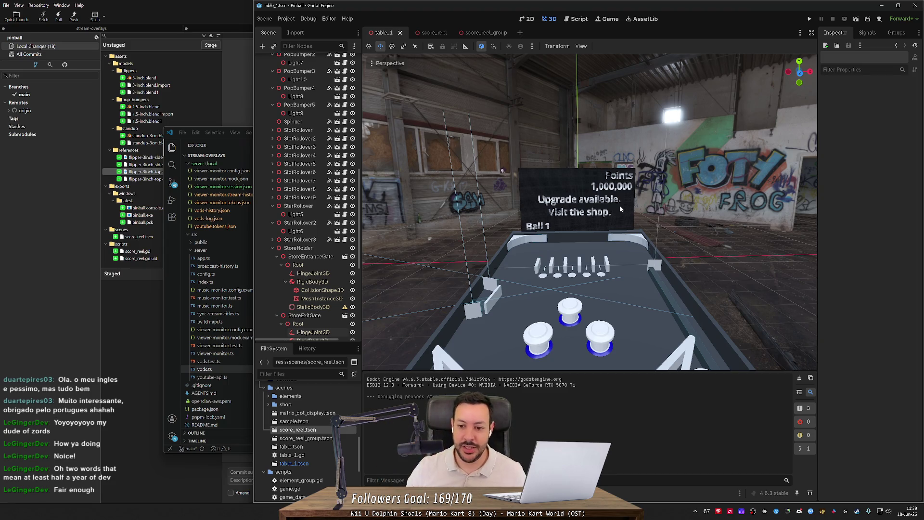
{"action": "scroll", "coordinate": [620, 208], "scroll_direction": "up", "scroll_amount": 2}
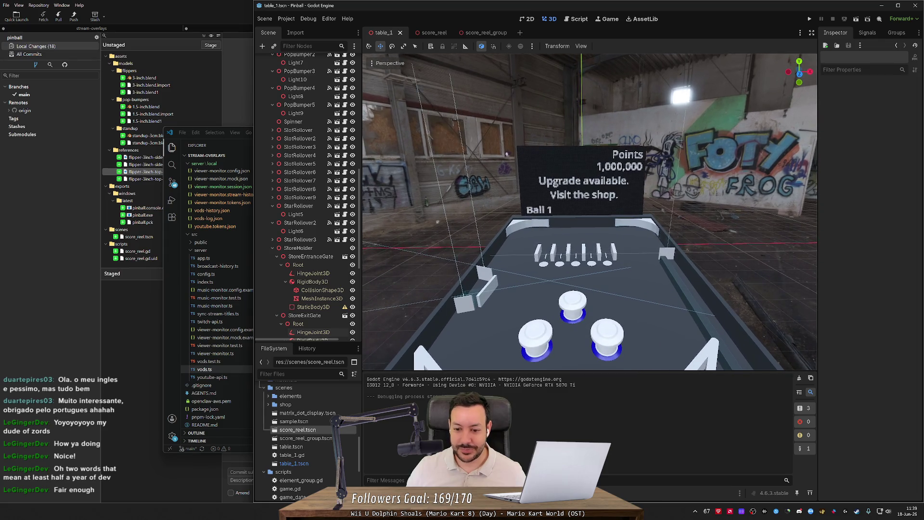
{"action": "scroll", "coordinate": [589, 212], "scroll_direction": "up", "scroll_amount": 2}
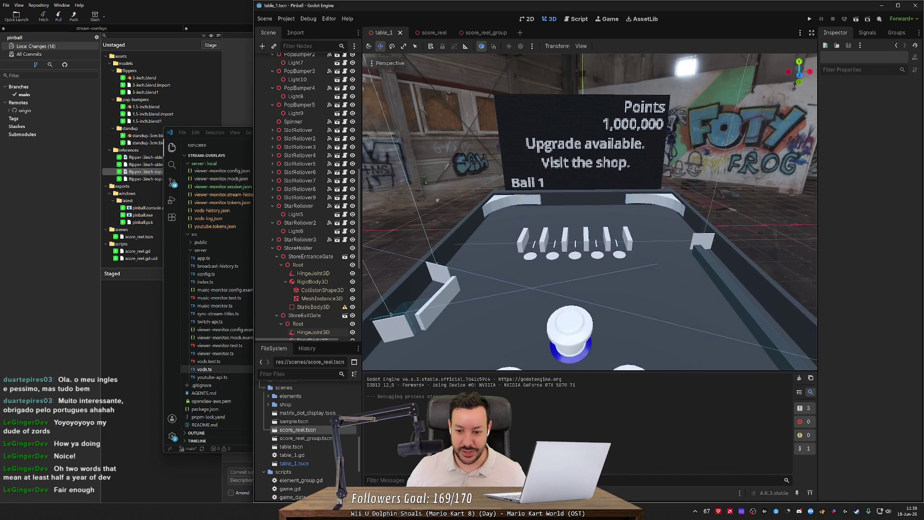
{"action": "scroll", "coordinate": [590, 212], "scroll_direction": "up", "scroll_amount": 2}
{"action": "scroll", "coordinate": [590, 212], "scroll_direction": "down", "scroll_amount": 3}
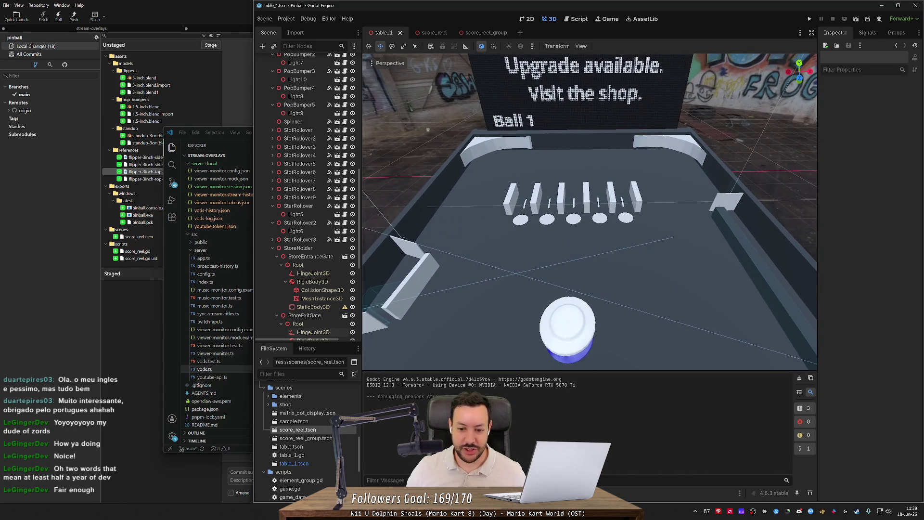
{"action": "scroll", "coordinate": [590, 212], "scroll_direction": "down", "scroll_amount": 4}
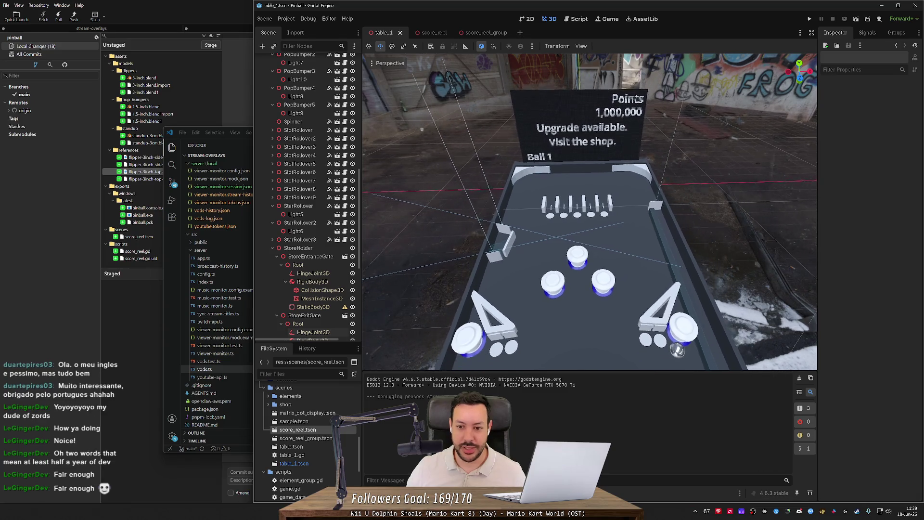
{"action": "scroll", "coordinate": [621, 209], "scroll_direction": "down", "scroll_amount": 1}
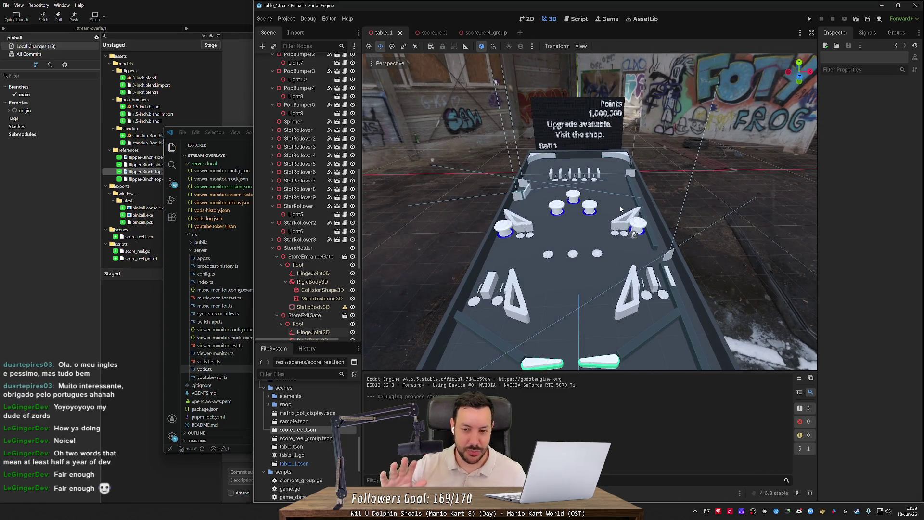
{"action": "mouse_move", "coordinate": [621, 210]}
{"action": "left_mouse_down"}
{"action": "mouse_move", "coordinate": [573, 212]}
{"action": "mouse_move", "coordinate": [618, 209]}
{"action": "mouse_move", "coordinate": [622, 226]}
{"action": "mouse_move", "coordinate": [618, 200]}
{"action": "left_mouse_up"}
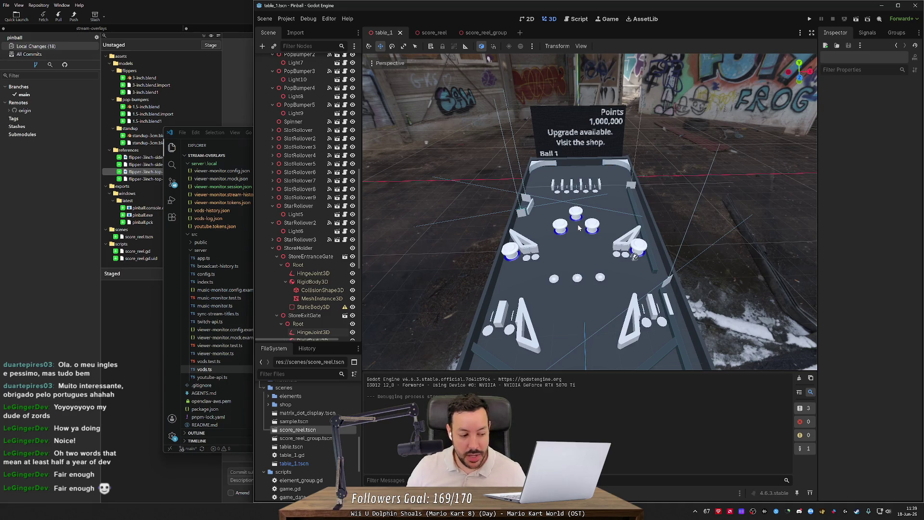
{"action": "left_click_drag", "start_coordinate": [589, 212], "coordinate": [580, 198]}
{"action": "mouse_move", "coordinate": [630, 243]}
{"action": "left_mouse_down"}
{"action": "mouse_move", "coordinate": [638, 206]}
{"action": "mouse_move", "coordinate": [579, 227]}
{"action": "left_mouse_up"}
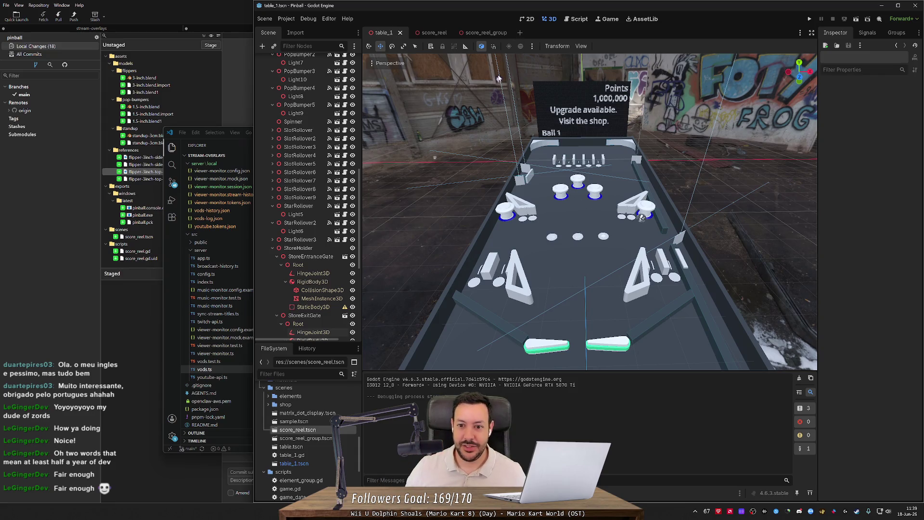
{"action": "scroll", "coordinate": [550, 259], "scroll_direction": "up", "scroll_amount": 2}
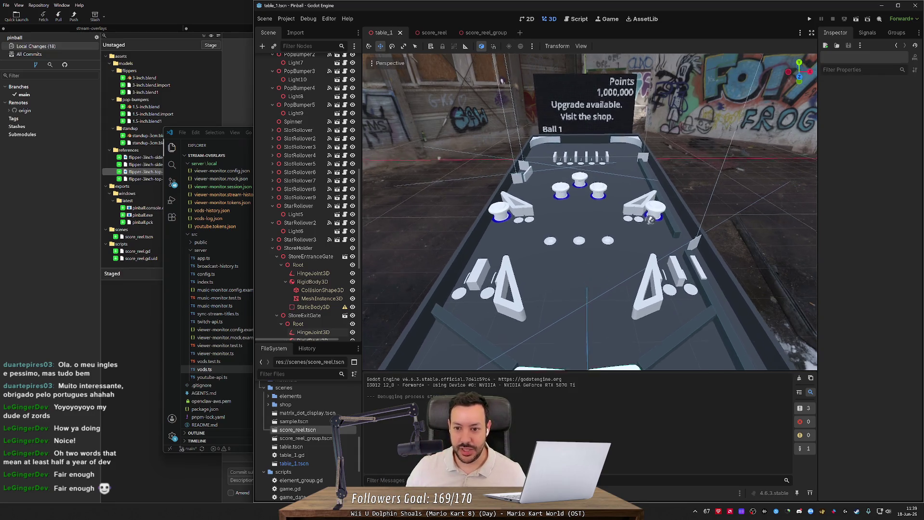
{"action": "left_click", "coordinate": [439, 38]}
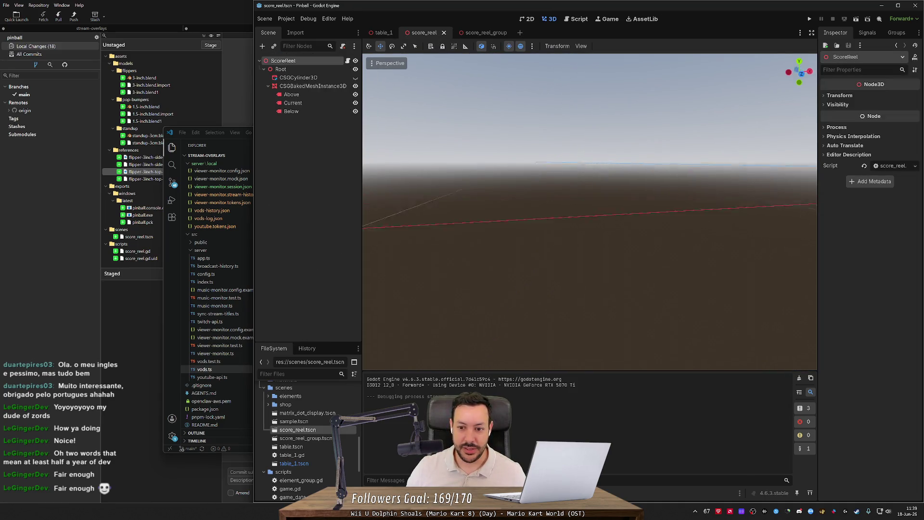
- Zoom in on the score reel, then bring the browser's 'divider divisor' results to front
{"action": "scroll", "coordinate": [589, 212], "scroll_direction": "up", "scroll_amount": 3}
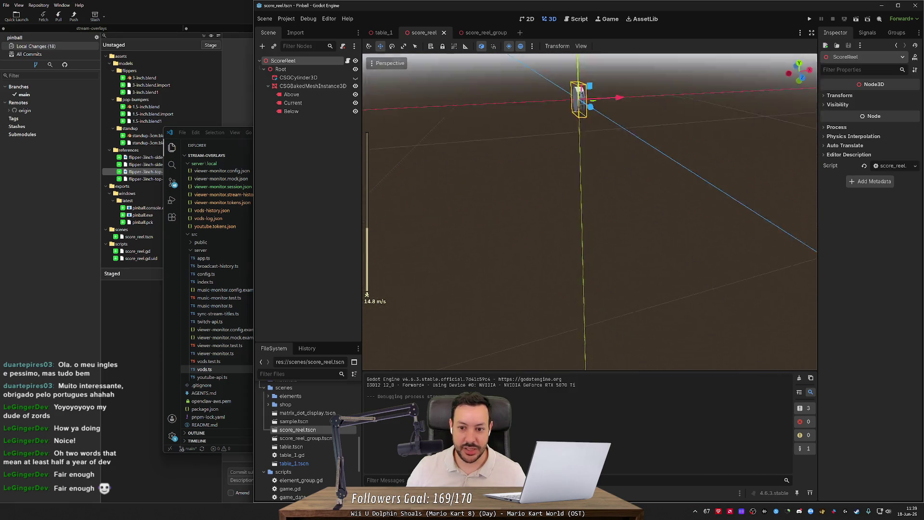
{"action": "scroll", "coordinate": [547, 120], "scroll_direction": "up", "scroll_amount": 5}
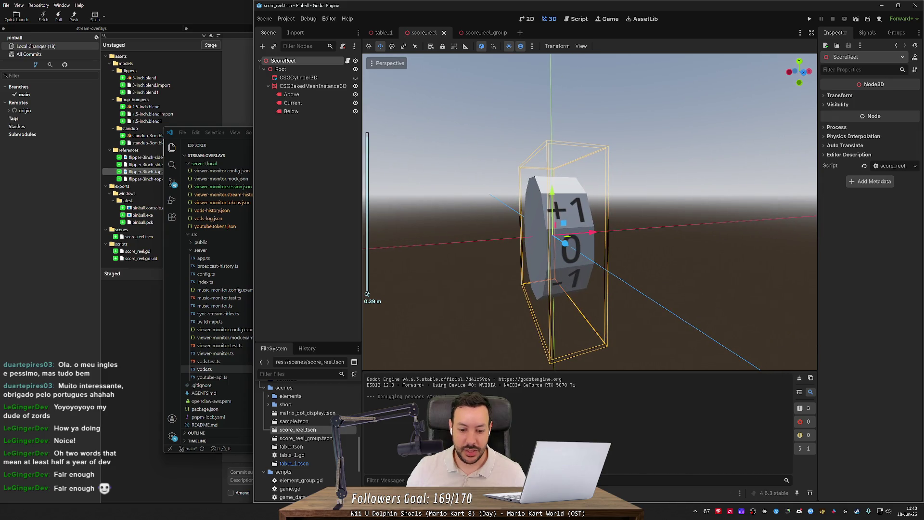
{"action": "key", "text": "alt+Tab"}
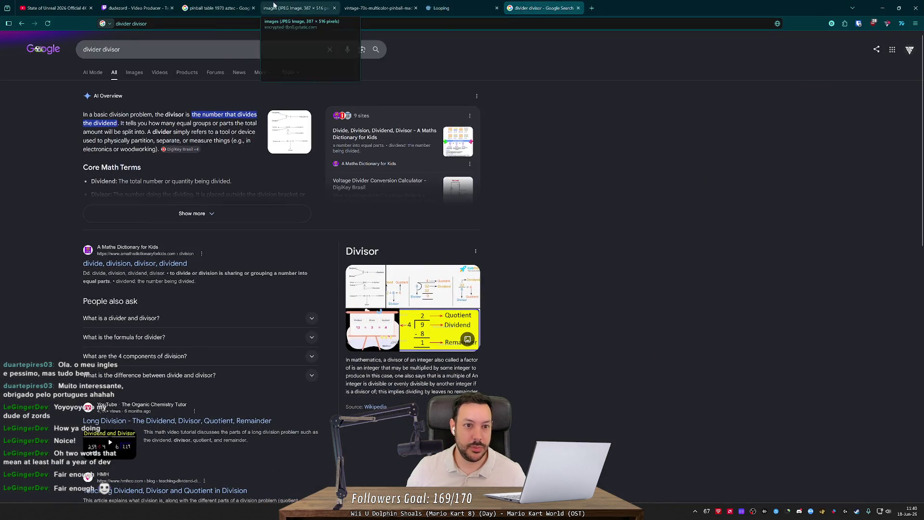
- Look at the vintage 70s pinball backglass photo, then minimize Chrome back to Godot's score_reel scene
{"action": "left_click", "coordinate": [381, 7]}
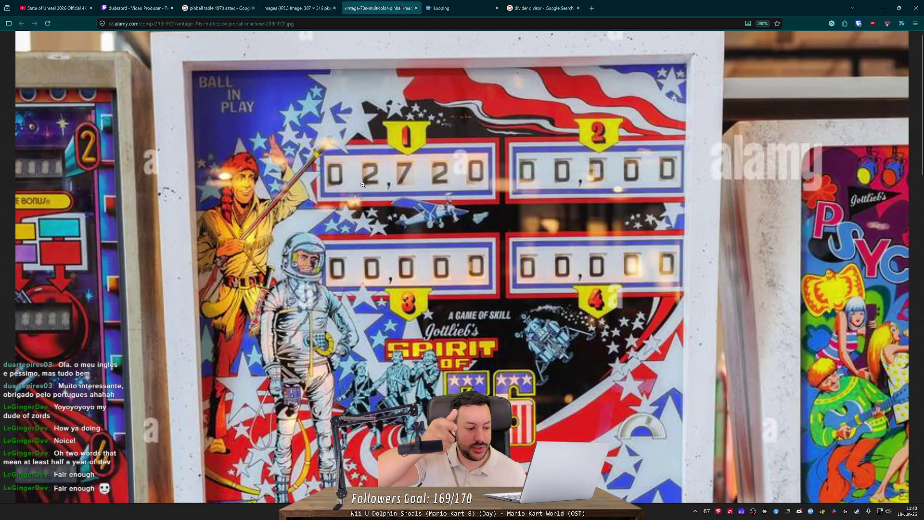
{"action": "left_click", "coordinate": [882, 8]}
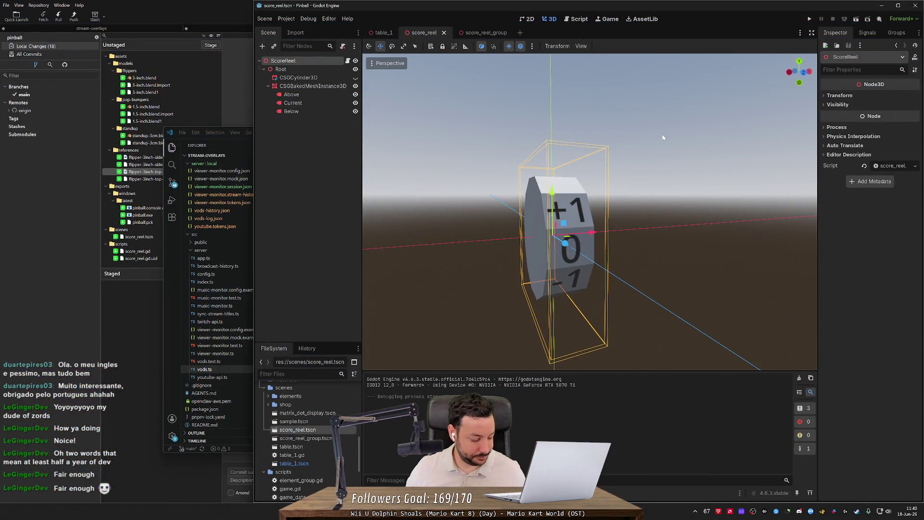
- Switch to the score_reel_group scene and frame its five reels reading 0 0 0 0 0
{"action": "scroll", "coordinate": [618, 184], "scroll_direction": "down", "scroll_amount": 5}
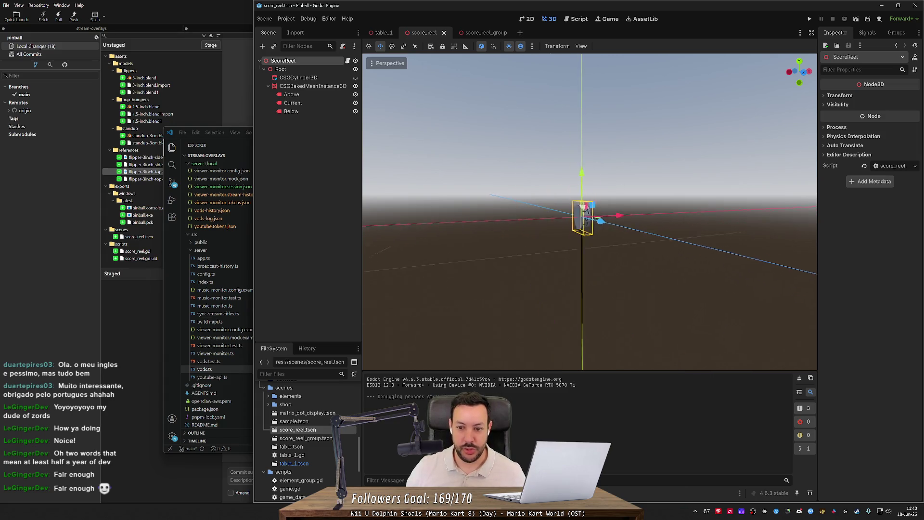
{"action": "scroll", "coordinate": [545, 260], "scroll_direction": "up", "scroll_amount": 6}
{"action": "scroll", "coordinate": [546, 259], "scroll_direction": "down", "scroll_amount": 4}
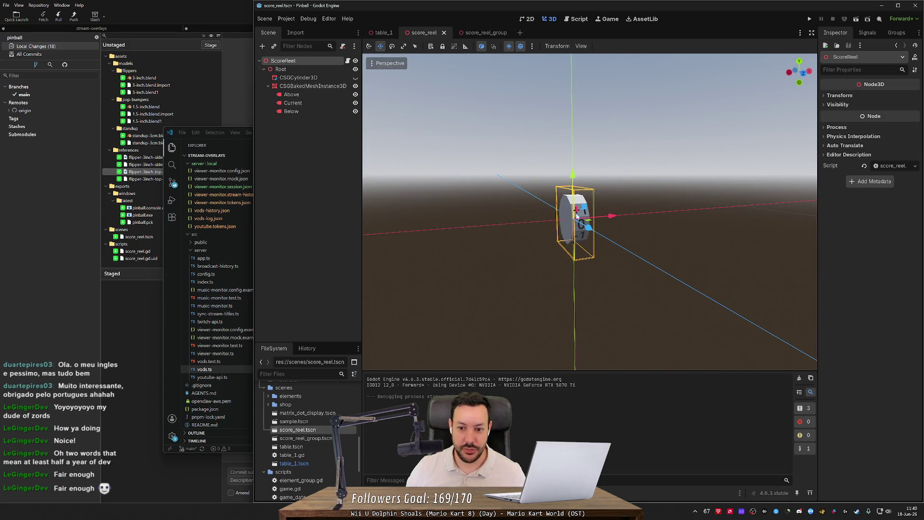
{"action": "left_click", "coordinate": [473, 34]}
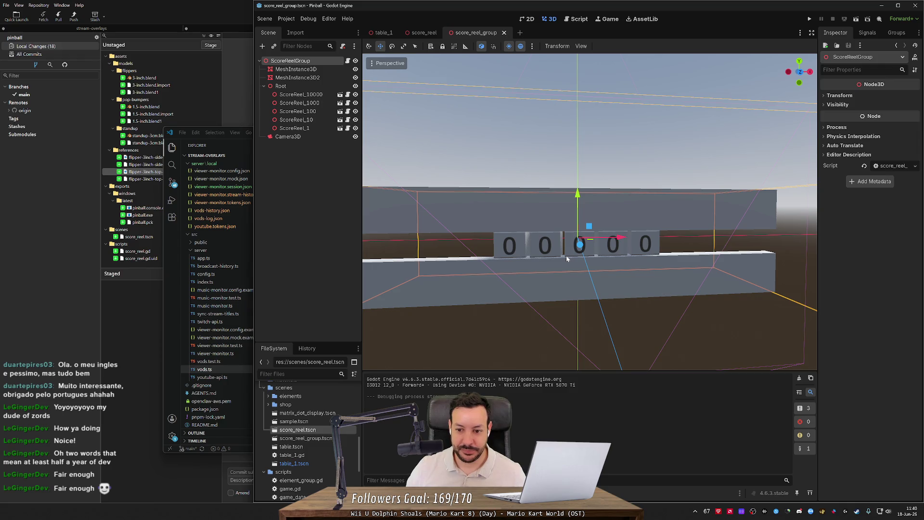
{"action": "scroll", "coordinate": [565, 155], "scroll_direction": "down", "scroll_amount": 5}
{"action": "scroll", "coordinate": [565, 154], "scroll_direction": "up", "scroll_amount": 3}
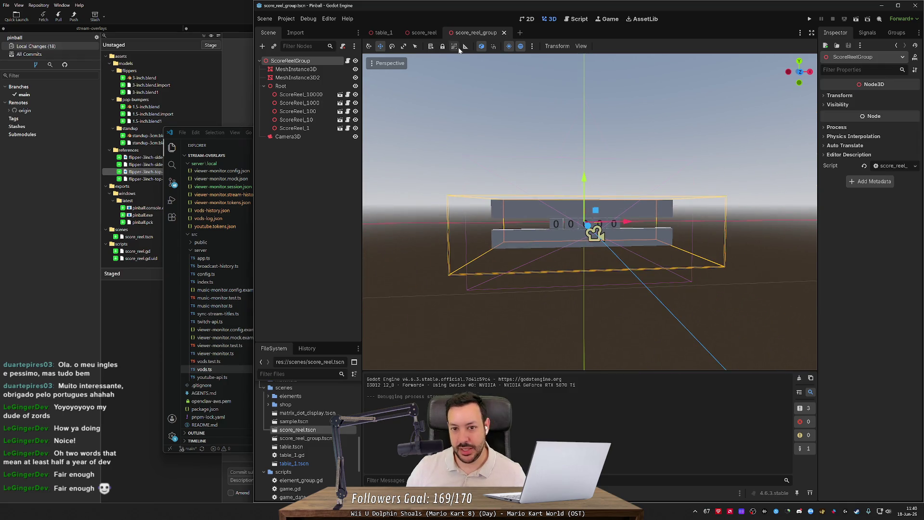
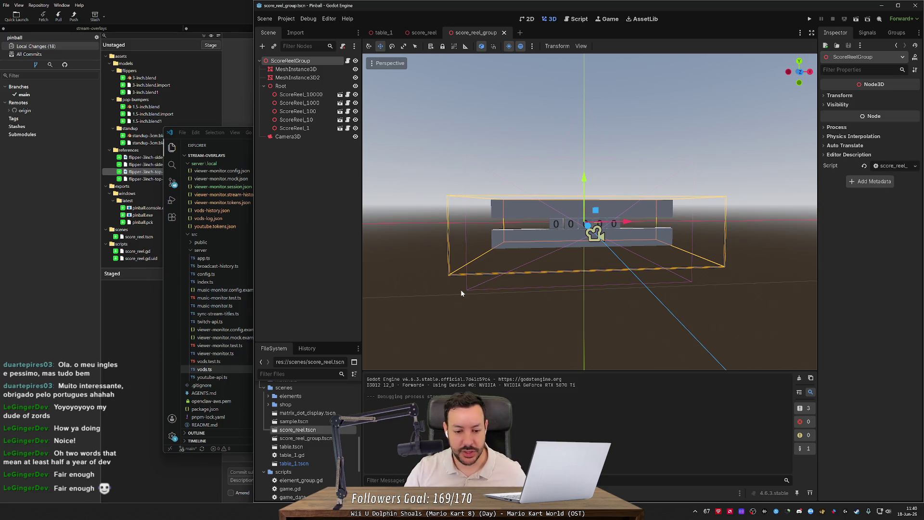
- Inspect the table_1 pinball table, flying toward and back from the score display
{"action": "left_click", "coordinate": [372, 38]}
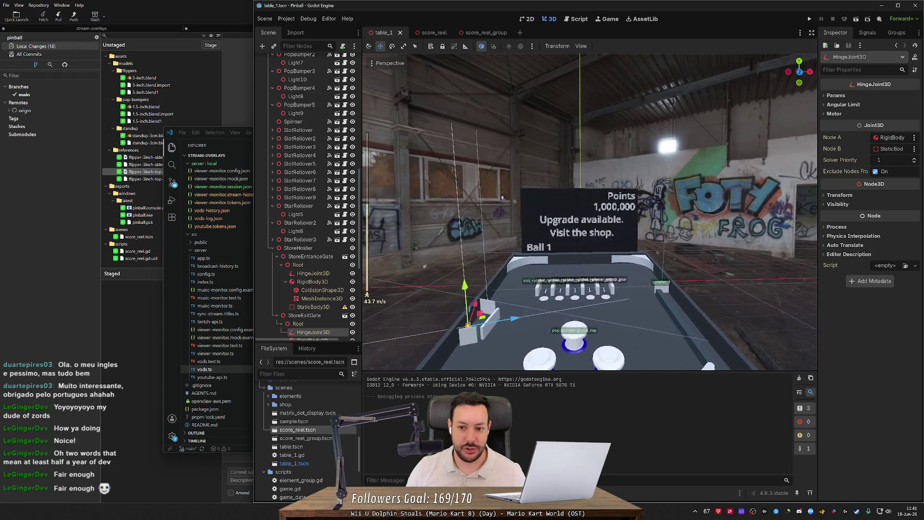
{"action": "key", "text": "w"}
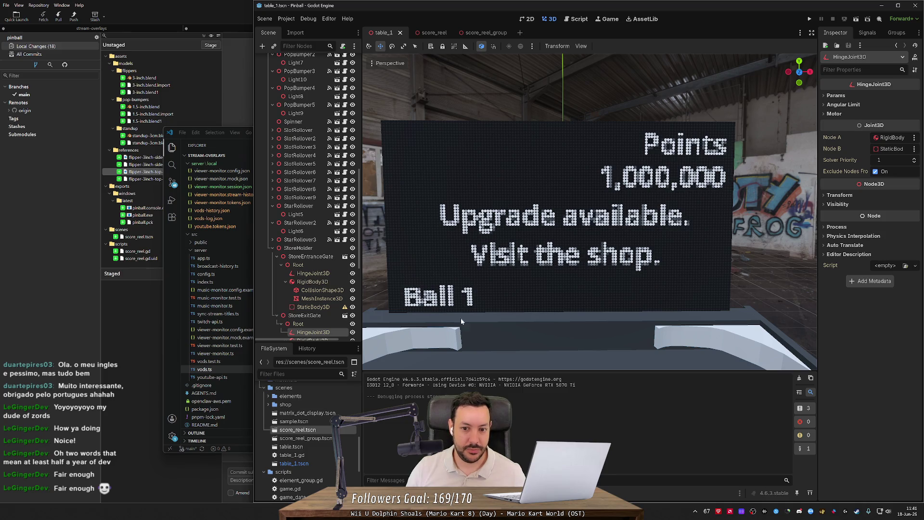
{"action": "key", "text": "s"}
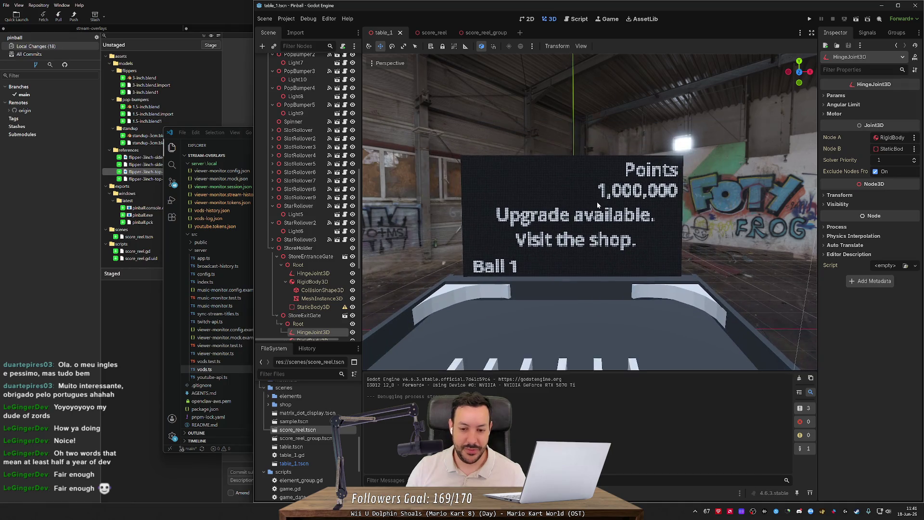
- Compare against the vintage backglass reference photo, then bring up the score_reel scene
{"action": "key", "text": "alt+Tab"}
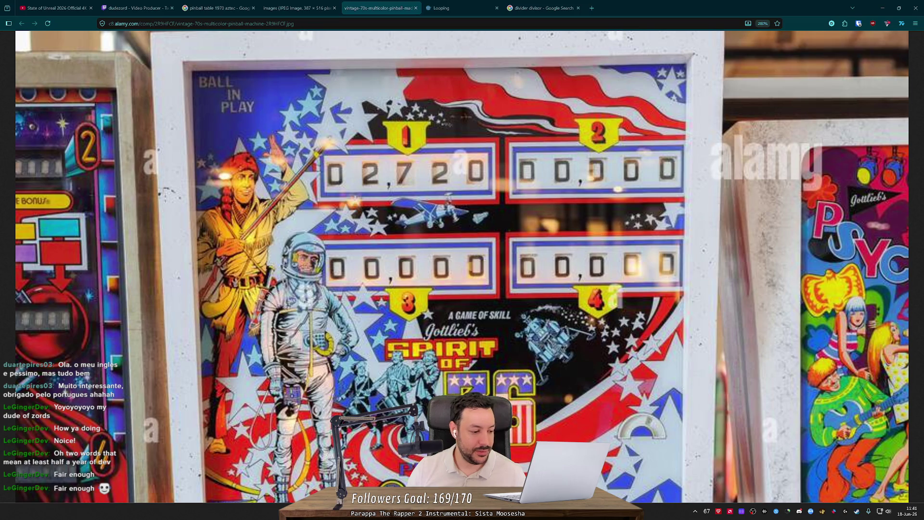
{"action": "key", "text": "alt+Tab"}
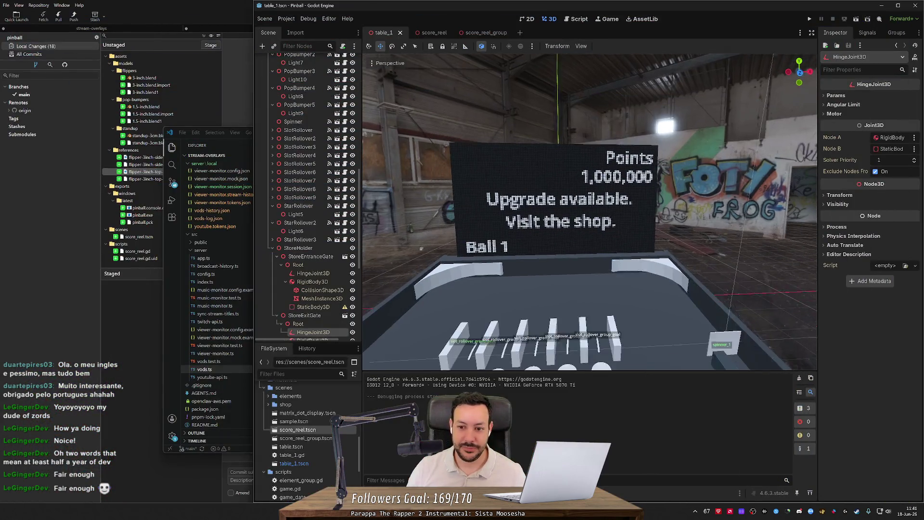
{"action": "scroll", "coordinate": [588, 155], "scroll_direction": "down", "scroll_amount": 10}
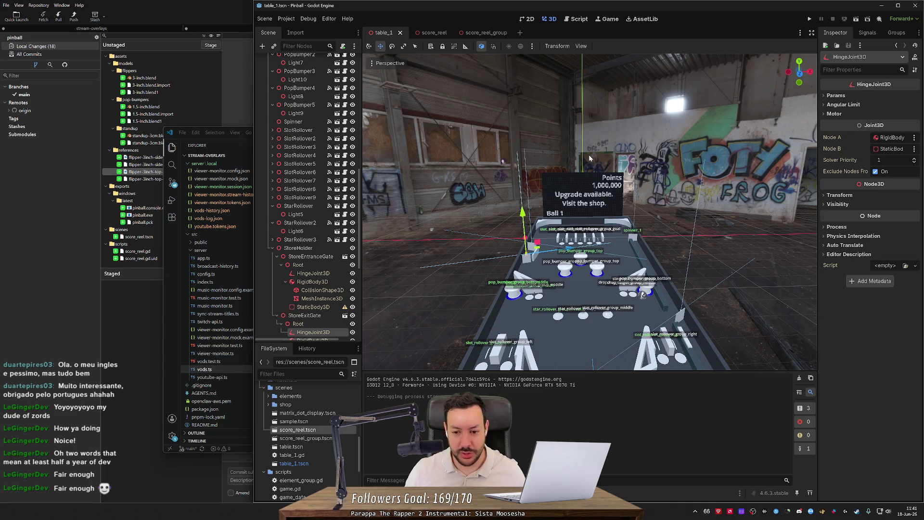
{"action": "scroll", "coordinate": [706, 202], "scroll_direction": "up", "scroll_amount": 3}
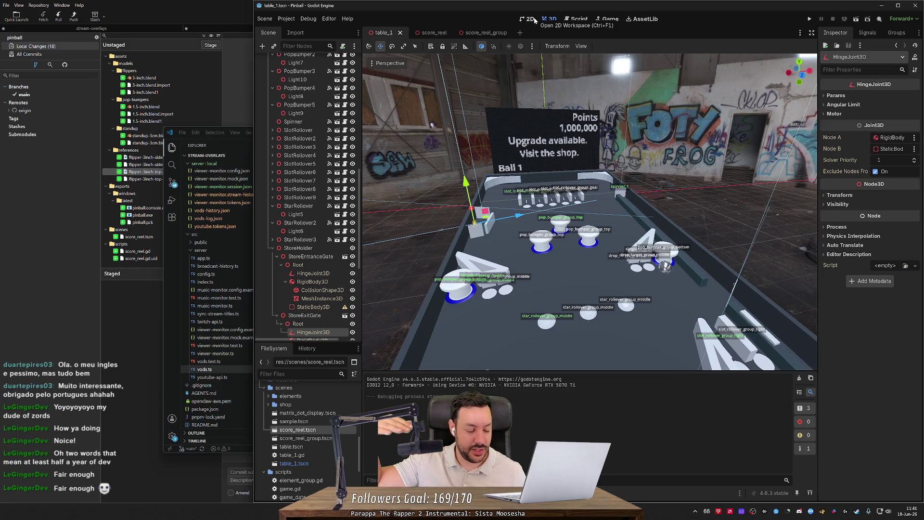
{"action": "left_click", "coordinate": [424, 33]}
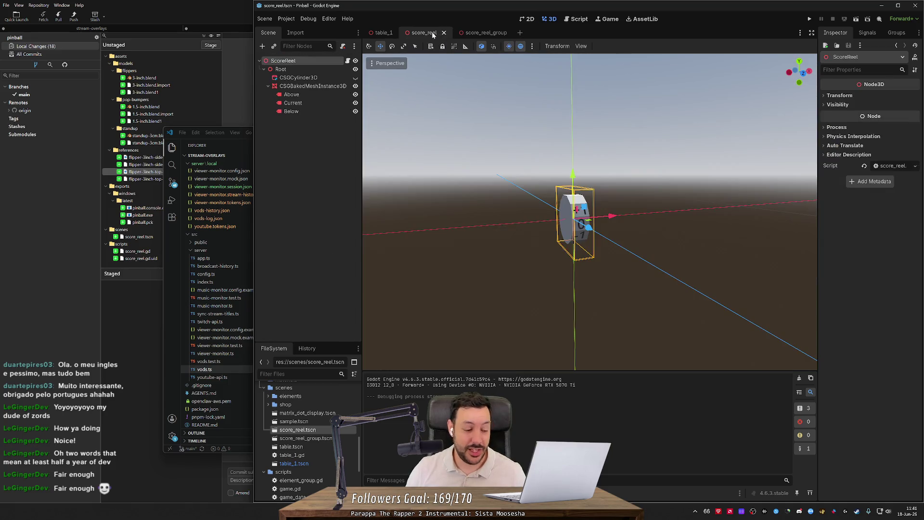
- Clear the selection and fly the view up and away from the ScoreReel cylinder
{"action": "left_click", "coordinate": [729, 164]}
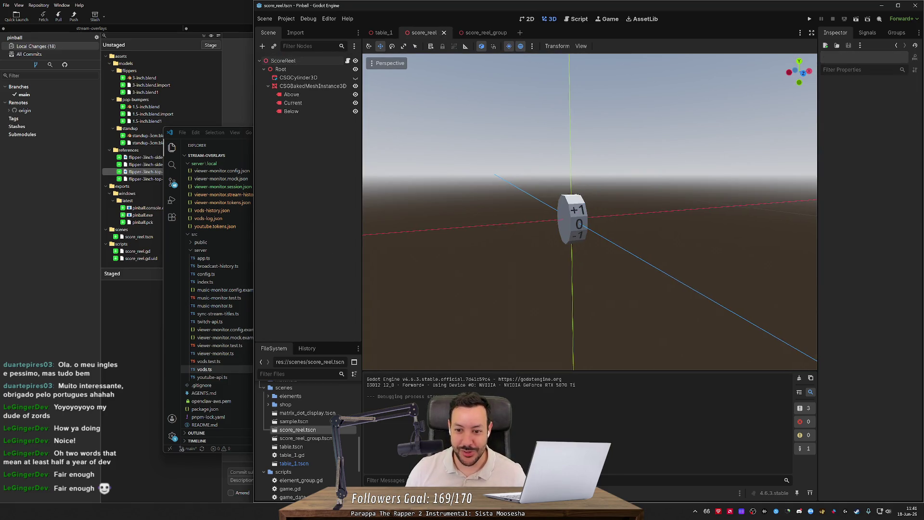
{"action": "key", "text": "s"}
{"action": "scroll", "coordinate": [589, 212], "scroll_direction": "down", "scroll_amount": 6}
{"action": "scroll", "coordinate": [590, 212], "scroll_direction": "down", "scroll_amount": 15}
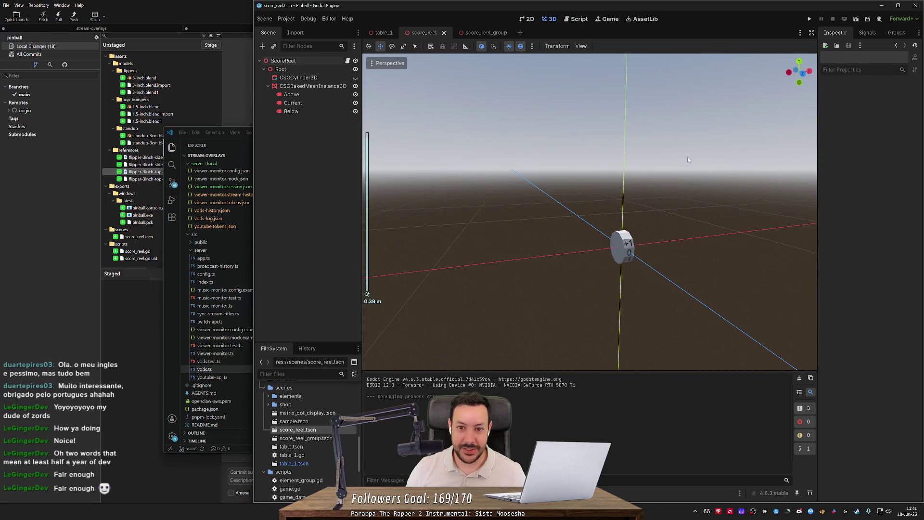
- Switch to the score_reel_group scene and open its script for editing
{"action": "left_click", "coordinate": [476, 33]}
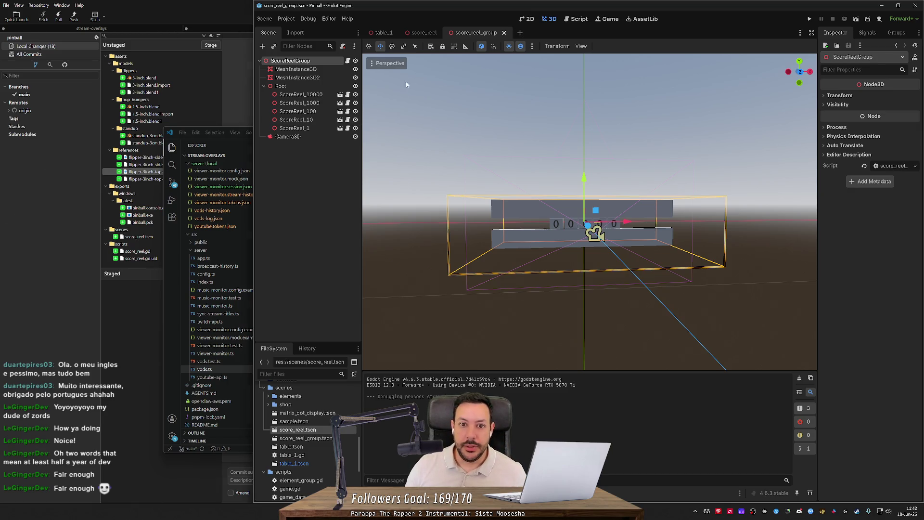
{"action": "scroll", "coordinate": [545, 154], "scroll_direction": "up", "scroll_amount": 3}
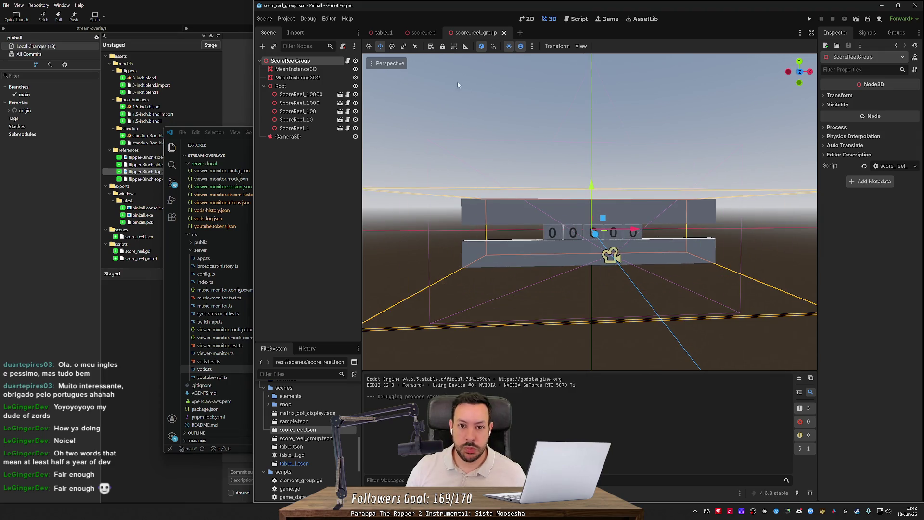
{"action": "left_click", "coordinate": [573, 19]}
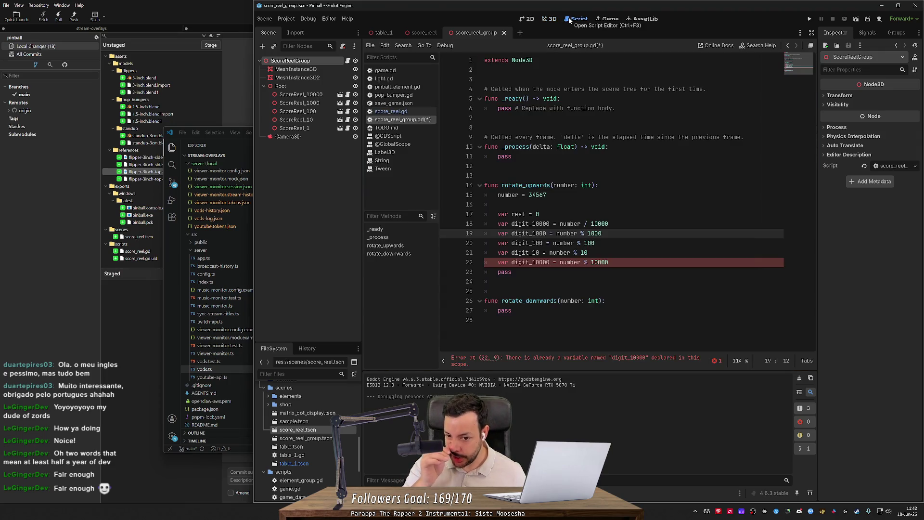
- Review the test number and digit_10000 lines, then switch to the backglass photo in the browser
{"action": "left_click_drag", "start_coordinate": [511, 195], "coordinate": [540, 195]}
{"action": "left_click", "coordinate": [540, 195]}
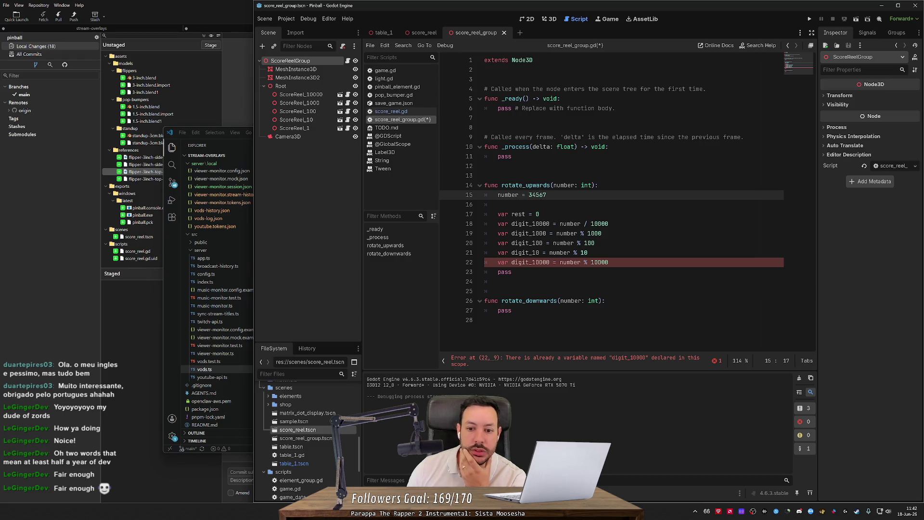
{"action": "left_click", "coordinate": [536, 224]}
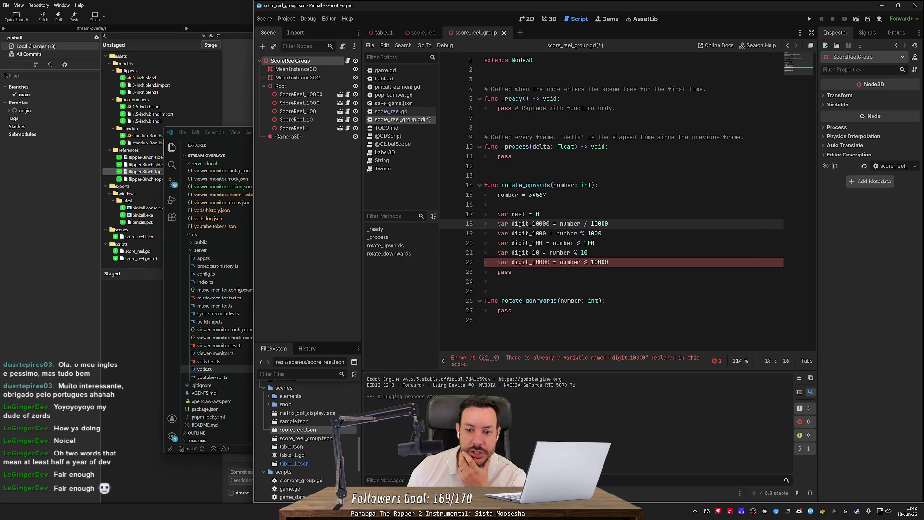
{"action": "double_click", "coordinate": [571, 224]}
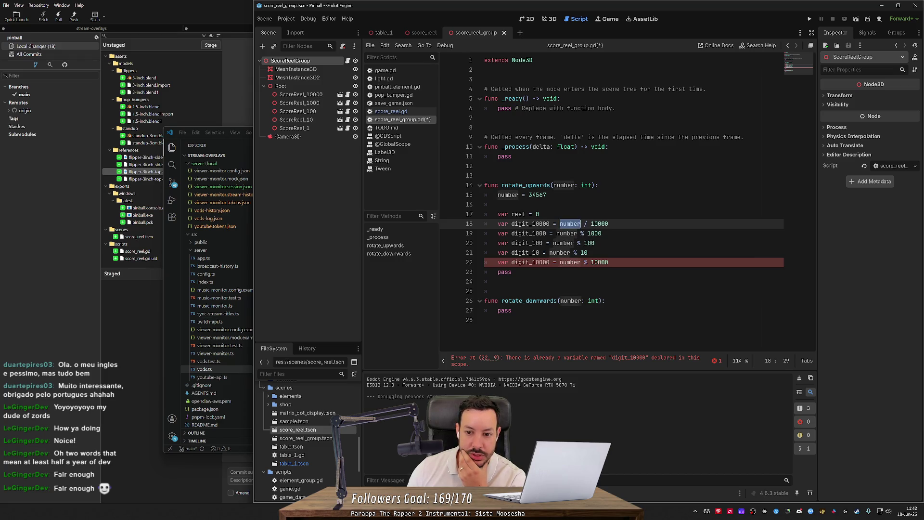
{"action": "key", "text": "alt+Tab"}
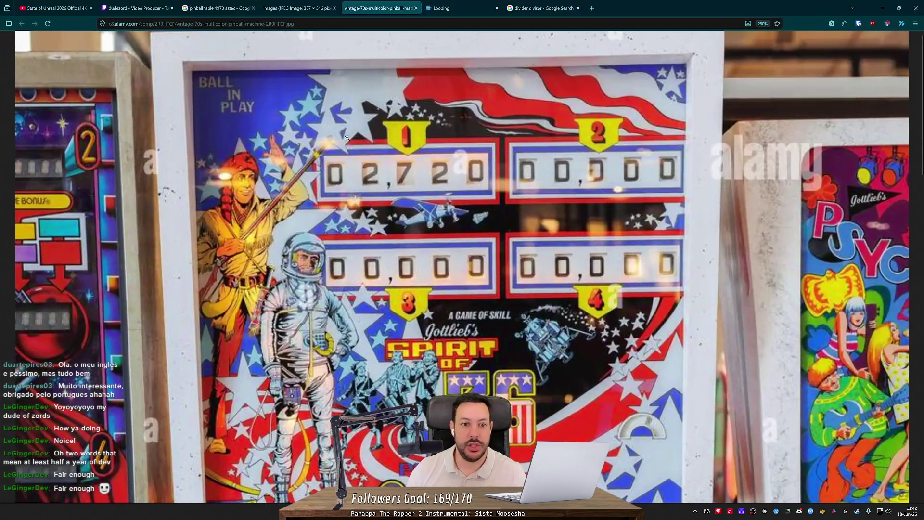
- Expand the full Google overview for the 'divider divisor' division terms search
{"action": "left_click", "coordinate": [544, 8]}
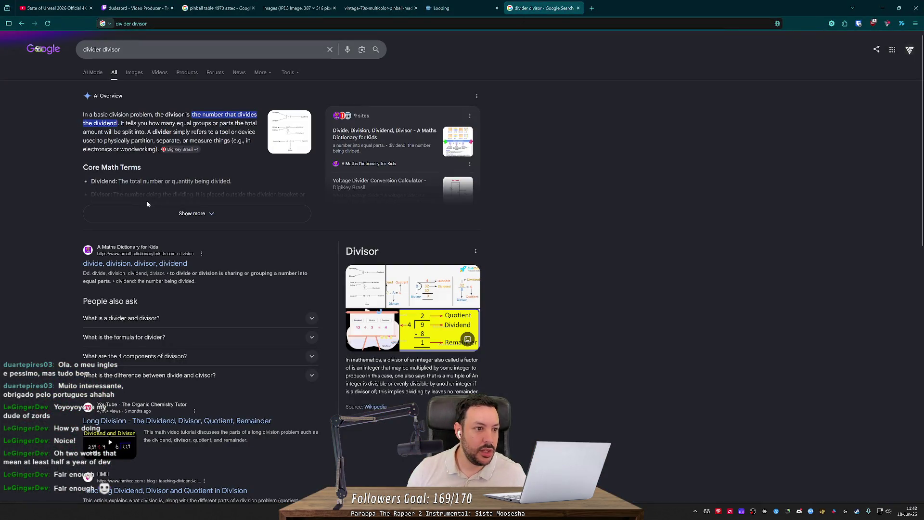
{"action": "left_click", "coordinate": [192, 213]}
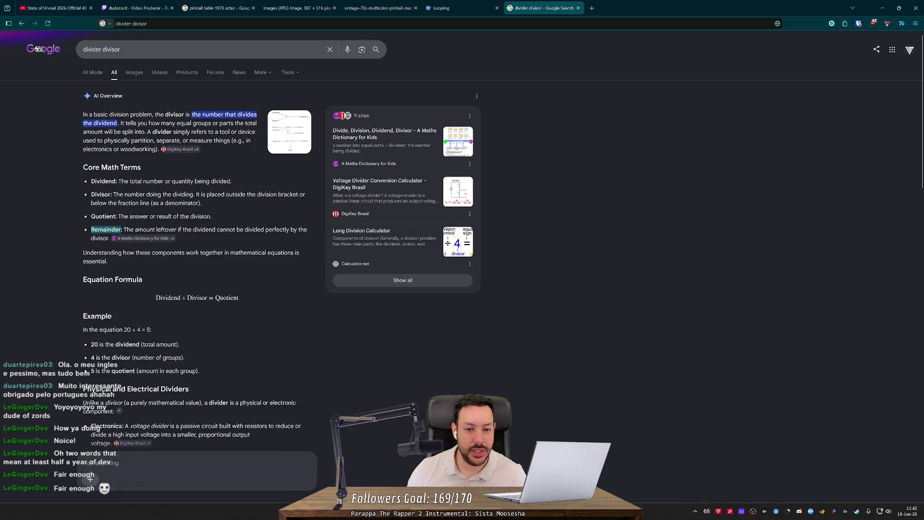
{"action": "key", "text": "alt+Tab"}
- Rename the line 17 variable rest to remainder in the Godot script
{"action": "double_click", "coordinate": [518, 214]}
{"action": "type", "text": "Remainder"}
{"action": "key", "text": "Delete"}
- Finish the remainder name and add remainder = number % 10000 below the digit_10000 line
{"action": "type", "text": "r"}
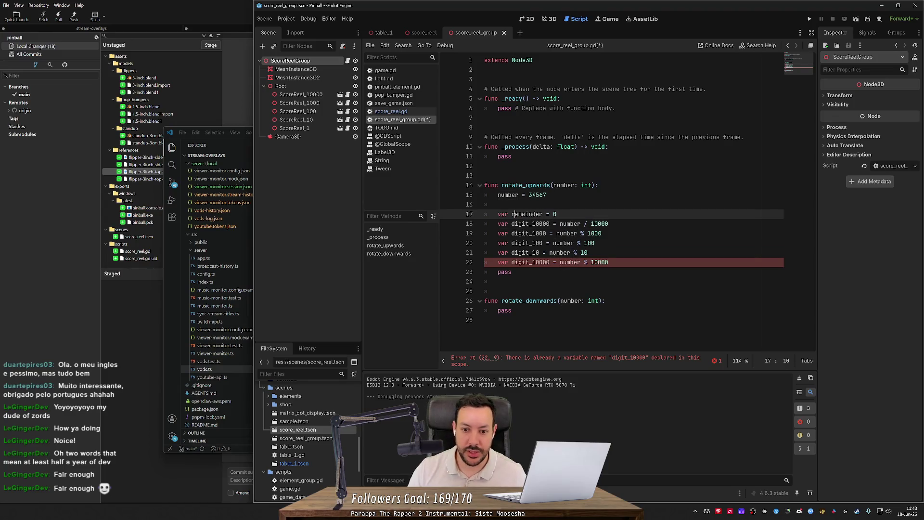
{"action": "left_click", "coordinate": [609, 223]}
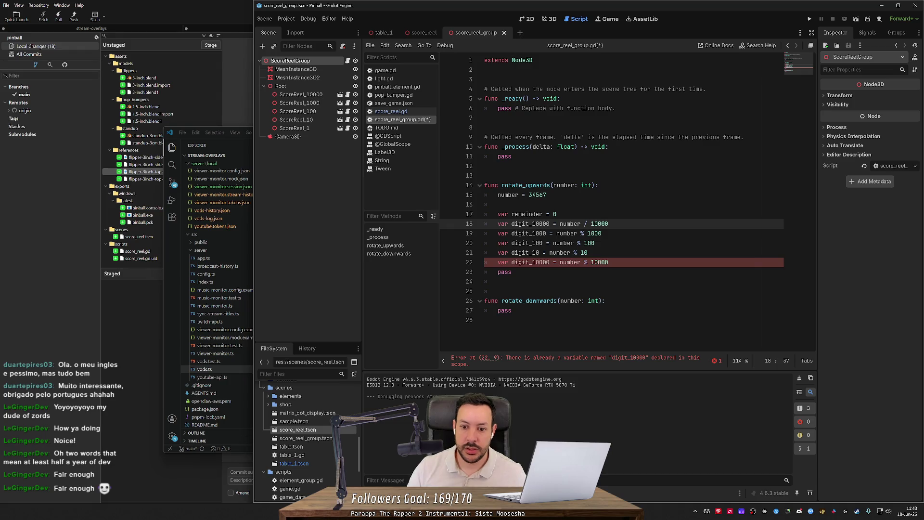
{"action": "key", "text": "Return"}
{"action": "type", "text": "remainder = "}
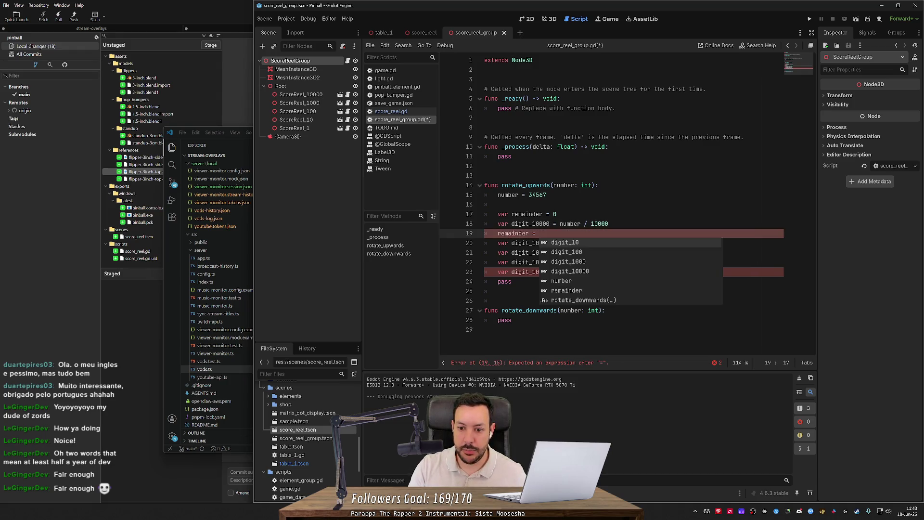
{"action": "type", "text": "number "}
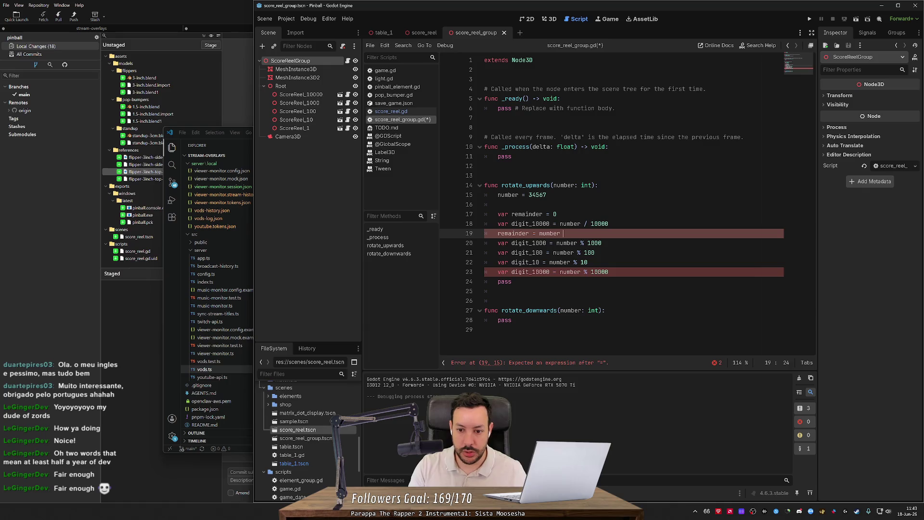
{"action": "type", "text": "% 10000"}
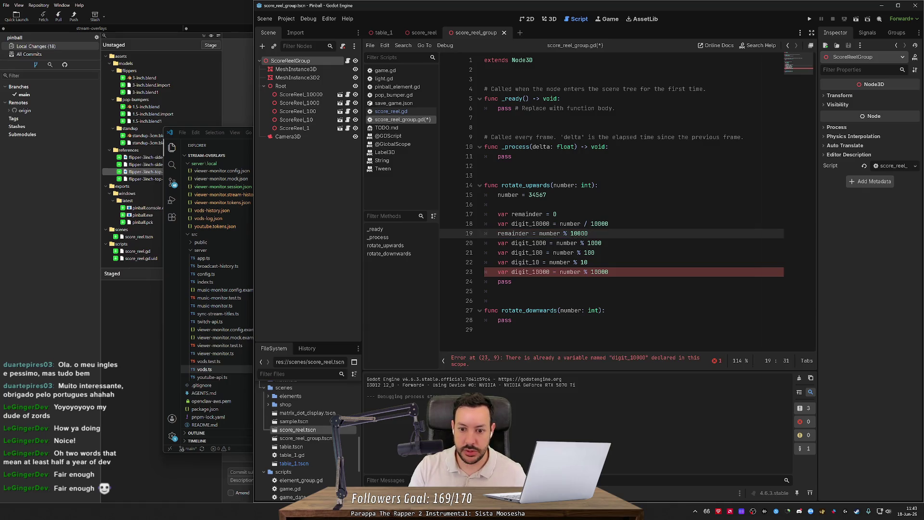
- Duplicate the remainder update line beneath the digit_1000 line
{"action": "double_click", "coordinate": [513, 233]}
{"action": "key", "text": "ctrl+c"}
{"action": "double_click", "coordinate": [547, 243]}
{"action": "key", "text": "ctrl+v"}
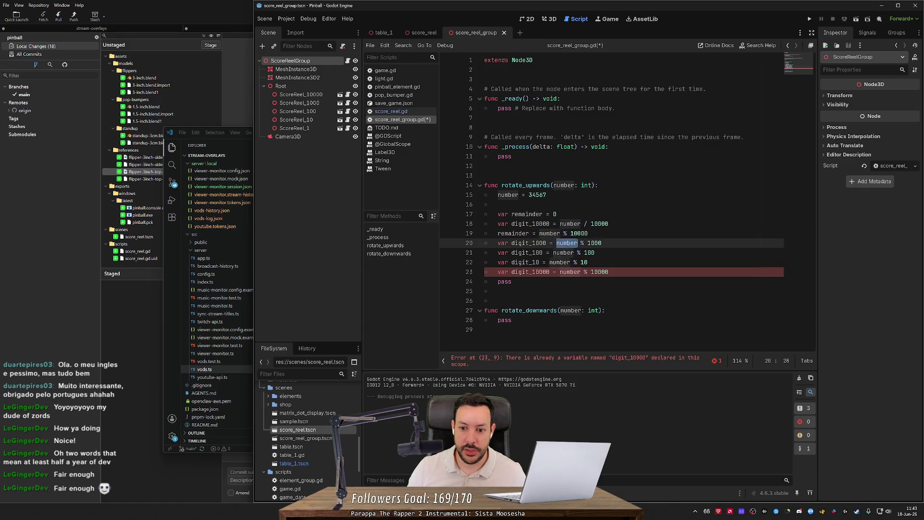
{"action": "left_click", "coordinate": [588, 234]}
{"action": "key", "text": "Down"}
{"action": "key", "text": "End"}
{"action": "key", "text": "Return"}
{"action": "key", "text": "ctrl+v"}
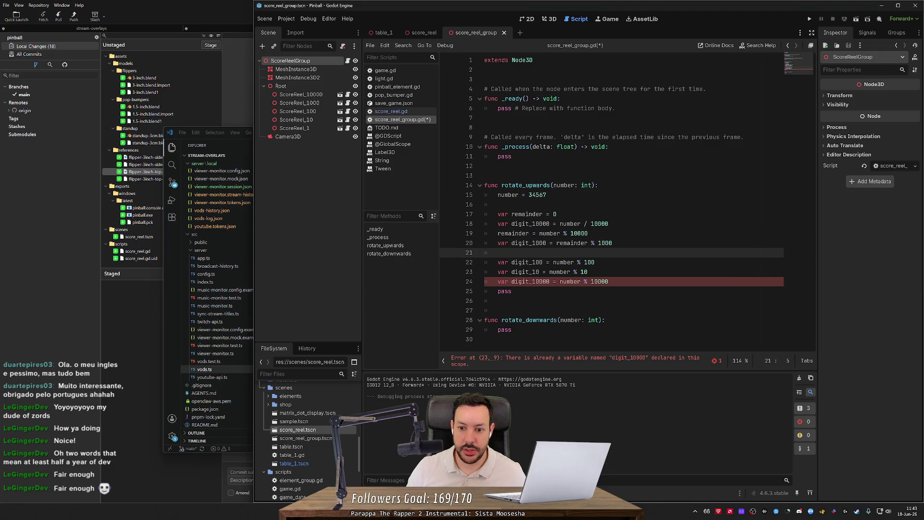
{"action": "key", "text": "Return"}
- Make digit_1000 use / and turn the copy into remainder = remainder % 1000
{"action": "left_click", "coordinate": [598, 243]}
{"action": "key", "text": "BackSpace"}
{"action": "type", "text": "/"}
{"action": "left_click", "coordinate": [589, 253]}
{"action": "key", "text": "BackSpace"}
{"action": "type", "text": "remainder = number % 1000"}
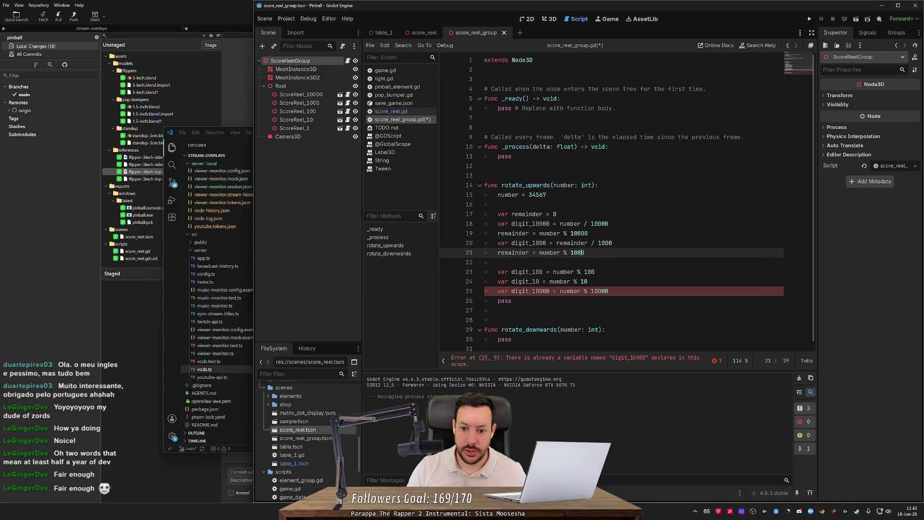
{"action": "double_click", "coordinate": [553, 253]}
{"action": "type", "text": "remainder"}
- Initialize remainder to number, use it for digit_10000, and move its declaration up
{"action": "left_click", "coordinate": [557, 214]}
{"action": "key", "text": "BackSpace"}
{"action": "type", "text": "number"}
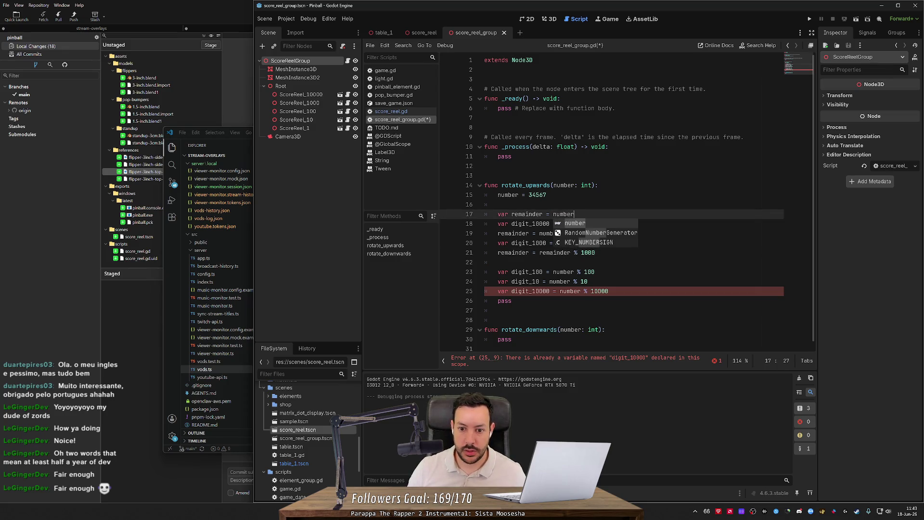
{"action": "left_click", "coordinate": [499, 204]}
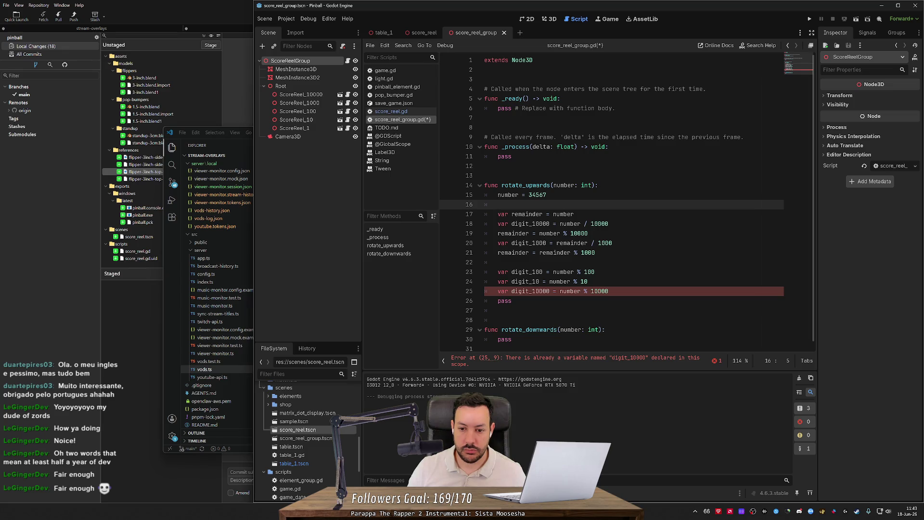
{"action": "double_click", "coordinate": [508, 195]}
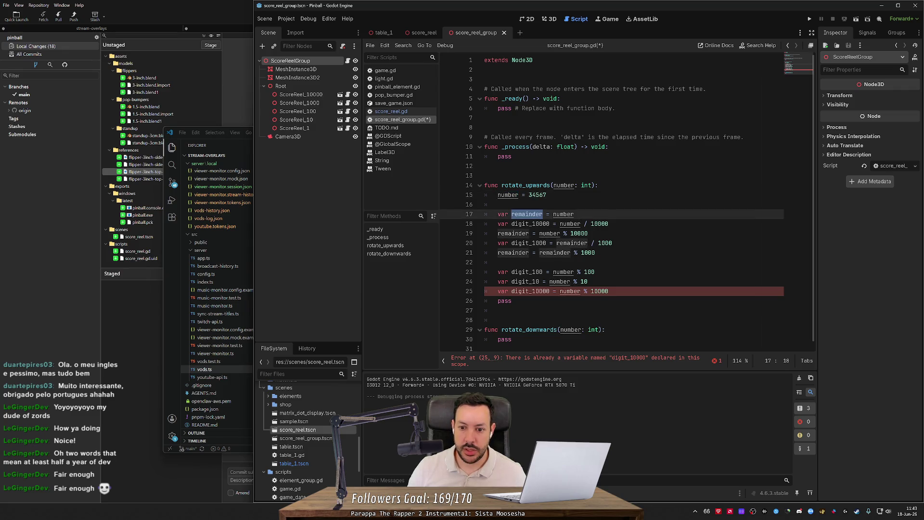
{"action": "double_click", "coordinate": [570, 224]}
{"action": "type", "text": "remainder"}
{"action": "left_click", "coordinate": [498, 204]}
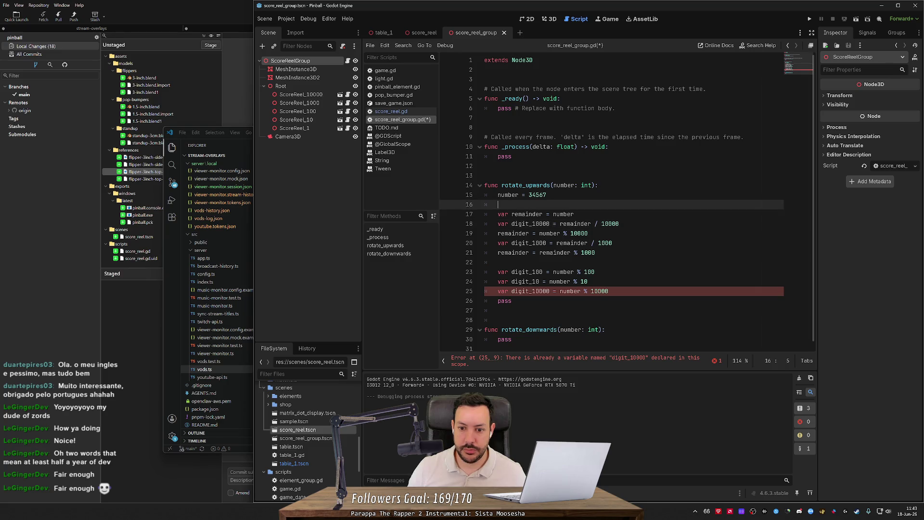
{"action": "key", "text": "alt+Down"}
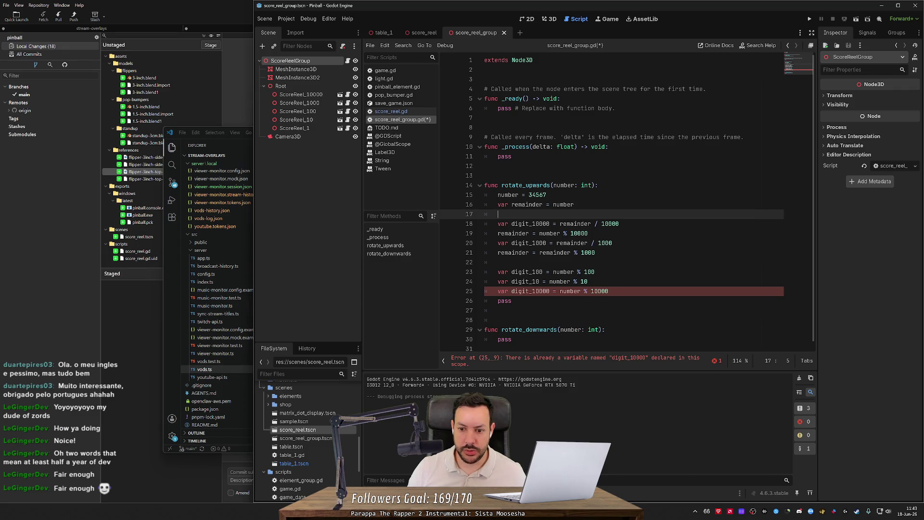
- Compute digit_100 as remainder / and add the matching remainder update below it
{"action": "left_click", "coordinate": [590, 233]}
{"action": "key", "text": "Return"}
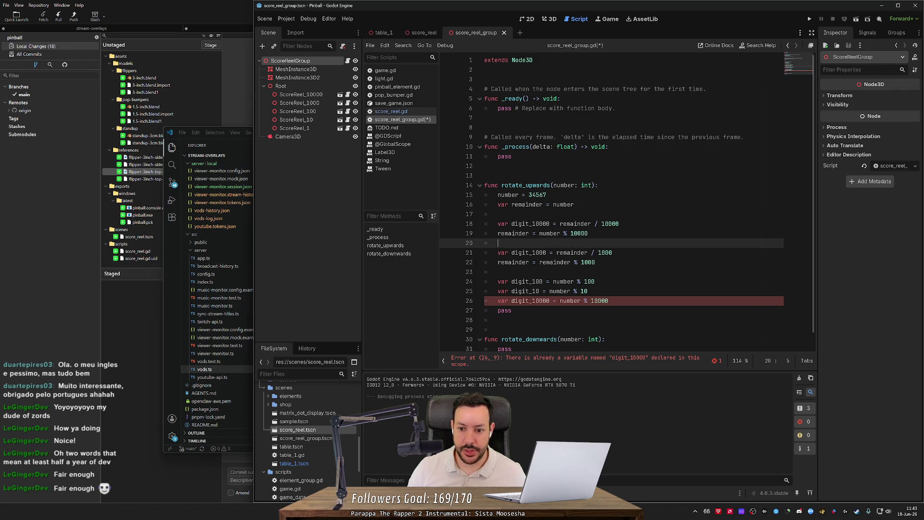
{"action": "scroll", "coordinate": [627, 202], "scroll_direction": "down", "scroll_amount": 1}
{"action": "left_click", "coordinate": [597, 267]}
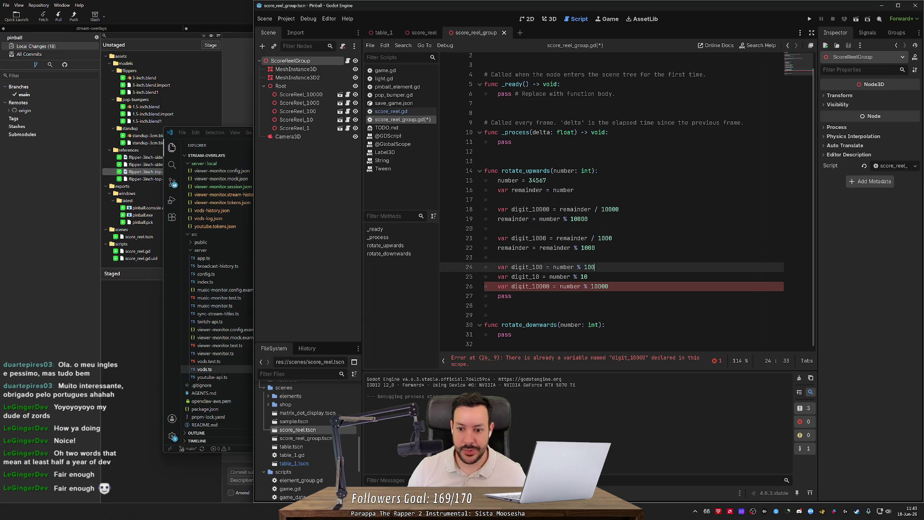
{"action": "double_click", "coordinate": [565, 267]}
{"action": "type", "text": "remainder "}
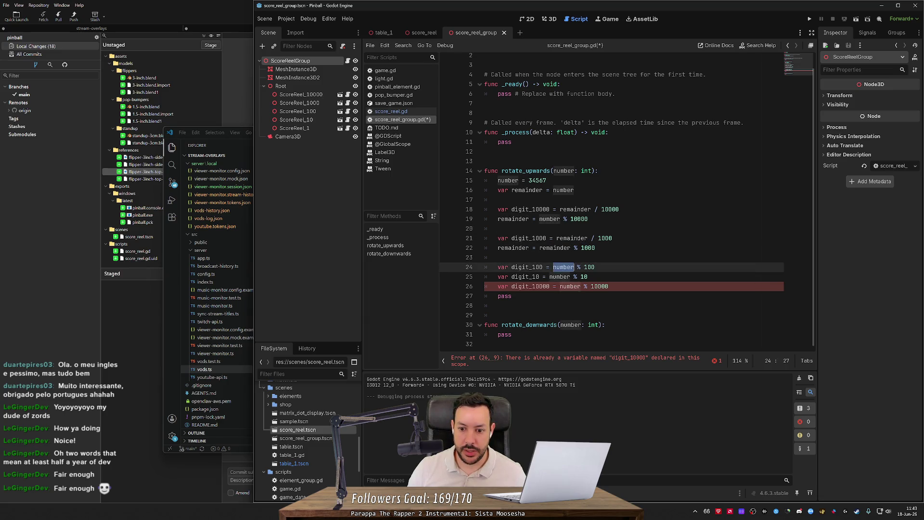
{"action": "type", "text": "/"}
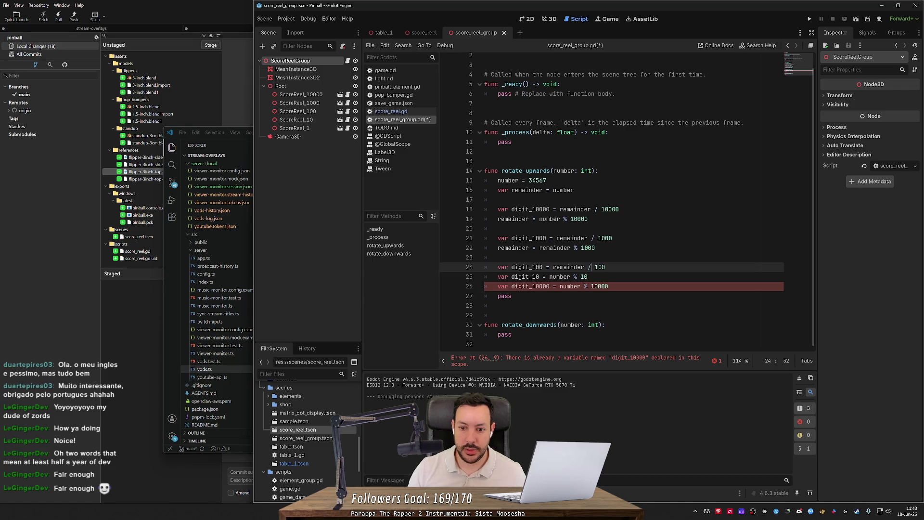
{"action": "key", "text": "Up"}
{"action": "key", "text": "Up"}
{"action": "key", "text": "Up"}
{"action": "key", "text": "shift+Down"}
{"action": "key", "text": "ctrl+c"}
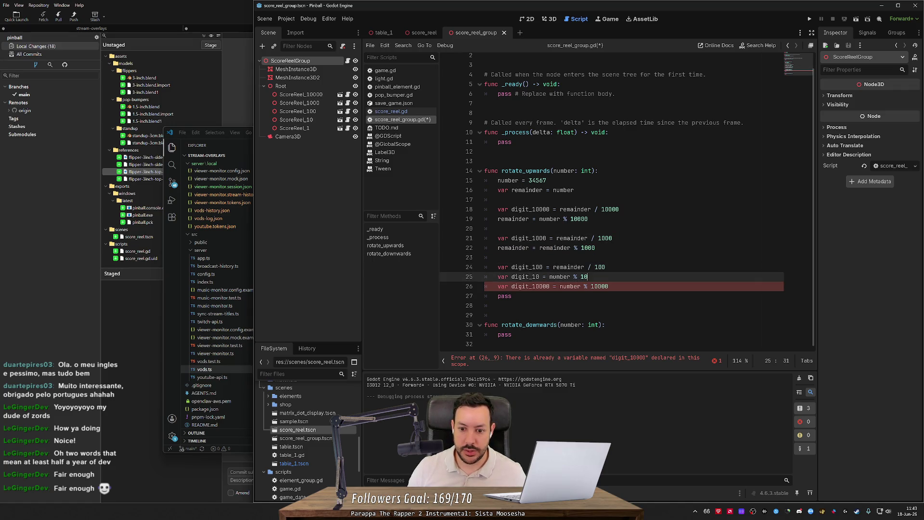
{"action": "key", "text": "Down"}
{"action": "key", "text": "Down"}
{"action": "key", "text": "End"}
{"action": "key", "text": "ctrl+v"}
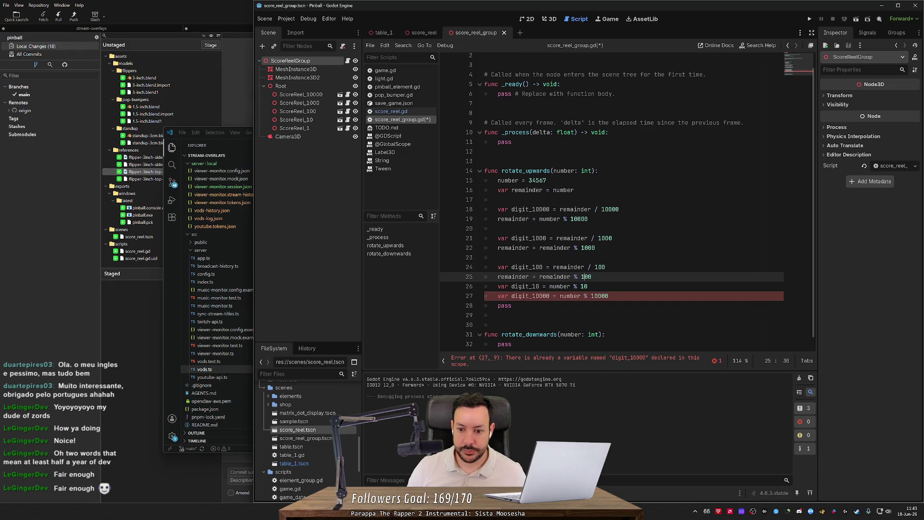
{"action": "key", "text": "Return"}
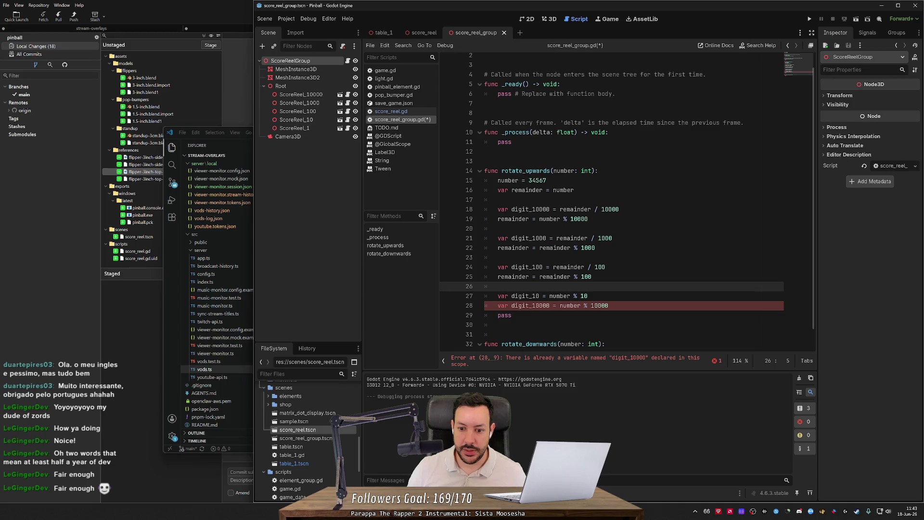
- Compute digit_10 with / and add remainder = remainder % 10 after it
{"action": "double_click", "coordinate": [556, 276]}
{"action": "key", "text": "ctrl+c"}
{"action": "double_click", "coordinate": [560, 295]}
{"action": "key", "text": "ctrl+v"}
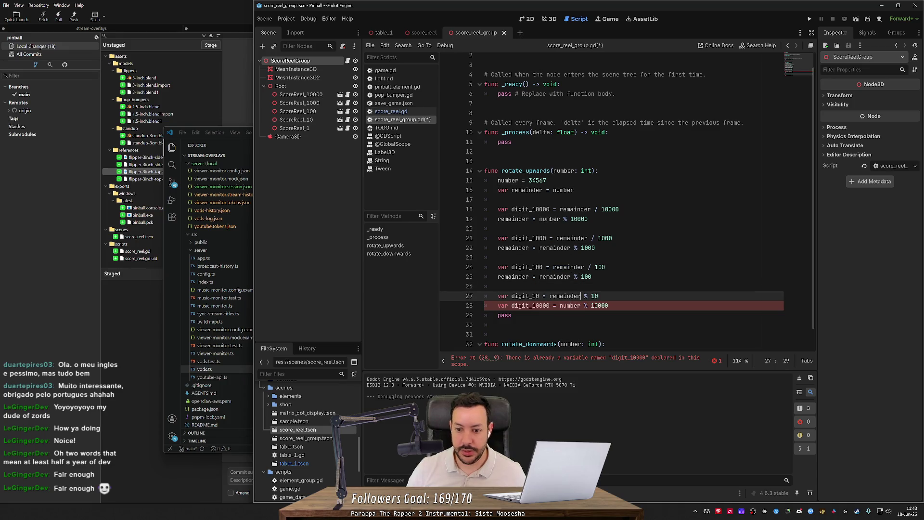
{"action": "type", "text": "/"}
{"action": "key", "text": "Return"}
{"action": "type", "text": "remainder "}
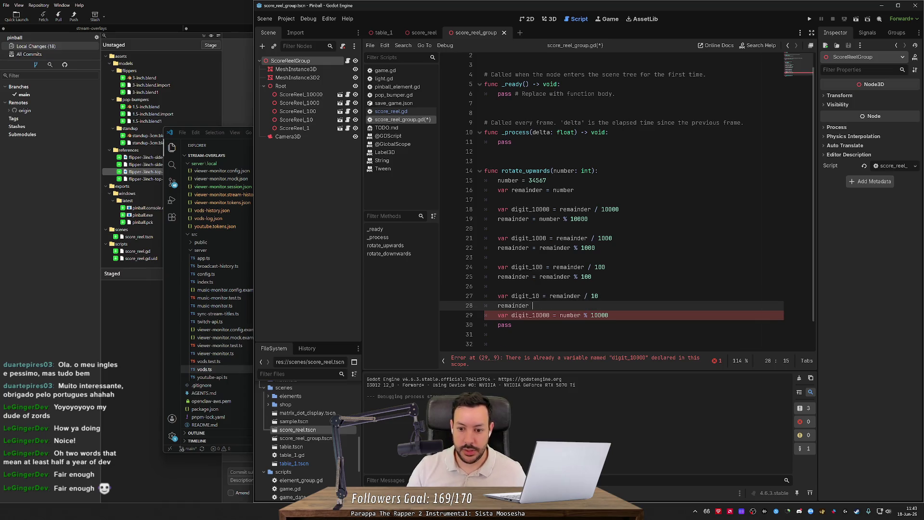
{"action": "type", "text": "= remainder %"}
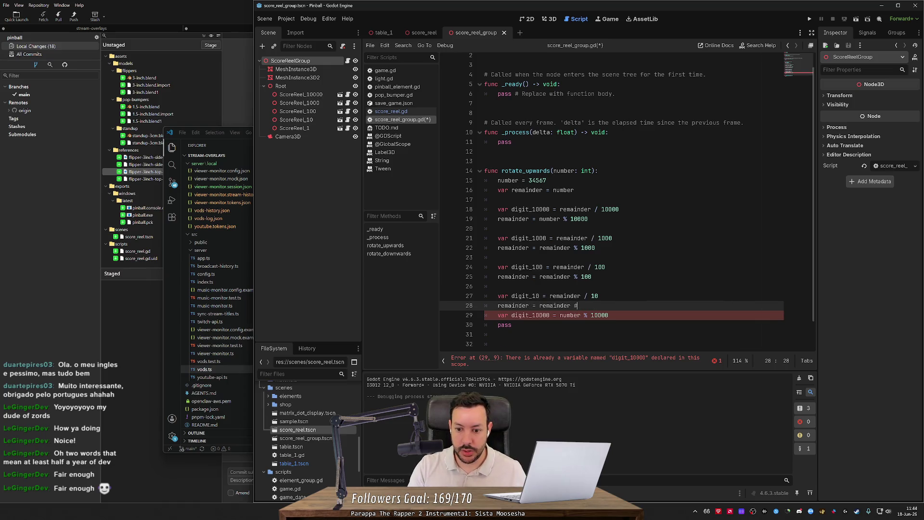
{"action": "type", "text": " 10"}
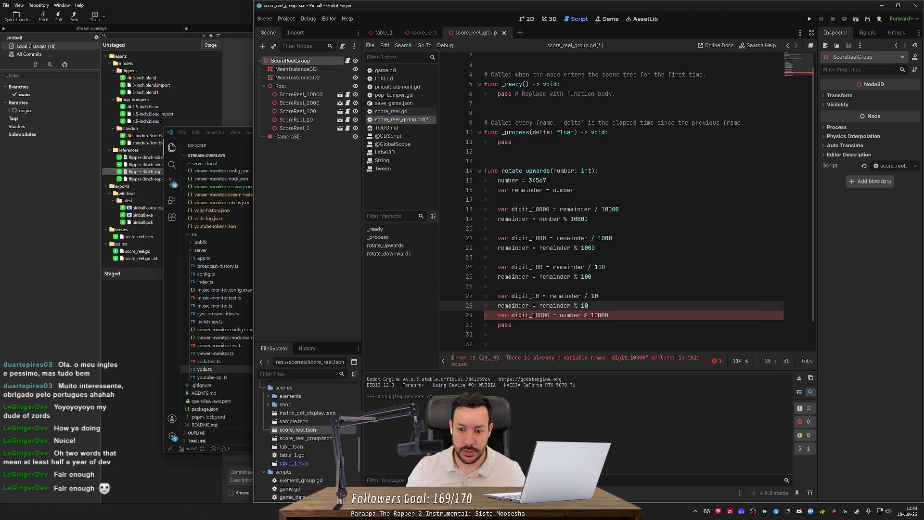
{"action": "key", "text": "Return"}
- Set the last line to digit_1 = remainder and delete the placeholder pass
{"action": "double_click", "coordinate": [570, 325]}
{"action": "key", "text": "shift+End"}
{"action": "type", "text": "remainder"}
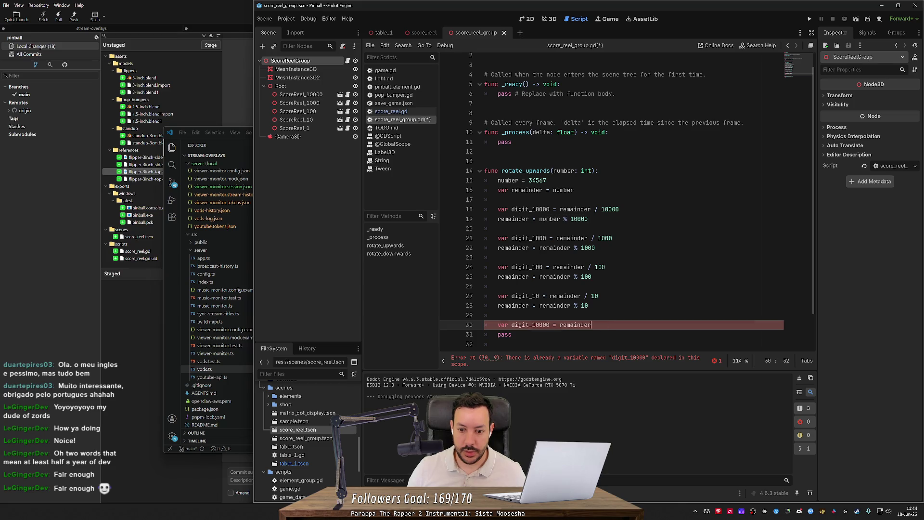
{"action": "left_click", "coordinate": [512, 334]}
{"action": "left_click_drag", "start_coordinate": [550, 324], "coordinate": [534, 325]}
{"action": "key", "text": "BackSpace"}
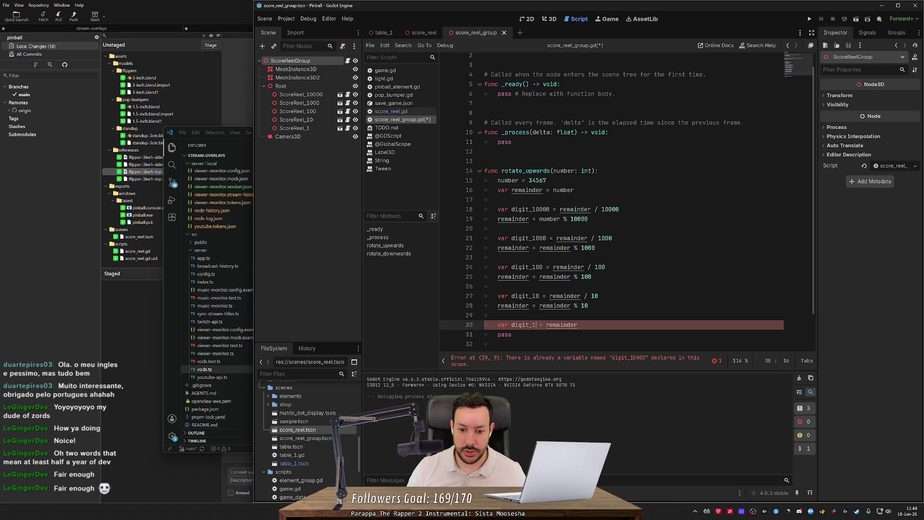
{"action": "left_click", "coordinate": [512, 340]}
{"action": "key", "text": "BackSpace"}
{"action": "key", "text": "BackSpace"}
{"action": "key", "text": "BackSpace"}
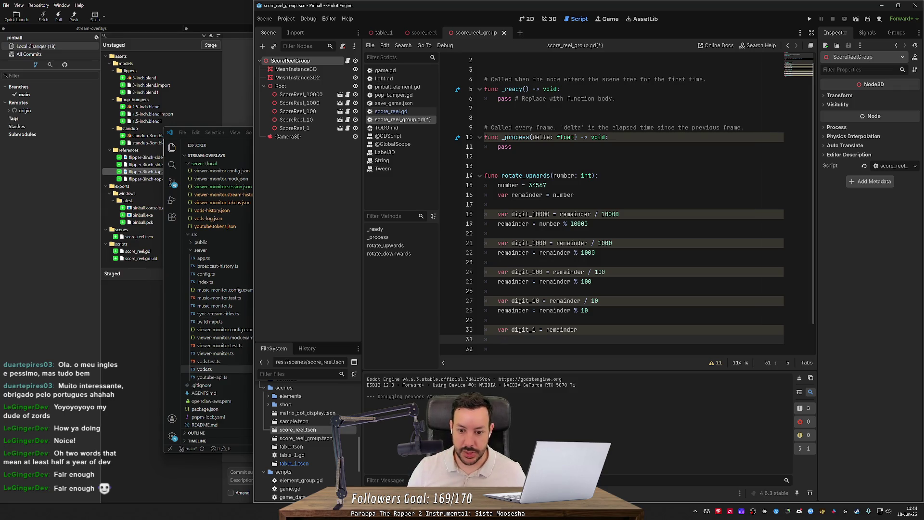
- Add a $Root/ScoreReel_10000.rotate_upwards(digit_10000) call and duplicate it four times
{"action": "scroll", "coordinate": [612, 205], "scroll_direction": "down", "scroll_amount": 1}
{"action": "key", "text": "Return"}
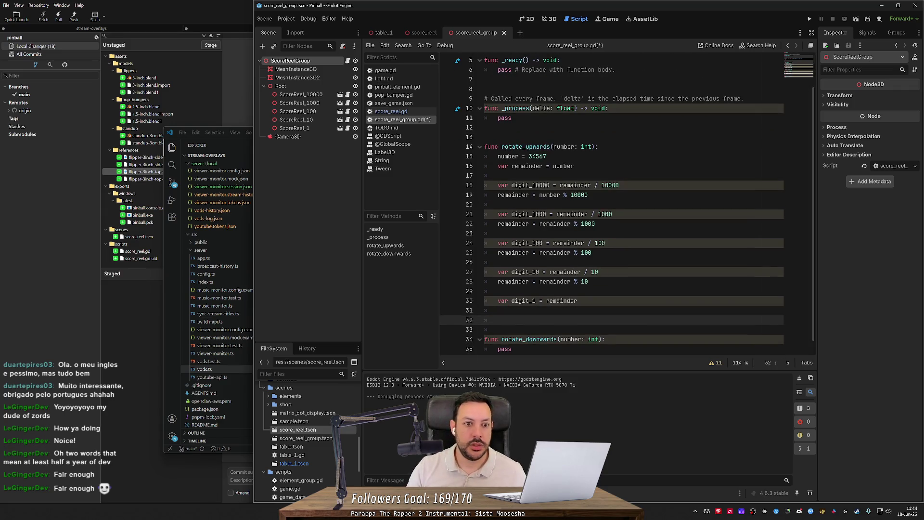
{"action": "type", "text": "%"}
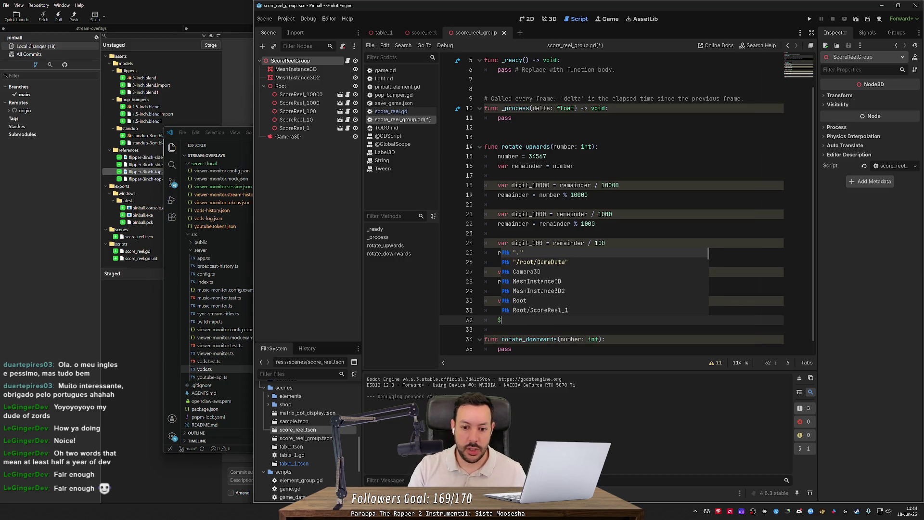
{"action": "type", "text": "Scor"}
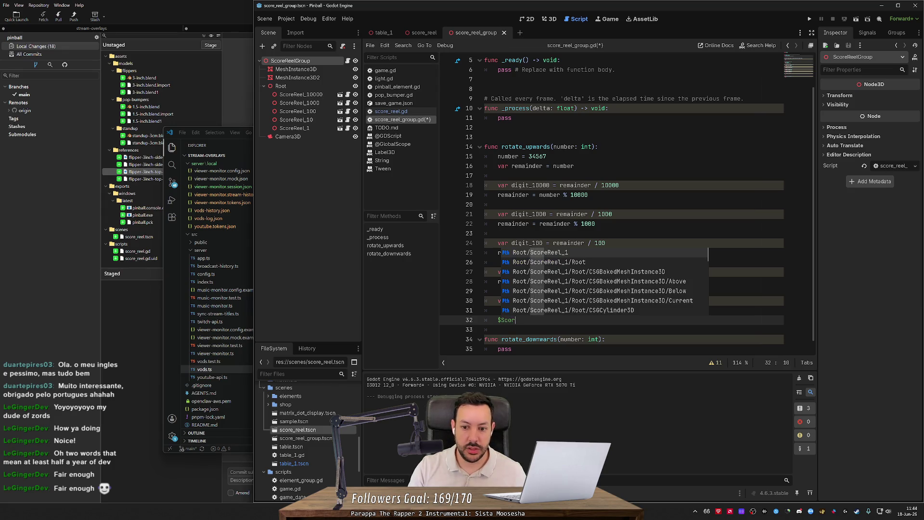
{"action": "key", "text": "Return"}
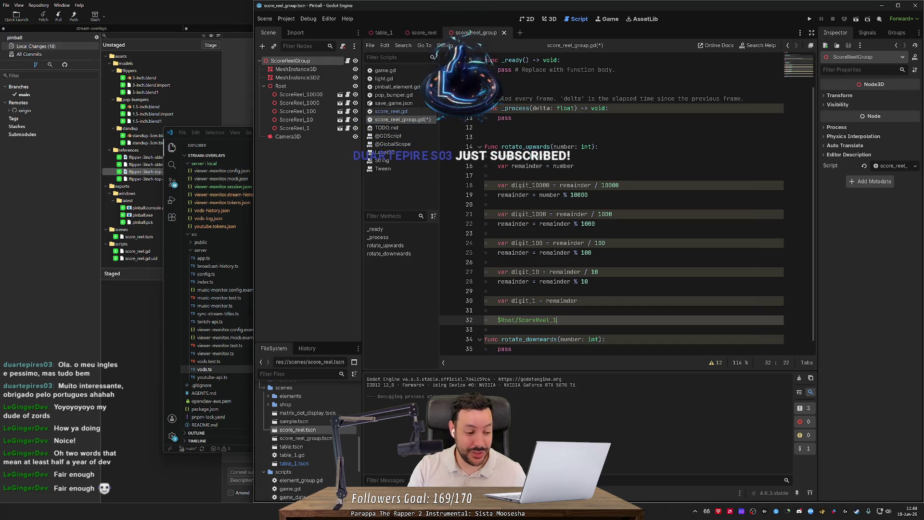
{"action": "type", "text": "0000"}
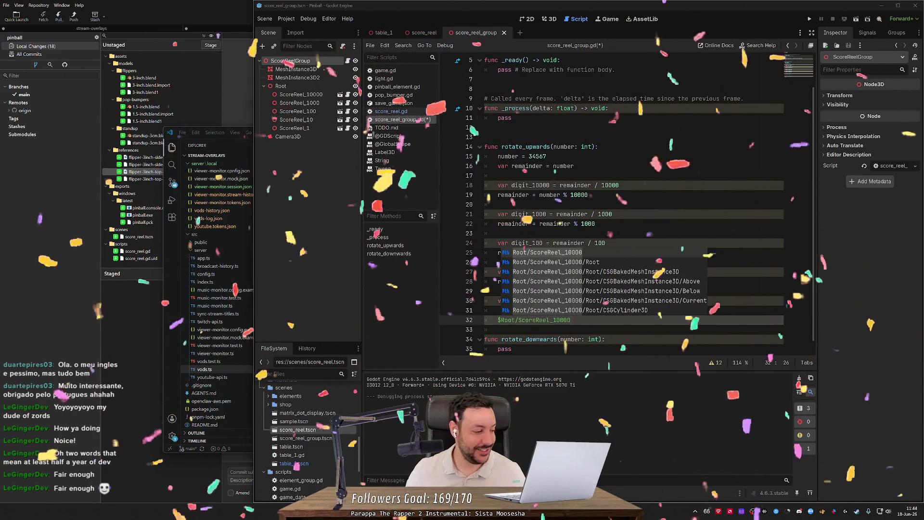
{"action": "key", "text": "Escape"}
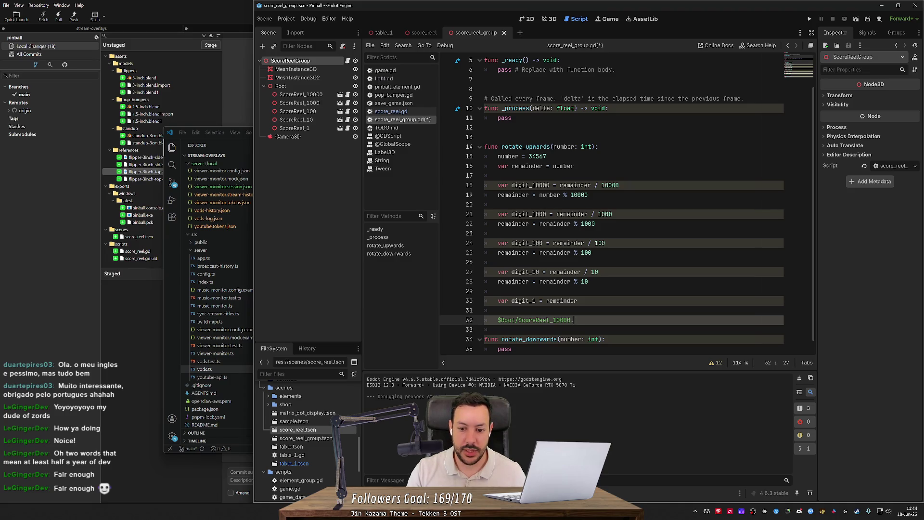
{"action": "type", "text": "rotate_"}
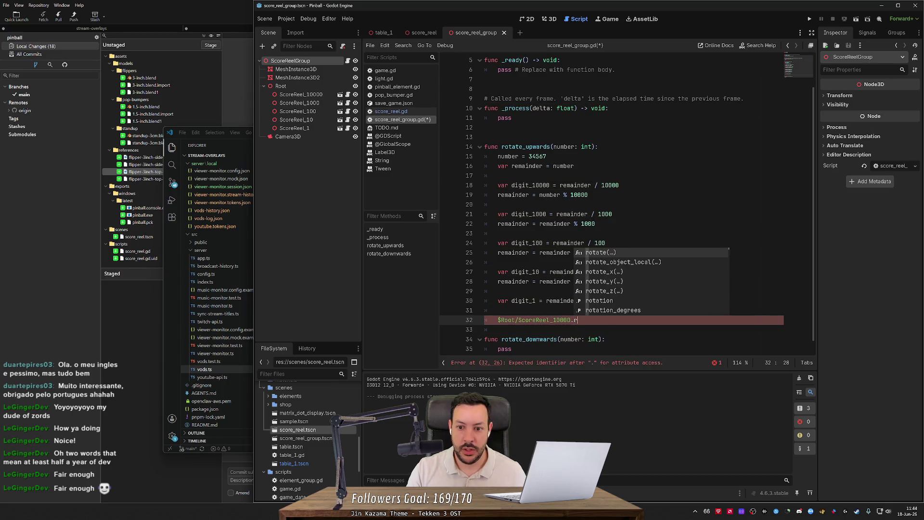
{"action": "type", "text": "upwards"}
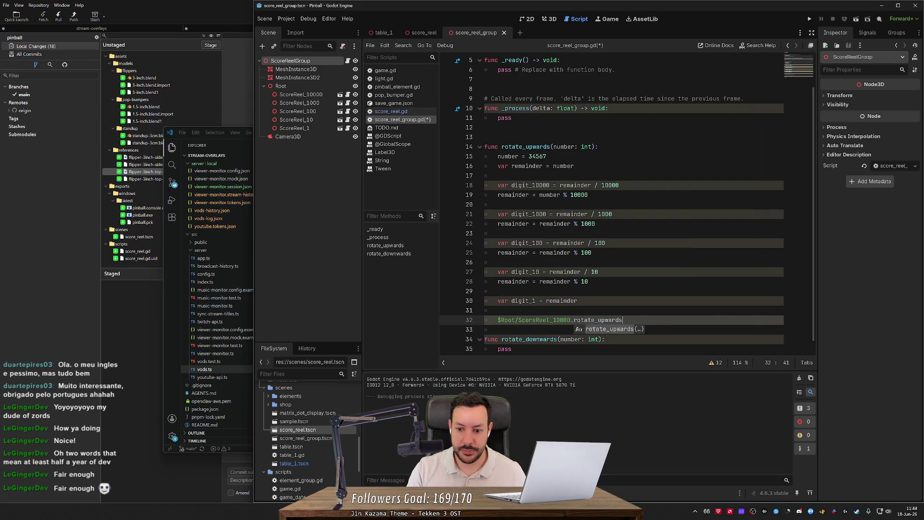
{"action": "type", "text": "(digit_10000"}
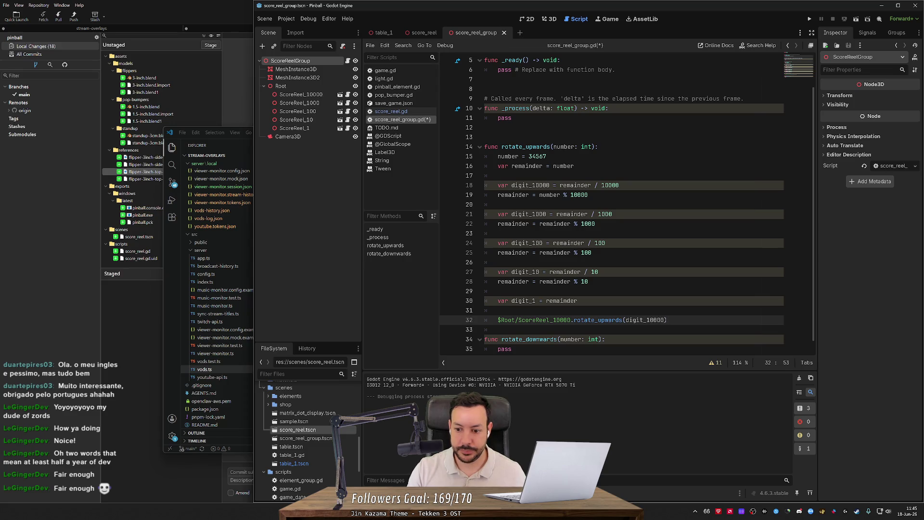
{"action": "key", "text": "ctrl+shift+d"}
{"action": "key", "text": "ctrl+shift+d"}
{"action": "key", "text": "ctrl+shift+d"}
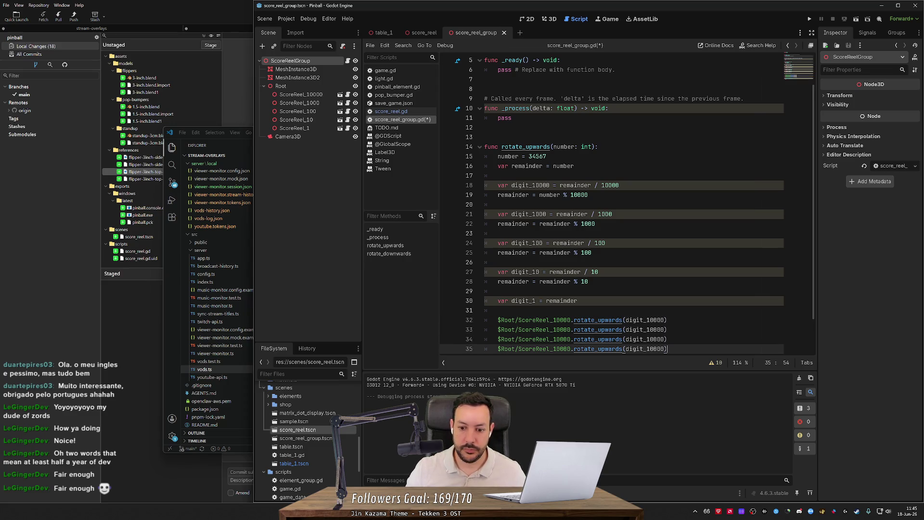
- Retarget the second and third calls to ScoreReel_1000/digit_1000 and ScoreReel_100/digit_100
{"action": "left_click", "coordinate": [571, 282]}
{"action": "double_click", "coordinate": [561, 281]}
{"action": "key", "text": "ctrl+d"}
{"action": "type", "text": "1000"}
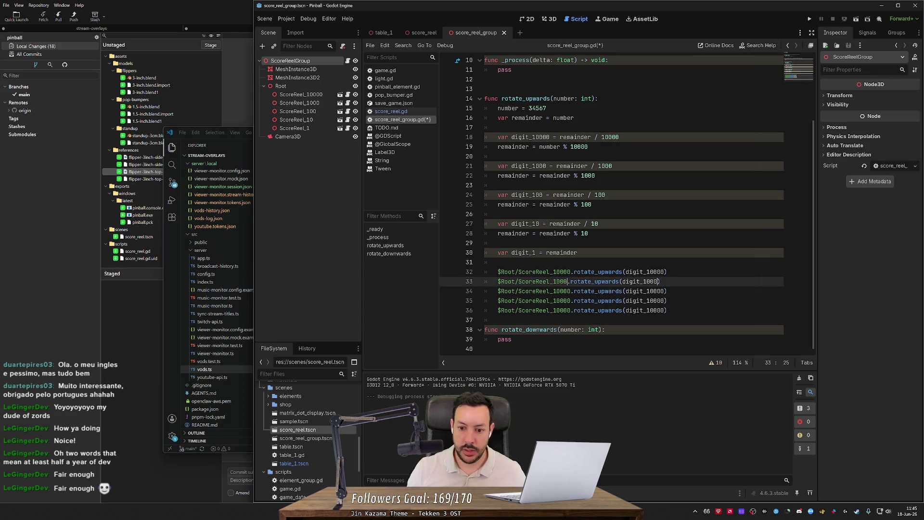
{"action": "key", "text": "Down"}
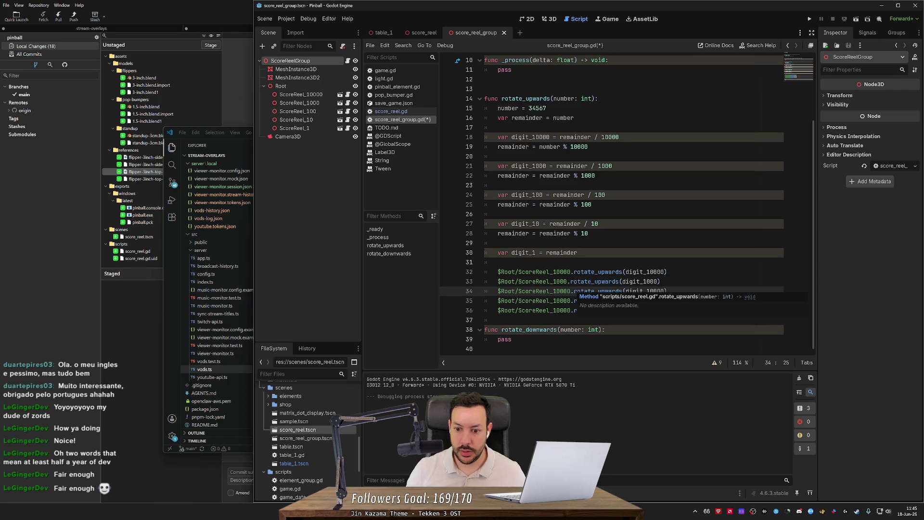
{"action": "key", "text": "BackSpace"}
{"action": "key", "text": "BackSpace"}
{"action": "key", "text": "Down"}
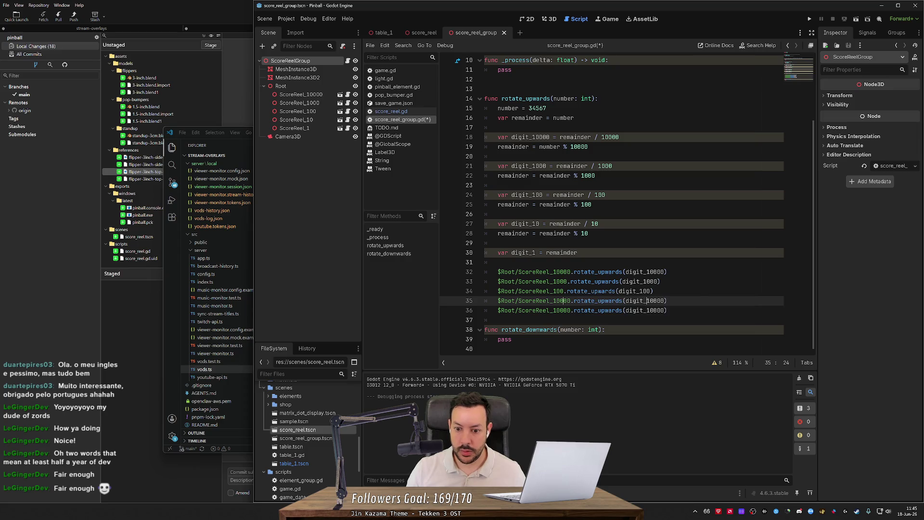
- Point the last two calls at ScoreReel_10/digit_10 and ScoreReel_1/digit_1, then save
{"action": "double_click", "coordinate": [544, 300]}
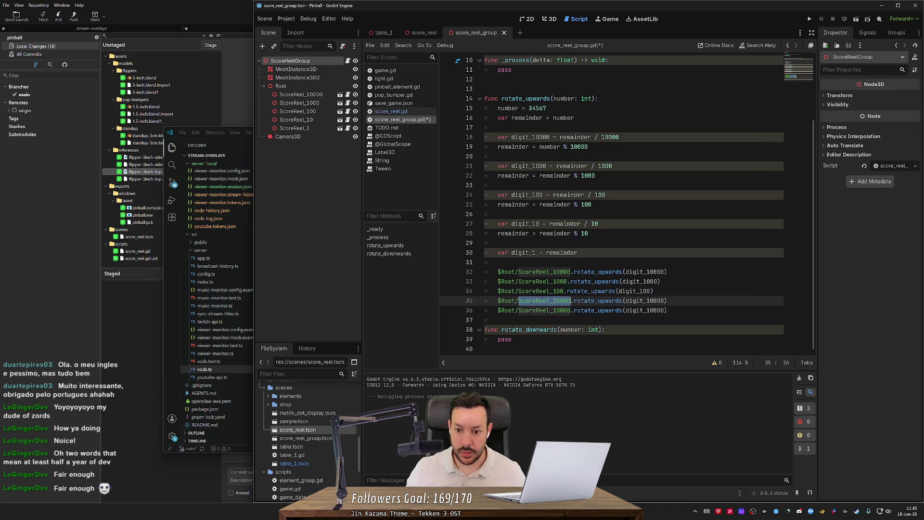
{"action": "key", "text": "Right"}
{"action": "key", "text": "shift+Left"}
{"action": "key", "text": "shift+Left"}
{"action": "key", "text": "shift+Left"}
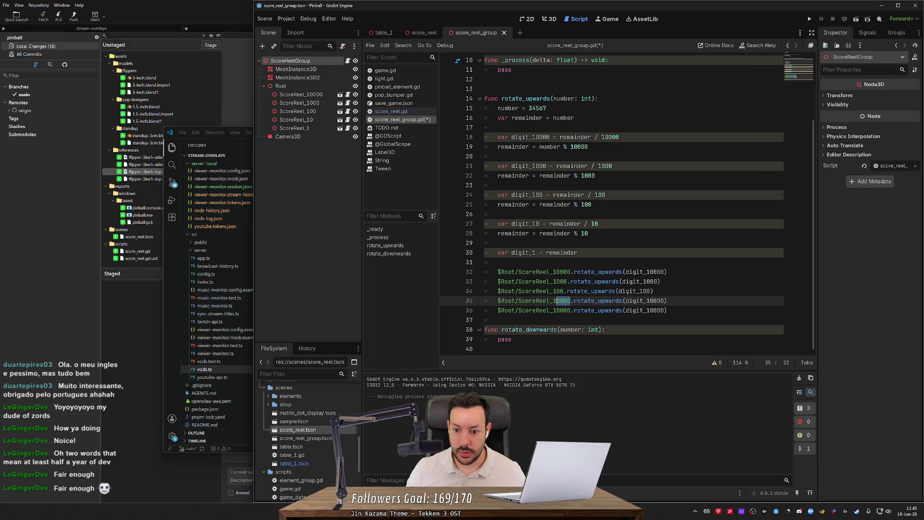
{"action": "key", "text": "Right"}
{"action": "key", "text": "BackSpace"}
{"action": "key", "text": "BackSpace"}
{"action": "key", "text": "BackSpace"}
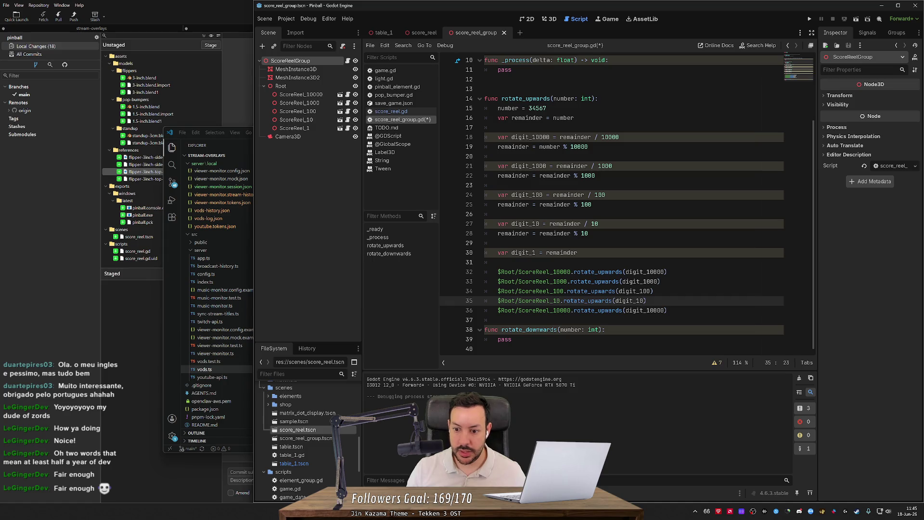
{"action": "key", "text": "Down"}
{"action": "key", "text": "Delete"}
{"action": "key", "text": "Delete"}
{"action": "key", "text": "Delete"}
{"action": "left_click", "coordinate": [634, 310]}
{"action": "key", "text": "Delete"}
{"action": "key", "text": "Delete"}
{"action": "key", "text": "Delete"}
{"action": "key", "text": "ctrl+s"}
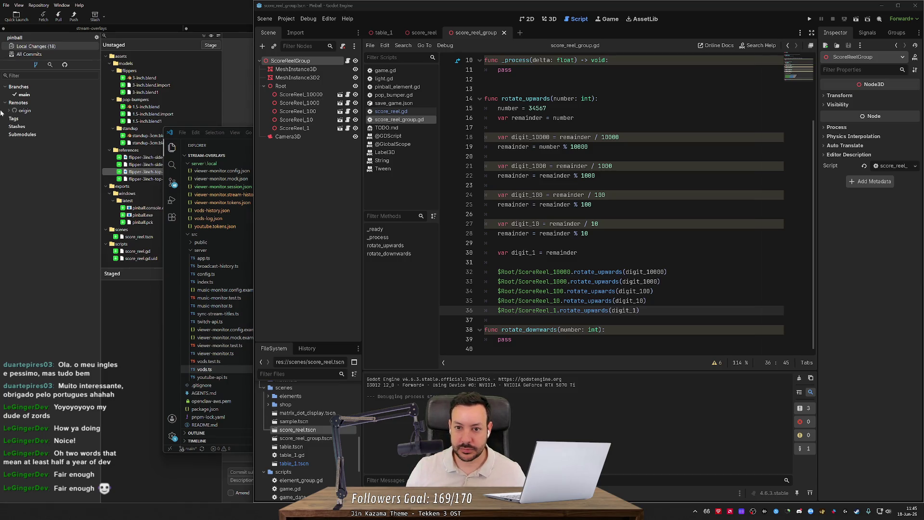
{"action": "scroll", "coordinate": [626, 202], "scroll_direction": "up", "scroll_amount": 3}
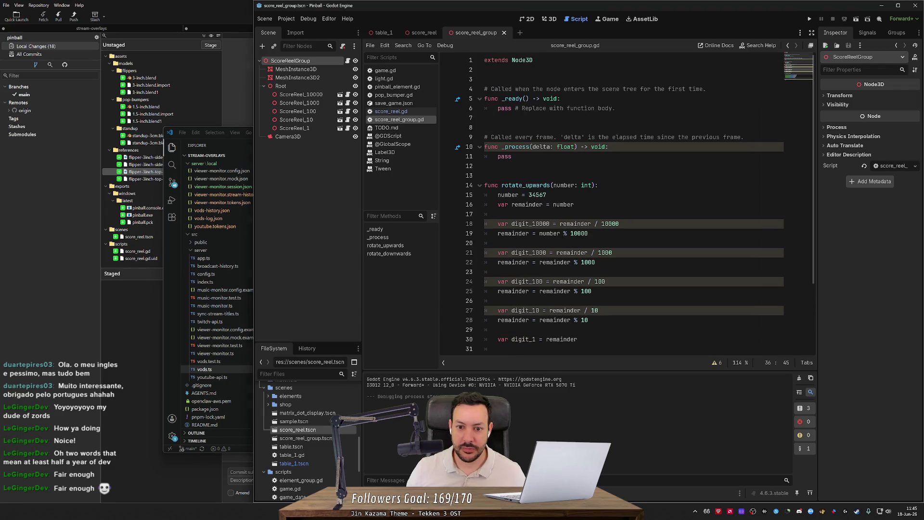
- Copy the rotate_upwards body over the pass placeholder in rotate_downwards
{"action": "scroll", "coordinate": [626, 202], "scroll_direction": "down", "scroll_amount": 3}
{"action": "left_click", "coordinate": [499, 320]}
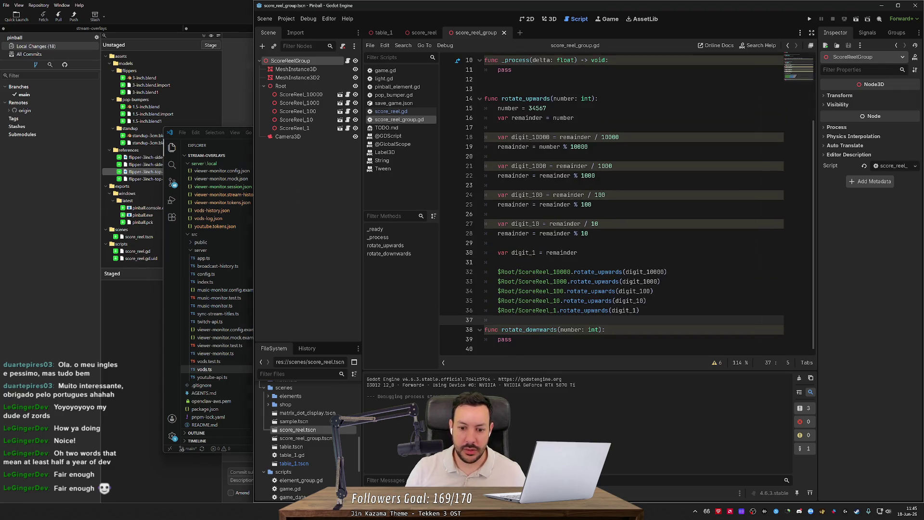
{"action": "key", "text": "Return"}
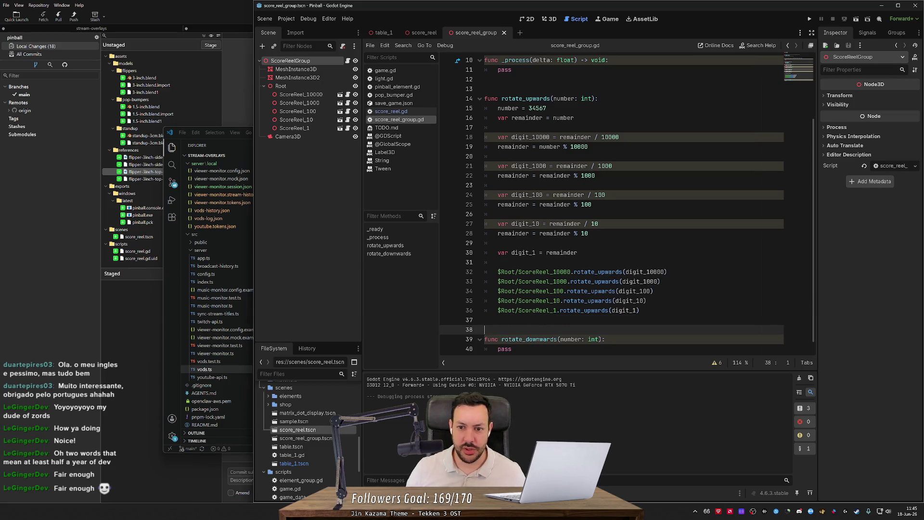
{"action": "scroll", "coordinate": [612, 202], "scroll_direction": "down", "scroll_amount": 1}
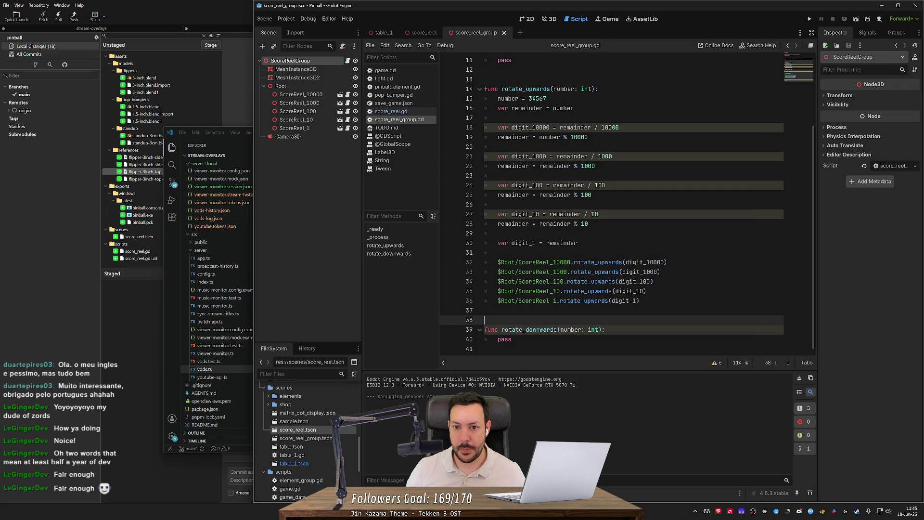
{"action": "left_click_drag", "start_coordinate": [486, 320], "coordinate": [457, 91]}
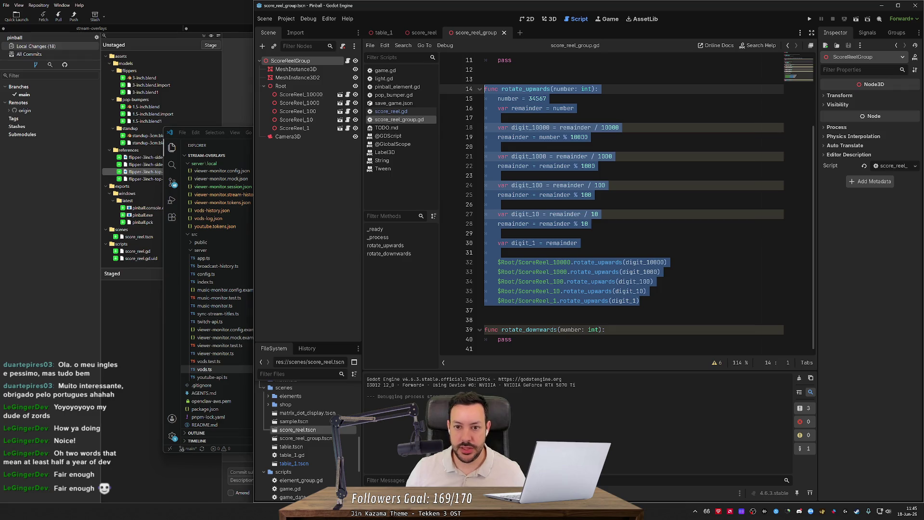
{"action": "left_click", "coordinate": [486, 310]}
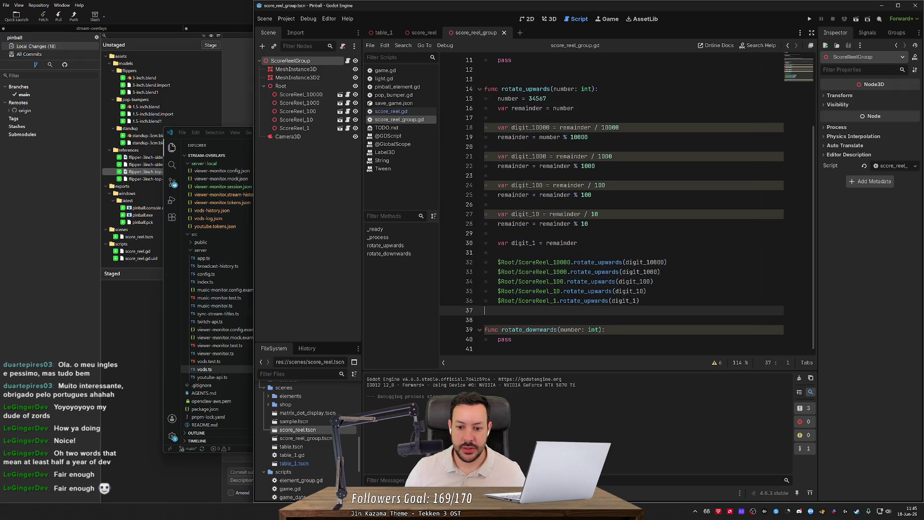
{"action": "left_click_drag", "start_coordinate": [486, 310], "coordinate": [485, 98]}
{"action": "key", "text": "ctrl+c"}
{"action": "double_click", "coordinate": [504, 339]}
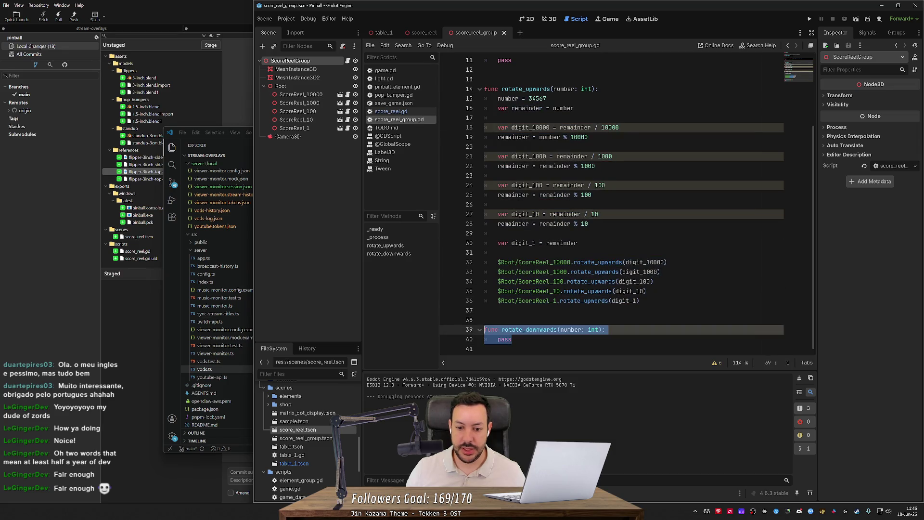
{"action": "key", "text": "ctrl+v"}
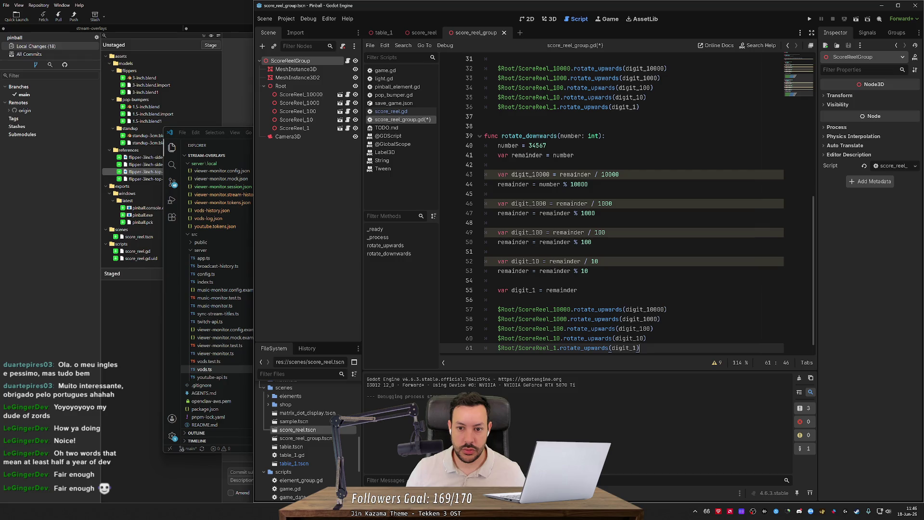
- Change the five pasted reel calls from rotate_upwards to rotate_downwards
{"action": "scroll", "coordinate": [612, 205], "scroll_direction": "down", "scroll_amount": 1}
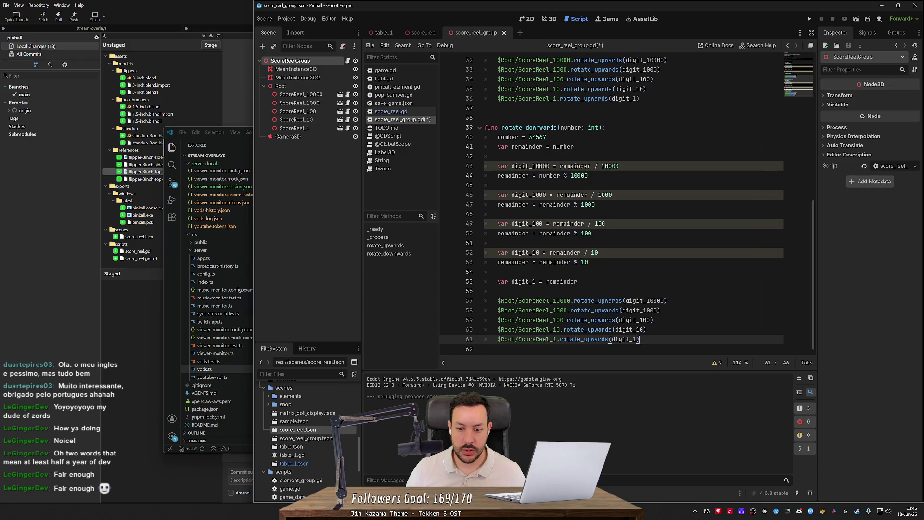
{"action": "left_click", "coordinate": [610, 301]}
{"action": "key", "text": "ctrl+d"}
{"action": "key", "text": "ctrl+d"}
{"action": "key", "text": "ctrl+d"}
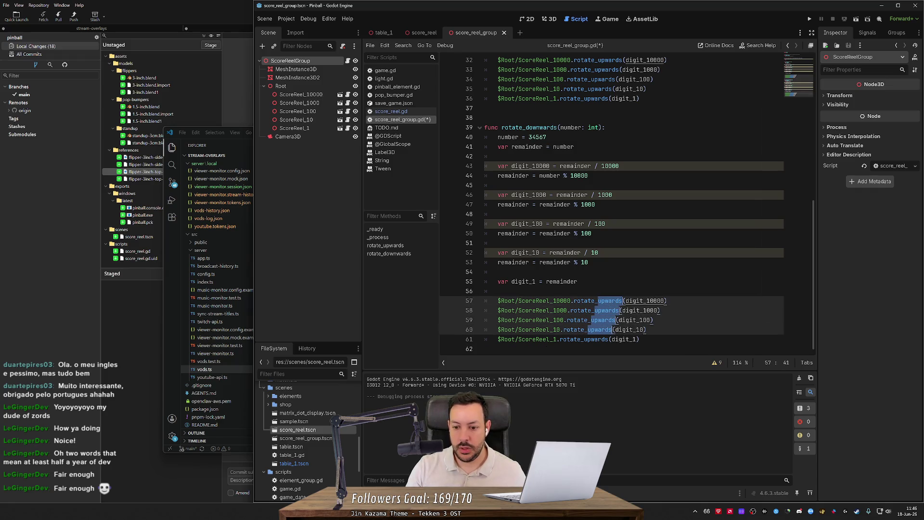
{"action": "type", "text": "down"}
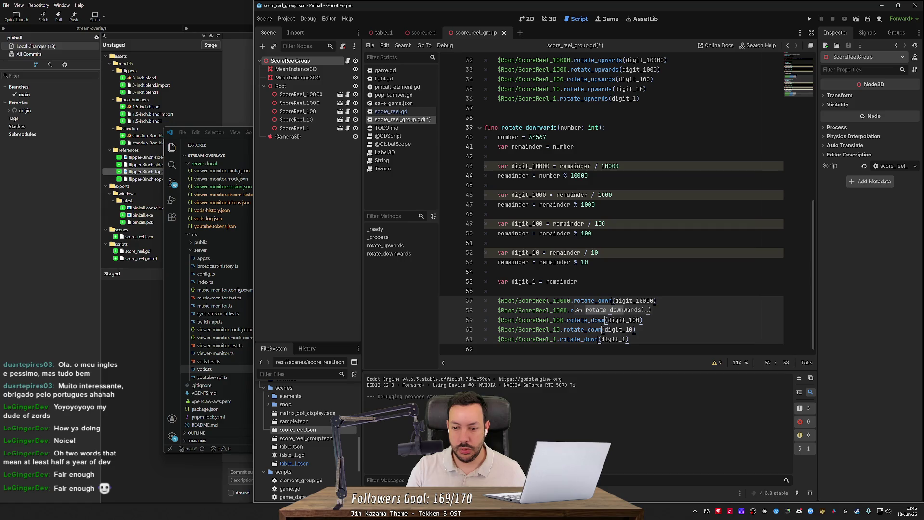
{"action": "key", "text": "Return"}
{"action": "left_click", "coordinate": [499, 271]}
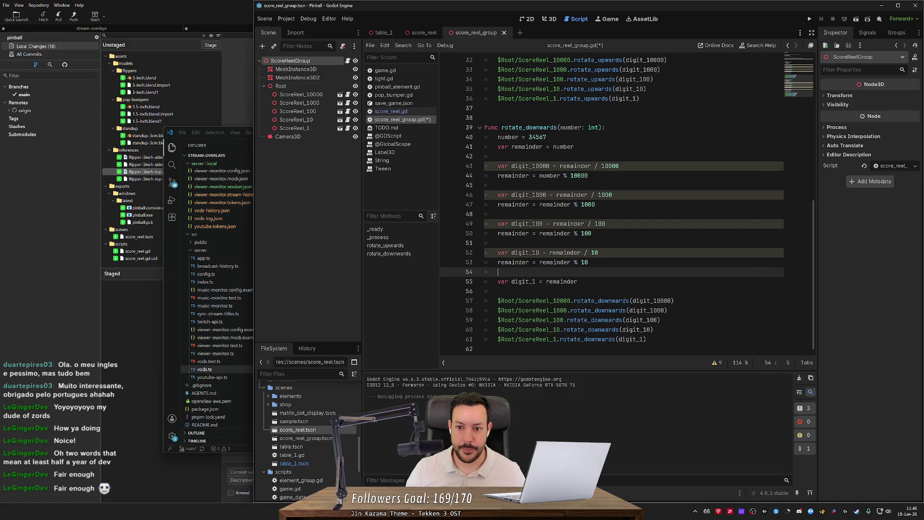
{"action": "scroll", "coordinate": [612, 205], "scroll_direction": "up", "scroll_amount": 3}
{"action": "scroll", "coordinate": [625, 204], "scroll_direction": "up", "scroll_amount": 4}
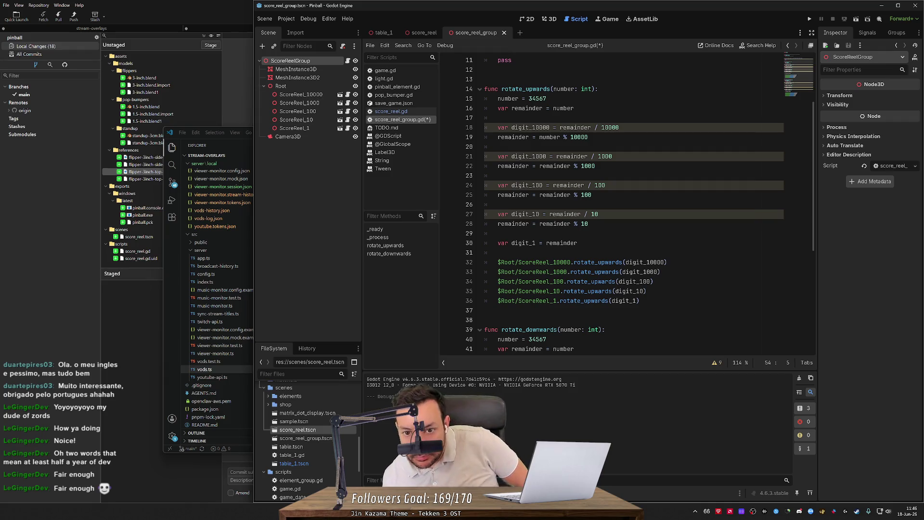
{"action": "left_click", "coordinate": [577, 243]}
- Save score_reel_group.gd, then open score_reel.gd and delete the test lines inside _ready
{"action": "key", "text": "ctrl+s"}
{"action": "scroll", "coordinate": [626, 204], "scroll_direction": "up", "scroll_amount": 4}
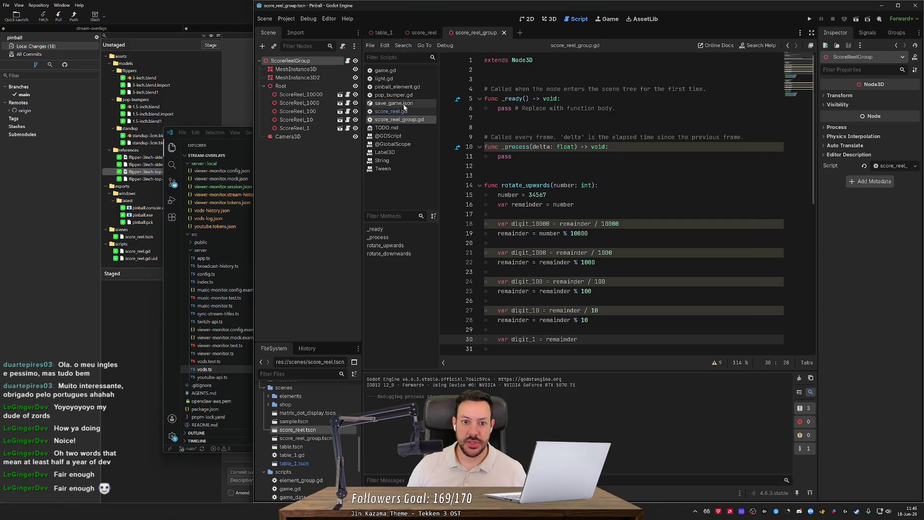
{"action": "left_click", "coordinate": [431, 111]}
{"action": "scroll", "coordinate": [626, 202], "scroll_direction": "up", "scroll_amount": 10}
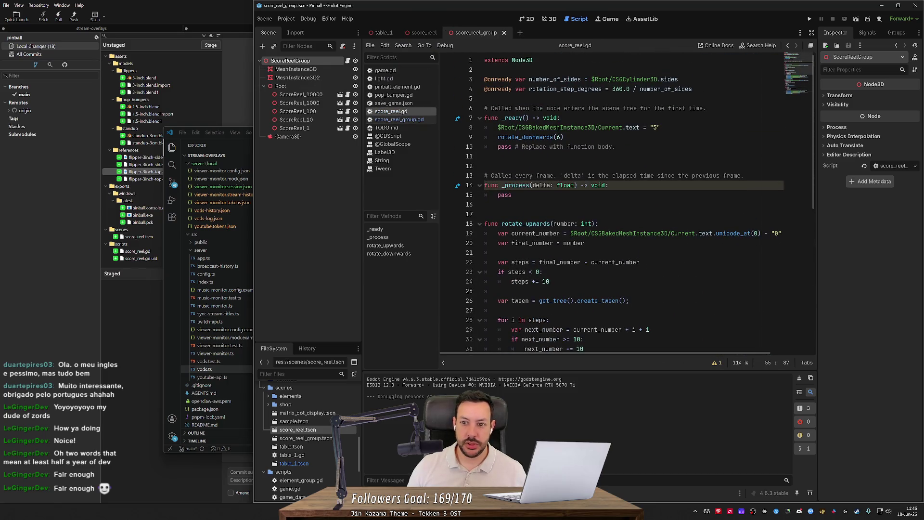
{"action": "mouse_move", "coordinate": [662, 127]}
{"action": "left_mouse_down"}
{"action": "mouse_move", "coordinate": [561, 118]}
{"action": "mouse_move", "coordinate": [564, 134]}
{"action": "mouse_move", "coordinate": [561, 117]}
{"action": "left_mouse_up"}
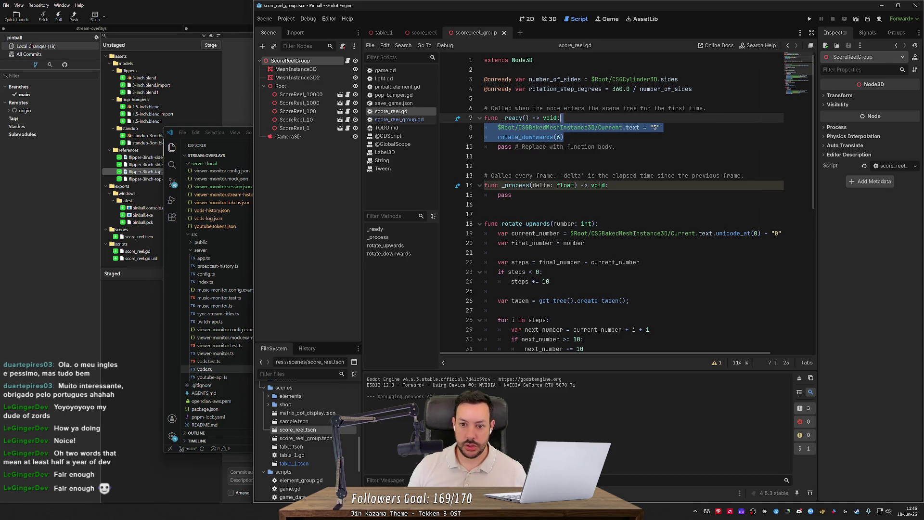
{"action": "key", "text": "BackSpace"}
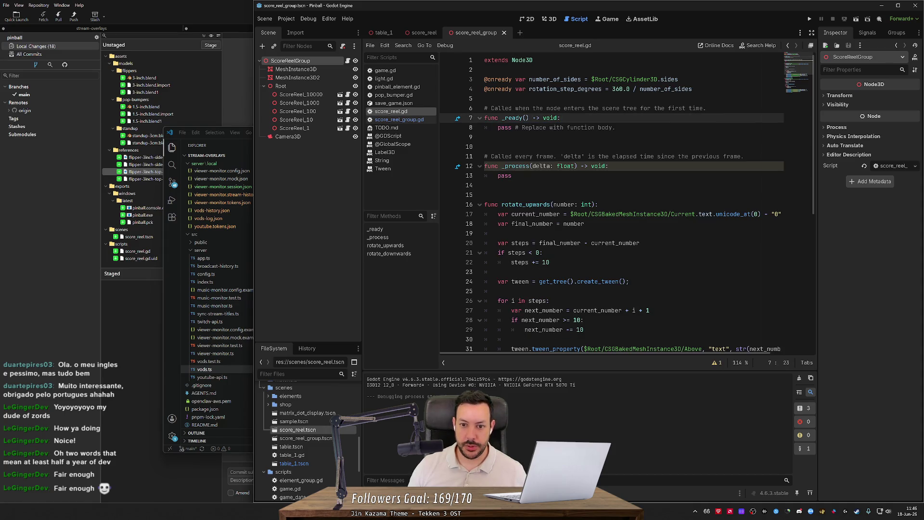
- Remove the unused _ready and _process stubs, separate rotate_upwards from rotate_downwards, and save score_reel.gd
{"action": "left_click_drag", "start_coordinate": [518, 176], "coordinate": [485, 99]}
{"action": "key", "text": "BackSpace"}
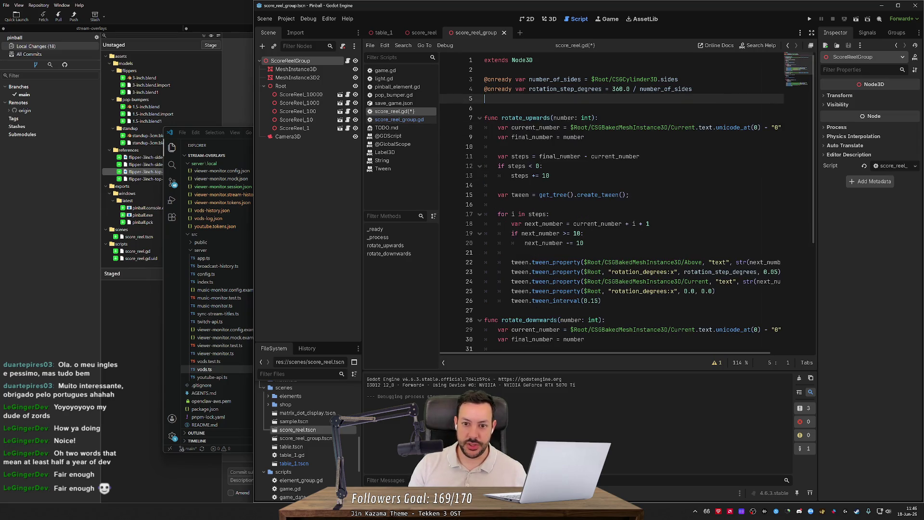
{"action": "key", "text": "Delete"}
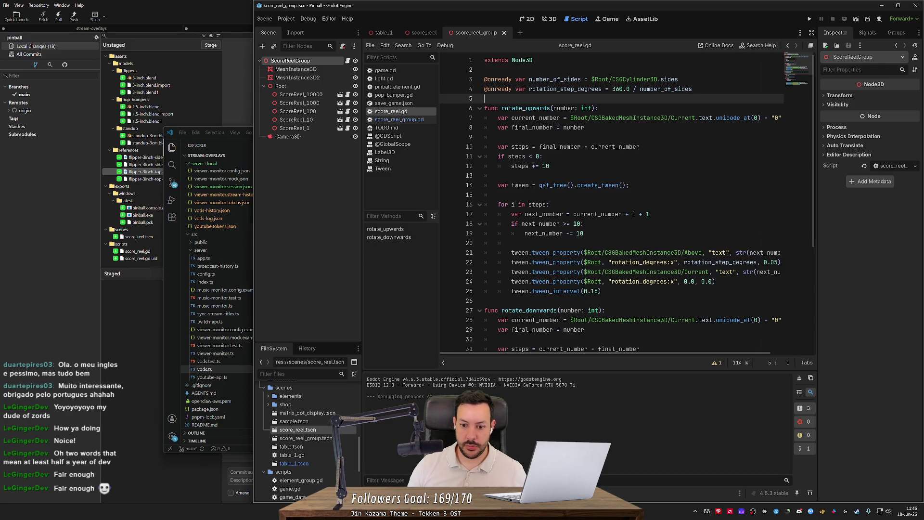
{"action": "left_click", "coordinate": [486, 301]}
{"action": "key", "text": "Return"}
{"action": "key", "text": "ctrl+s"}
- Switch to the score_reel scene tab
{"action": "scroll", "coordinate": [626, 202], "scroll_direction": "down", "scroll_amount": 1}
{"action": "scroll", "coordinate": [626, 202], "scroll_direction": "down", "scroll_amount": 5}
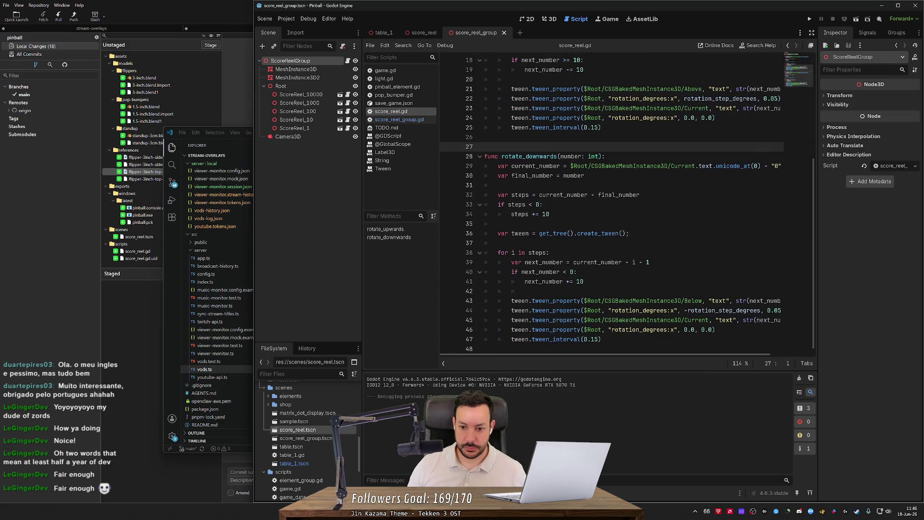
{"action": "left_click", "coordinate": [419, 32]}
{"action": "scroll", "coordinate": [625, 202], "scroll_direction": "up", "scroll_amount": 5}
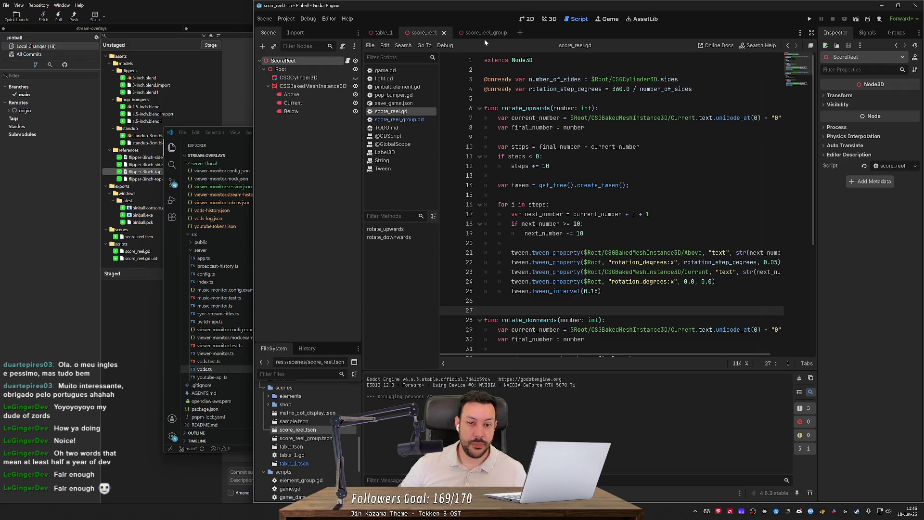
- Open score_reel_group.gd and start a new _ready line pasting the $Root/ScoreReel_10000 reference
{"action": "left_click", "coordinate": [485, 32]}
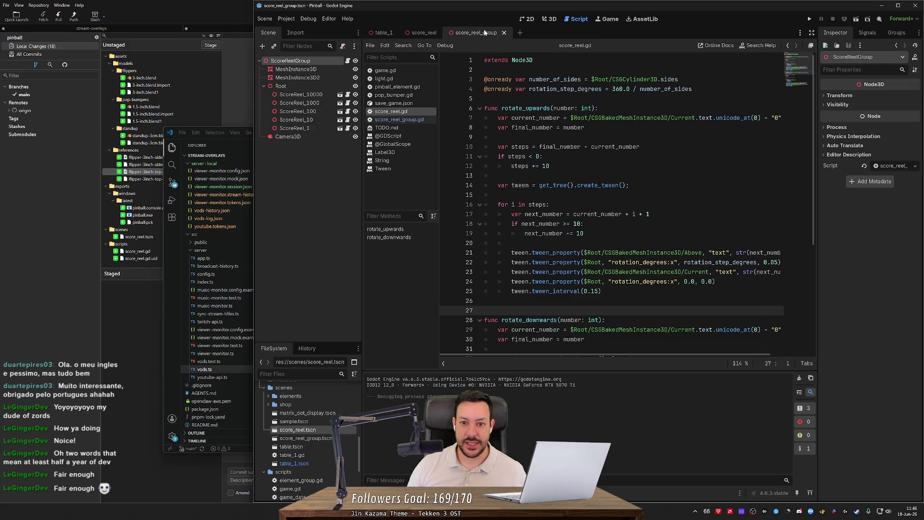
{"action": "left_click", "coordinate": [407, 120]}
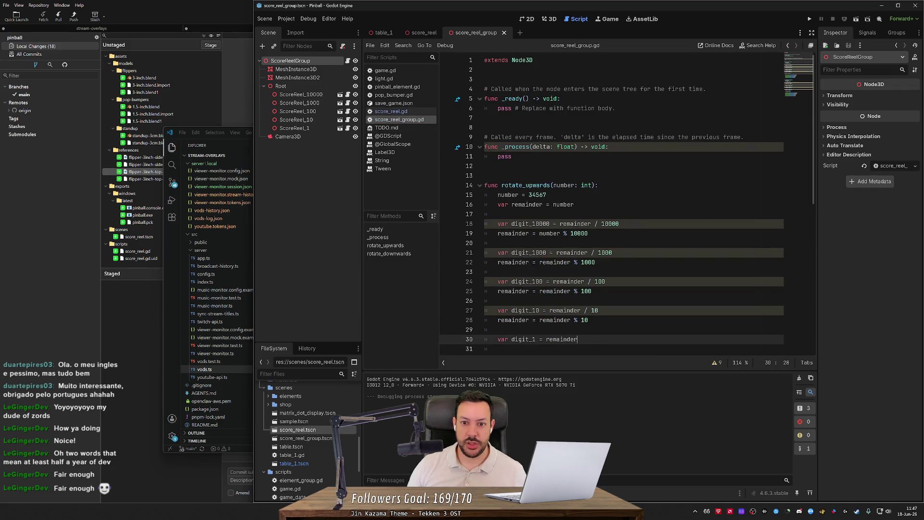
{"action": "left_click", "coordinate": [561, 98]}
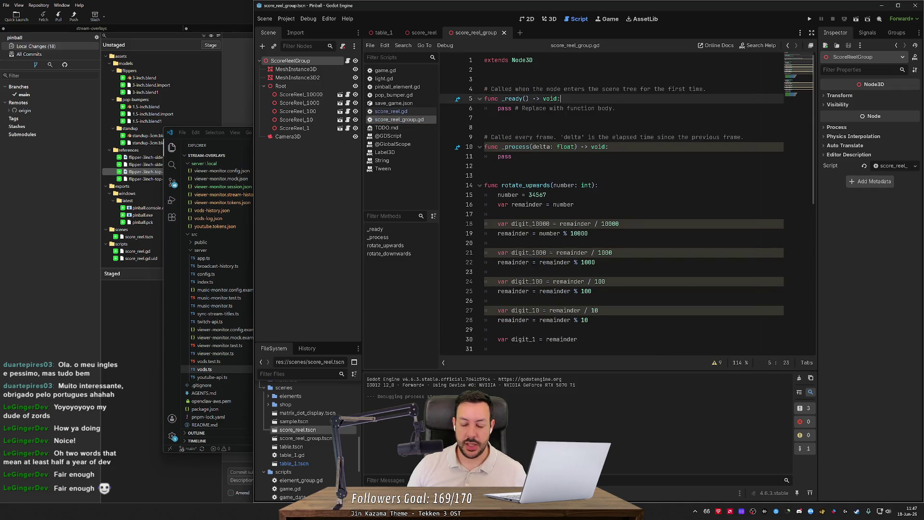
{"action": "scroll", "coordinate": [560, 101], "scroll_direction": "down", "scroll_amount": 2}
{"action": "left_click_drag", "start_coordinate": [498, 301], "coordinate": [571, 300]}
{"action": "scroll", "coordinate": [626, 203], "scroll_direction": "up", "scroll_amount": 2}
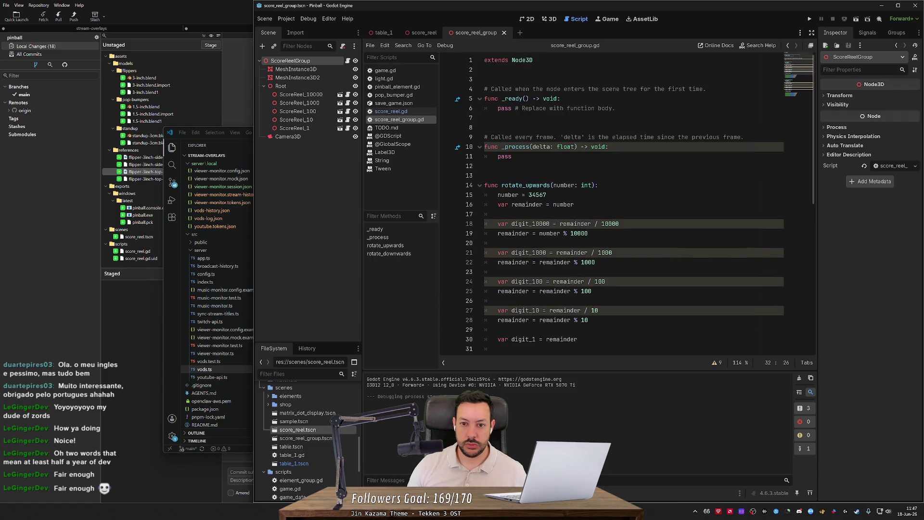
{"action": "left_click", "coordinate": [562, 98]}
{"action": "key", "text": "Return"}
{"action": "key", "text": "ctrl+v"}
{"action": "type", "text": "."}
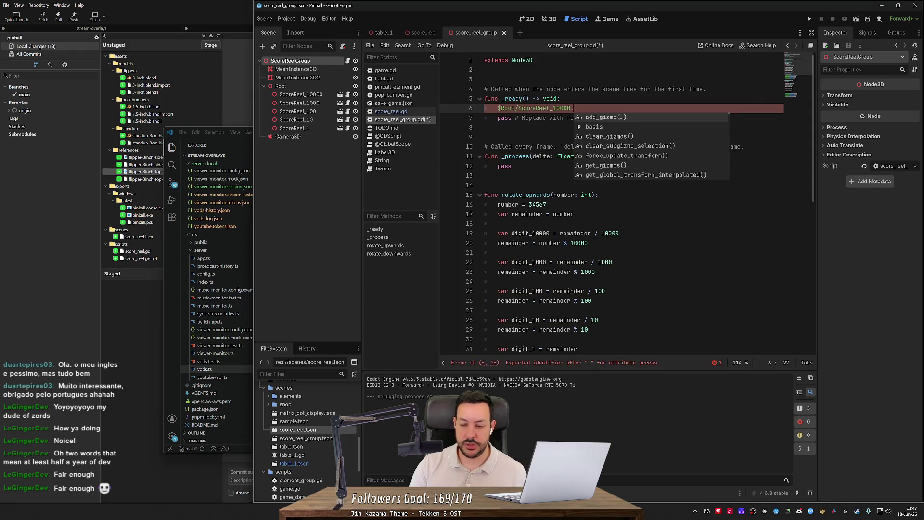
- Replace that reference with an autocompleted rotate_upwards(34567) call in _ready
{"action": "key", "text": "BackSpace"}
{"action": "key", "text": "BackSpace"}
{"action": "key", "text": "BackSpace"}
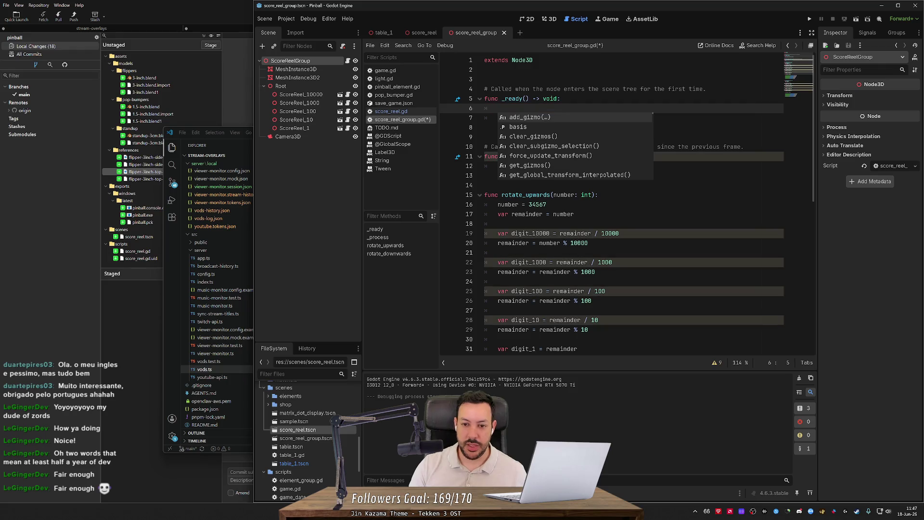
{"action": "key", "text": "Escape"}
{"action": "key", "text": "Down"}
{"action": "key", "text": "Up"}
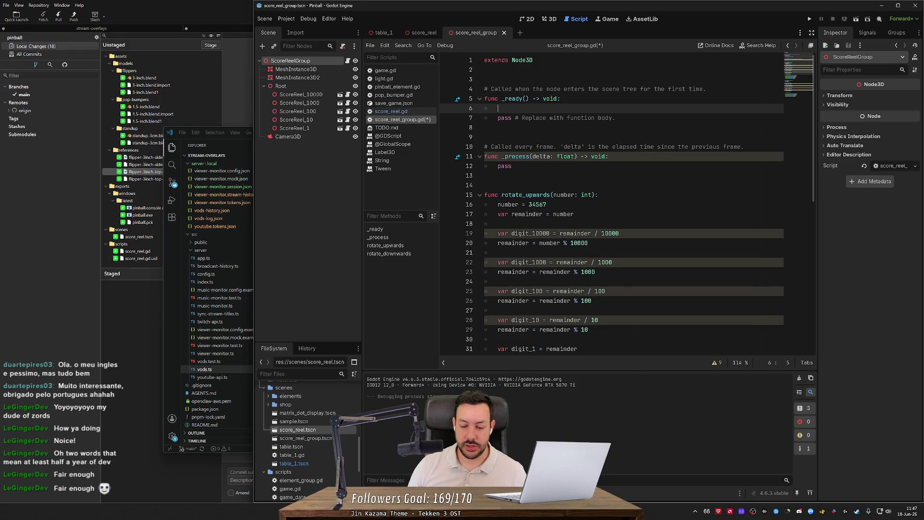
{"action": "scroll", "coordinate": [612, 202], "scroll_direction": "down", "scroll_amount": 2}
{"action": "scroll", "coordinate": [640, 204], "scroll_direction": "down", "scroll_amount": 1}
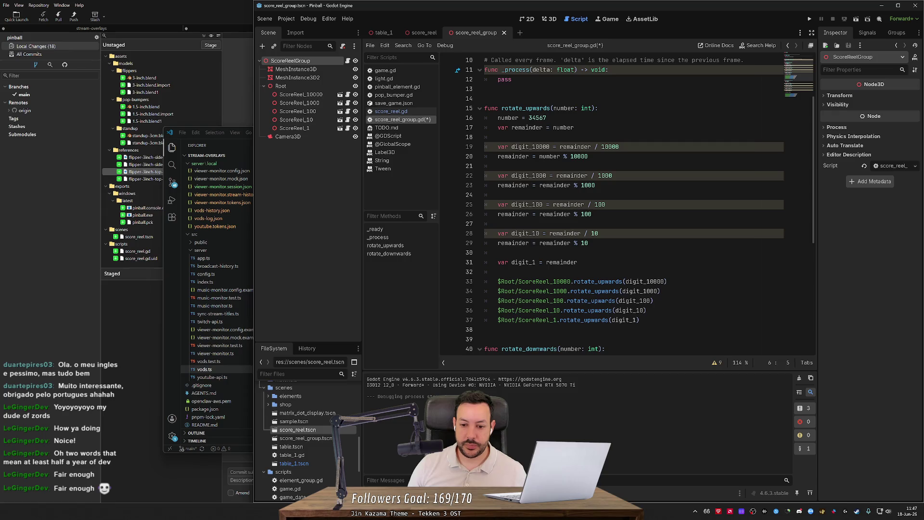
{"action": "scroll", "coordinate": [626, 207], "scroll_direction": "up", "scroll_amount": 2}
{"action": "type", "text": "rotat"}
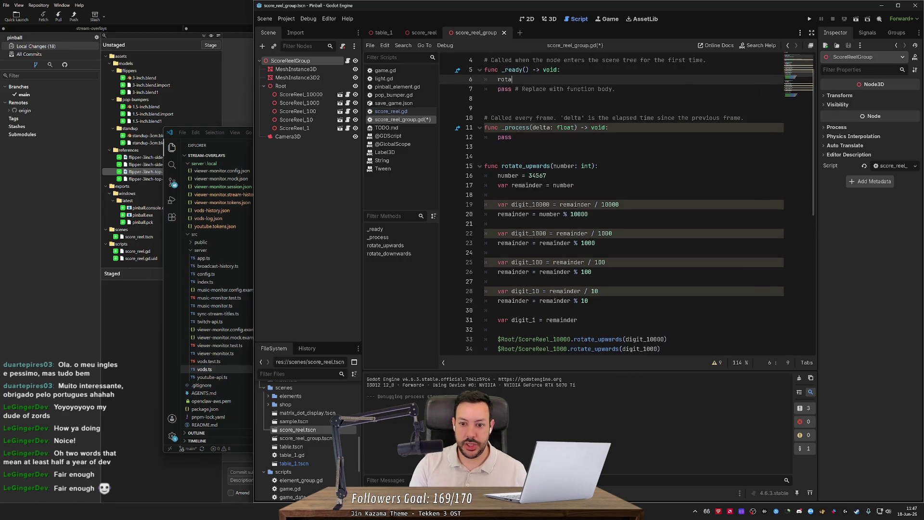
{"action": "key", "text": "Return"}
{"action": "key", "text": "BackSpace"}
{"action": "key", "text": "BackSpace"}
{"action": "key", "text": "BackSpace"}
{"action": "type", "text": "up"}
{"action": "key", "text": "Return"}
{"action": "type", "text": "34567"}
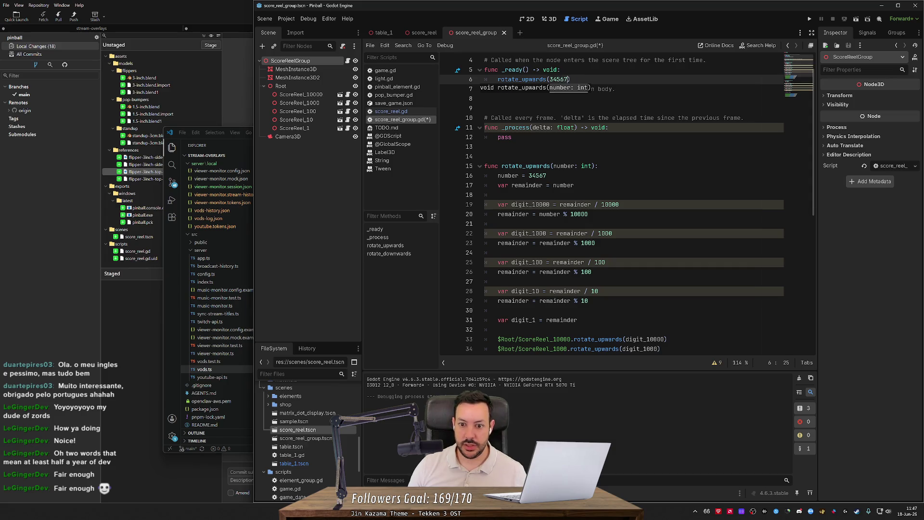
- Delete the hard-coded number = 34567 line, save the script, and show the 3D view
{"action": "left_click", "coordinate": [547, 176]}
{"action": "key", "text": "ctrl+shift+k"}
{"action": "left_click", "coordinate": [605, 89]}
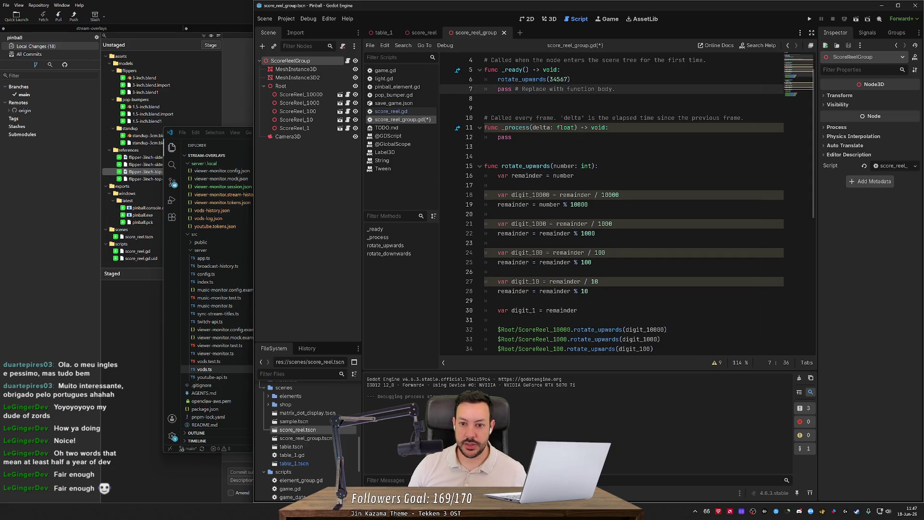
{"action": "key", "text": "ctrl+s"}
{"action": "left_click", "coordinate": [529, 146]}
{"action": "left_click", "coordinate": [550, 19]}
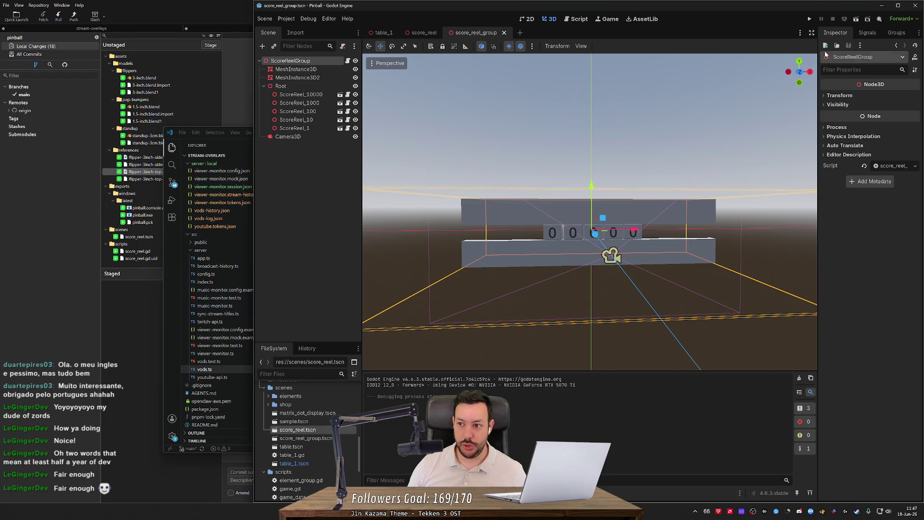
{"action": "left_click", "coordinate": [857, 20]}
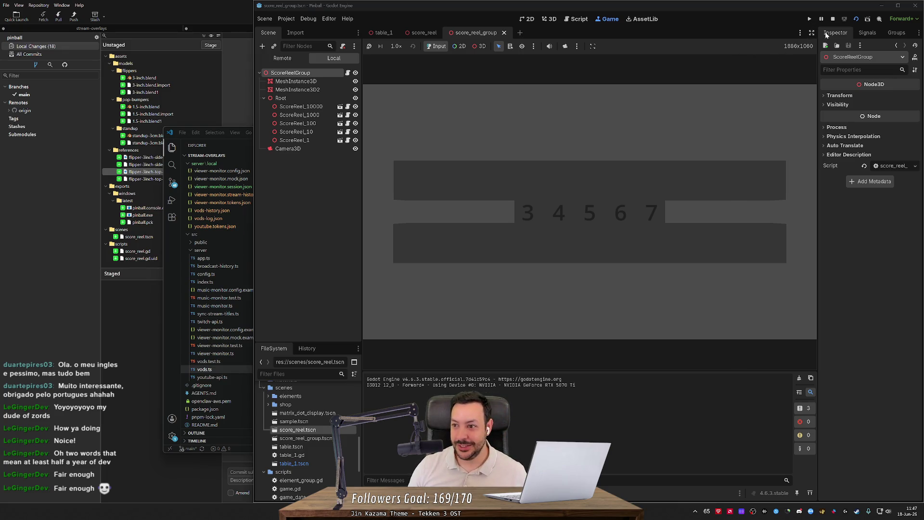
{"action": "left_click", "coordinate": [856, 20]}
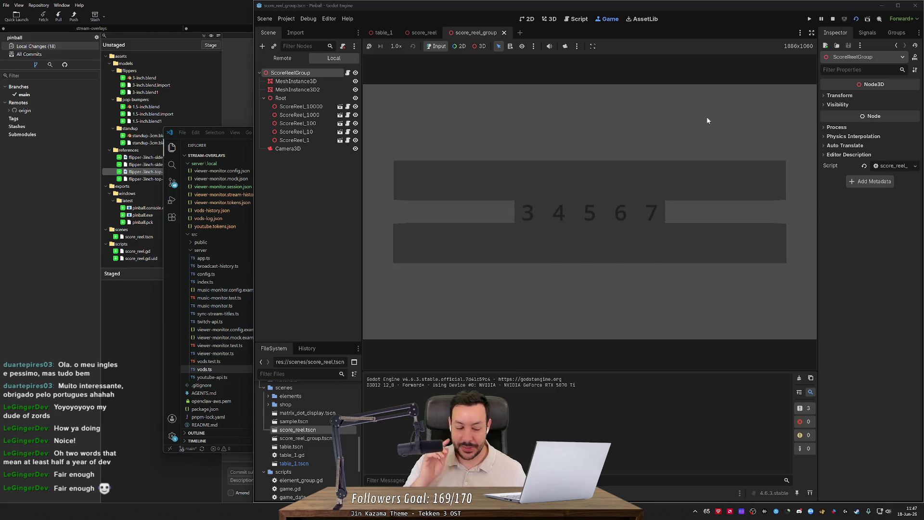
{"action": "left_click", "coordinate": [856, 19]}
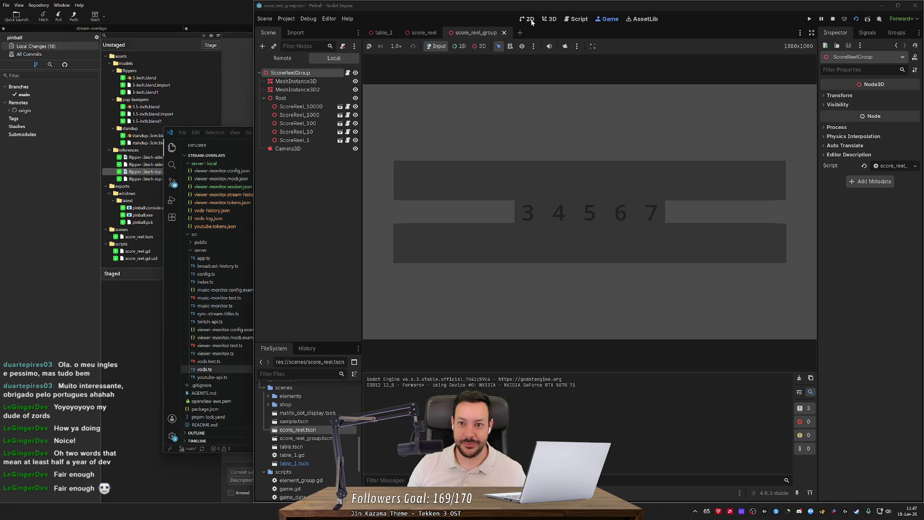
{"action": "left_click", "coordinate": [547, 19]}
{"action": "left_click", "coordinate": [423, 33]}
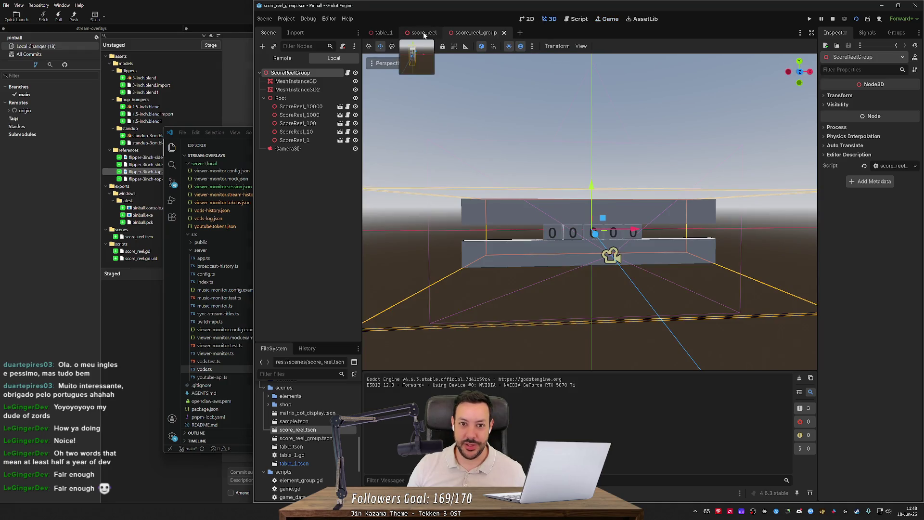
- Change the rotate_upwards argument in _ready from 34567 to 76543
{"action": "left_click", "coordinate": [573, 21]}
{"action": "scroll", "coordinate": [626, 192], "scroll_direction": "up", "scroll_amount": 1}
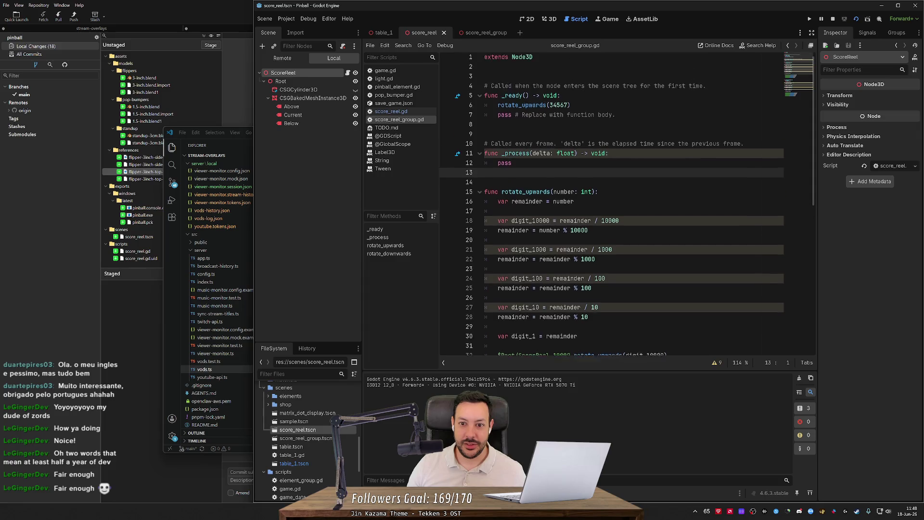
{"action": "left_click", "coordinate": [553, 108]}
{"action": "double_click", "coordinate": [553, 109]}
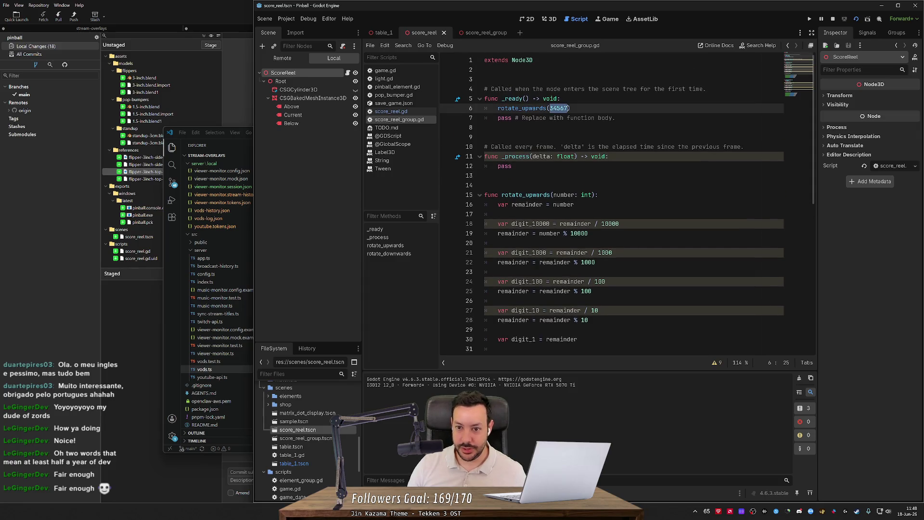
{"action": "type", "text": "76543"}
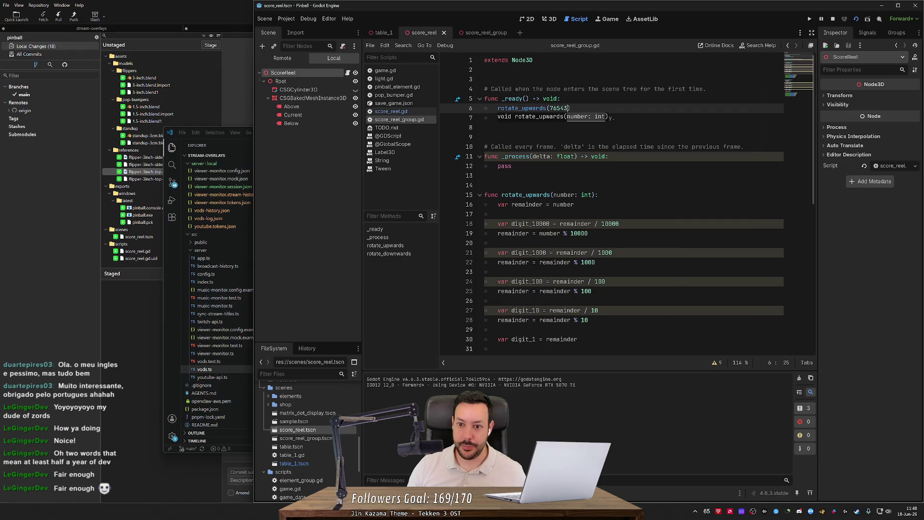
- Run the scene with F6 to see the reels read 76543, then stop it
{"action": "key", "text": "F6"}
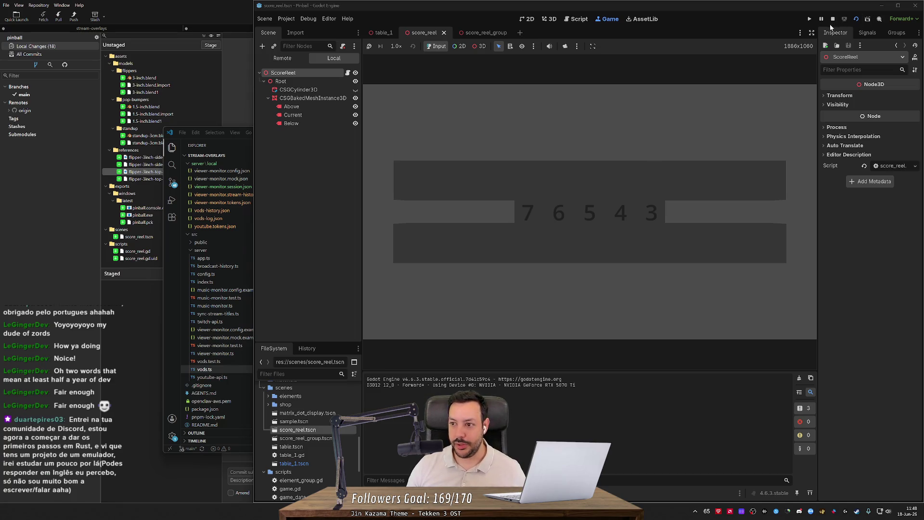
{"action": "left_click", "coordinate": [832, 19]}
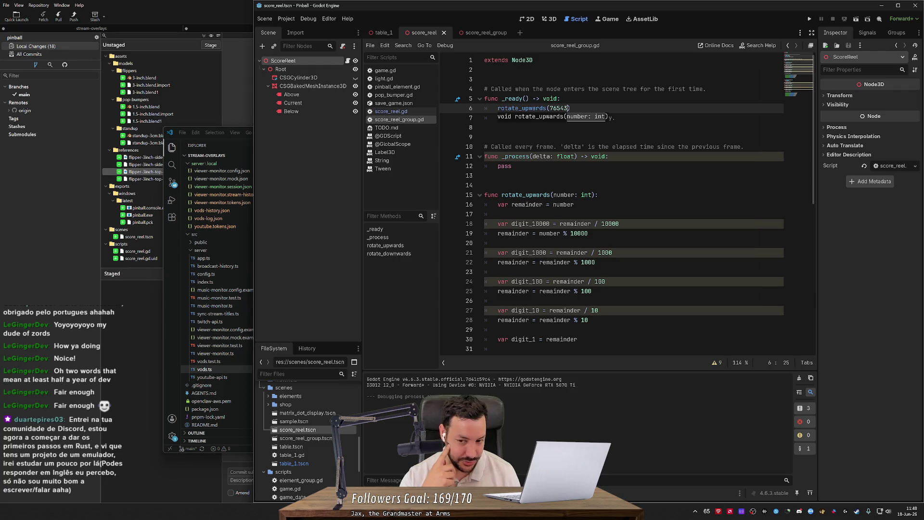
{"action": "key", "text": "Escape"}
{"action": "left_click", "coordinate": [485, 79]}
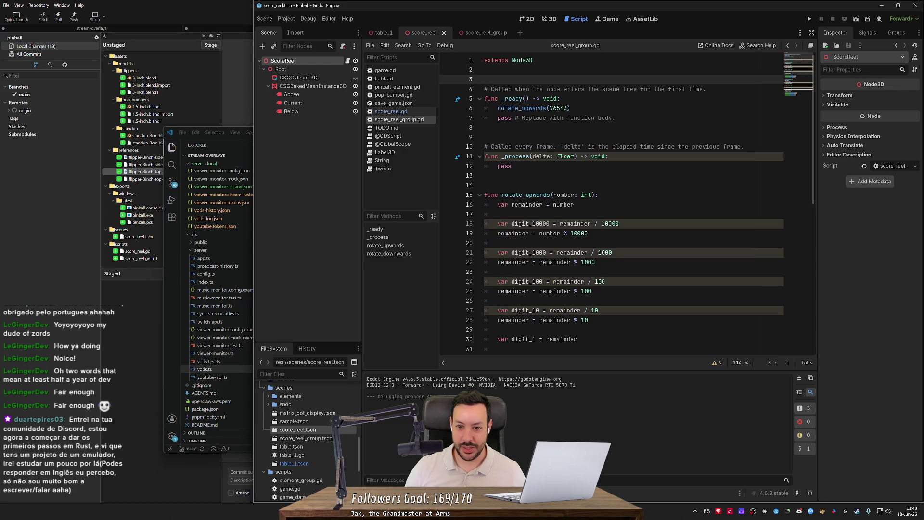
{"action": "left_click", "coordinate": [485, 185]}
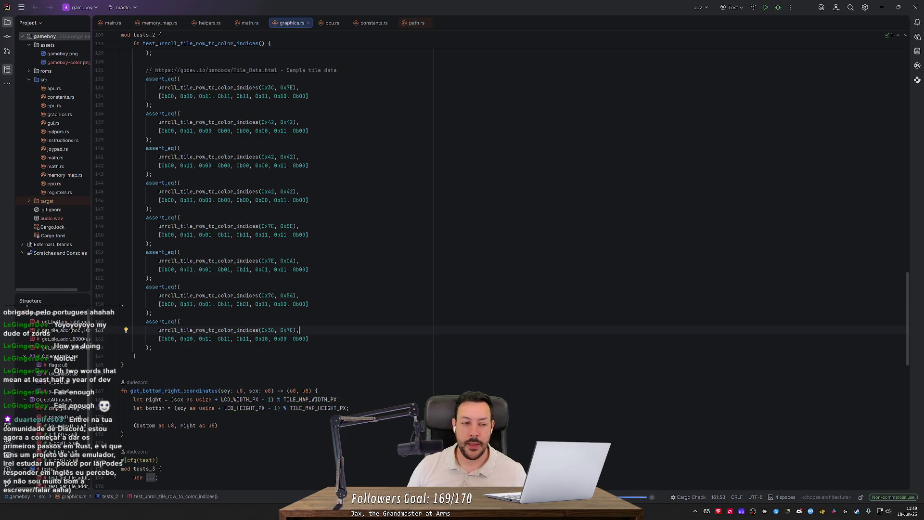
- Widen the Project file list, glance at main.rs, and open memory_map.rs at the MemoryMap struct
{"action": "mouse_move", "coordinate": [91, 138]}
{"action": "left_mouse_down"}
{"action": "mouse_move", "coordinate": [122, 138]}
{"action": "mouse_move", "coordinate": [101, 138]}
{"action": "left_mouse_up"}
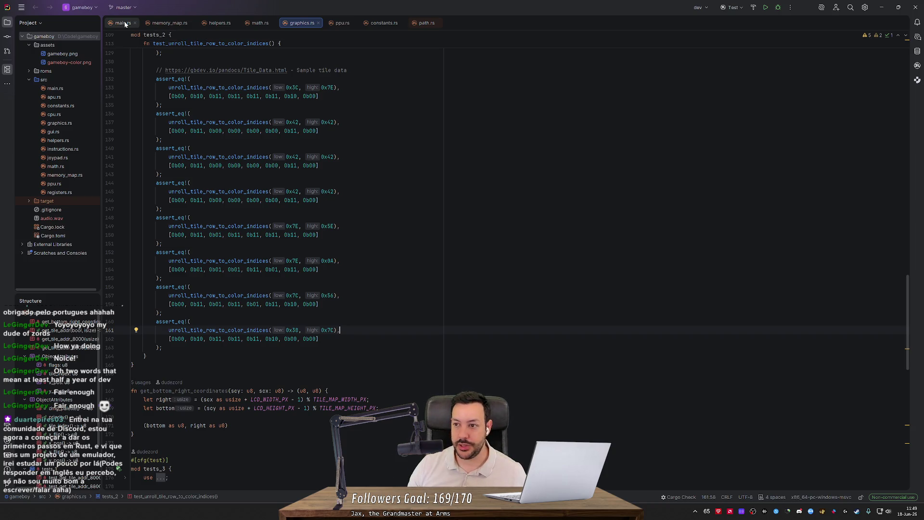
{"action": "left_click", "coordinate": [119, 24]}
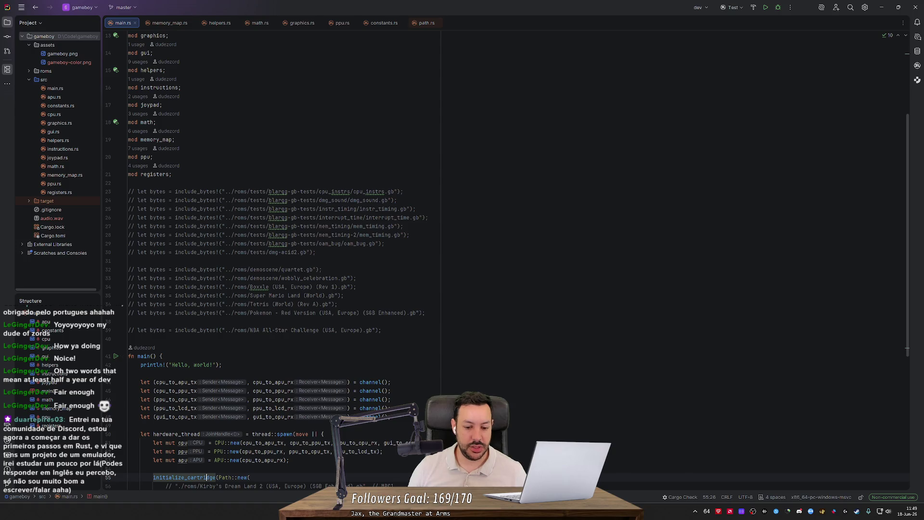
{"action": "key", "text": "ctrl+e"}
{"action": "key", "text": "Escape"}
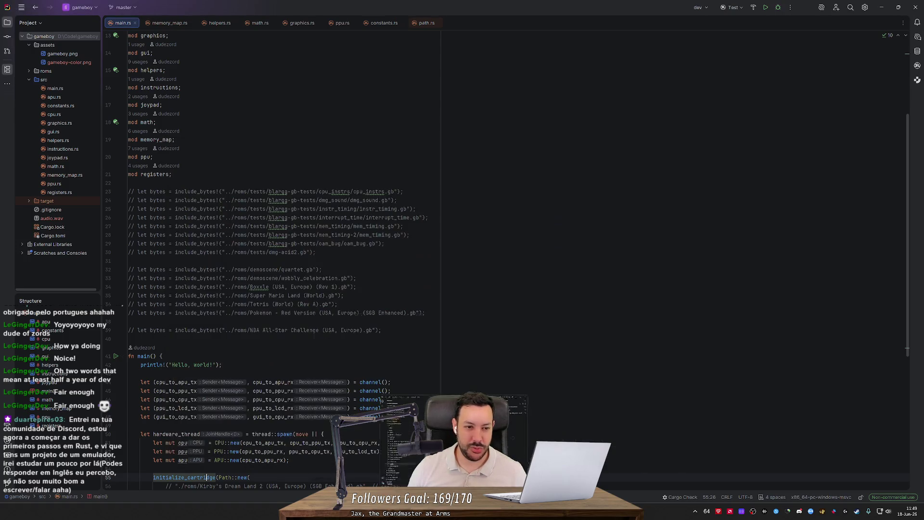
{"action": "left_click_drag", "start_coordinate": [102, 245], "coordinate": [140, 259]}
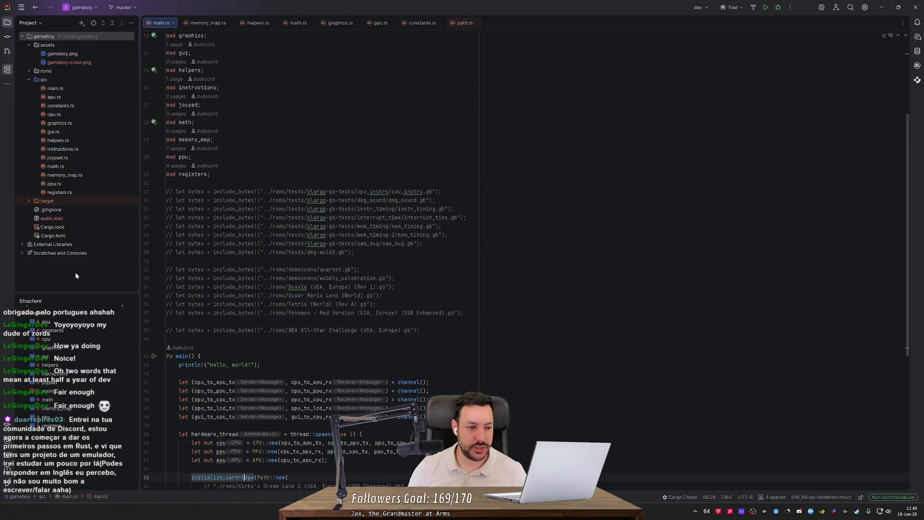
{"action": "scroll", "coordinate": [308, 260], "scroll_direction": "down", "scroll_amount": 7}
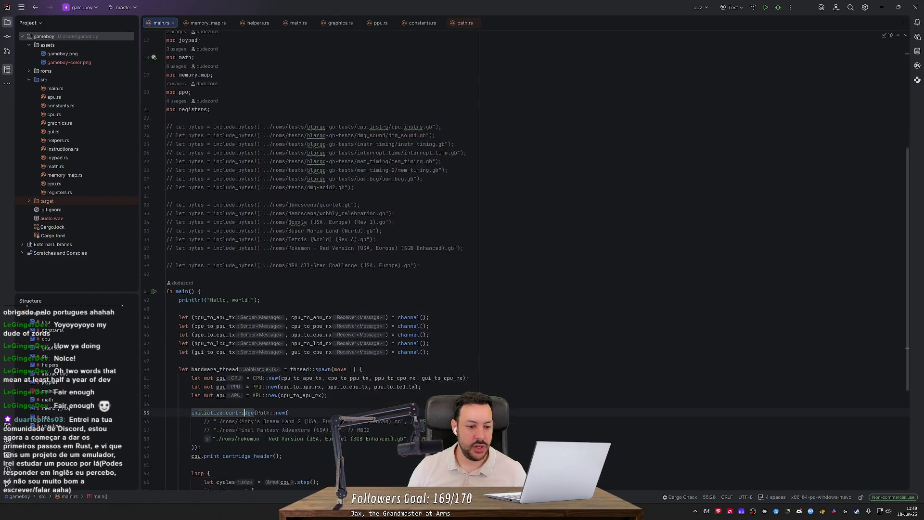
{"action": "scroll", "coordinate": [308, 260], "scroll_direction": "up", "scroll_amount": 4}
{"action": "left_click", "coordinate": [212, 23]}
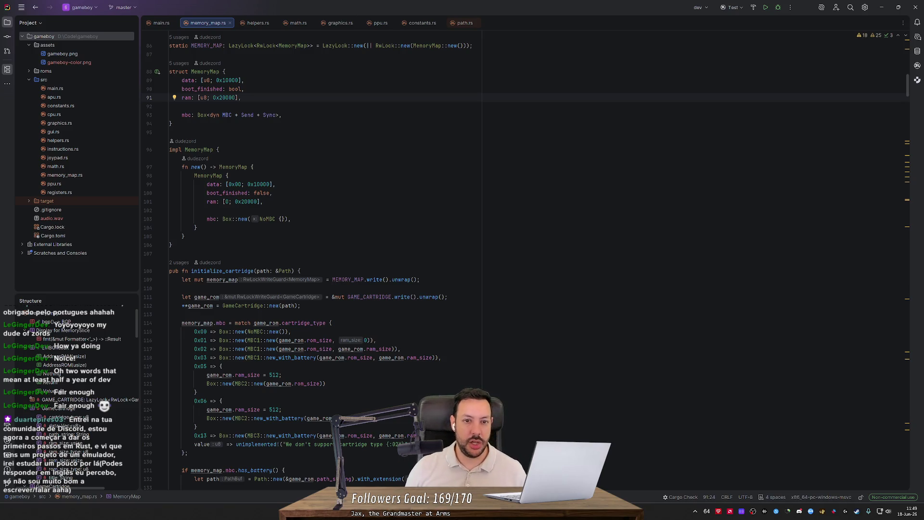
- Scroll up in memory_map.rs and select the static GAME_CARTRIDGE block
{"action": "scroll", "coordinate": [309, 260], "scroll_direction": "up", "scroll_amount": 6}
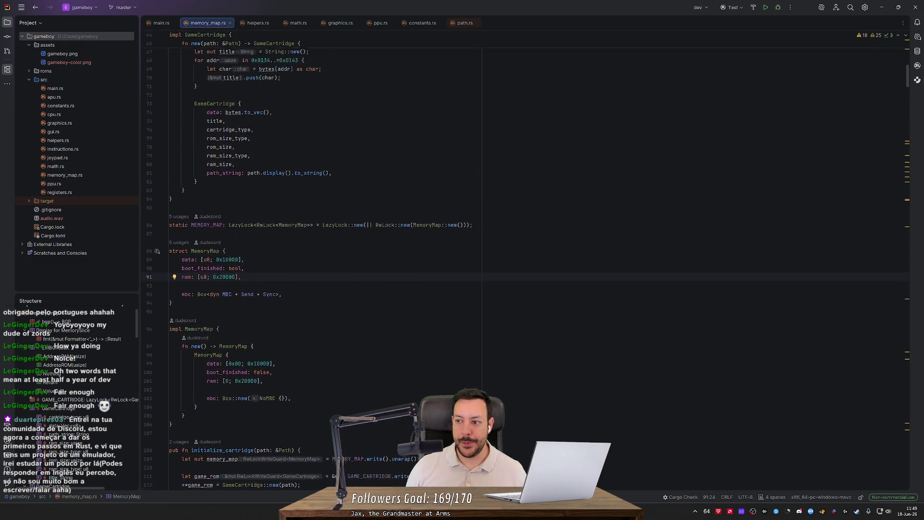
{"action": "scroll", "coordinate": [308, 260], "scroll_direction": "down", "scroll_amount": 2}
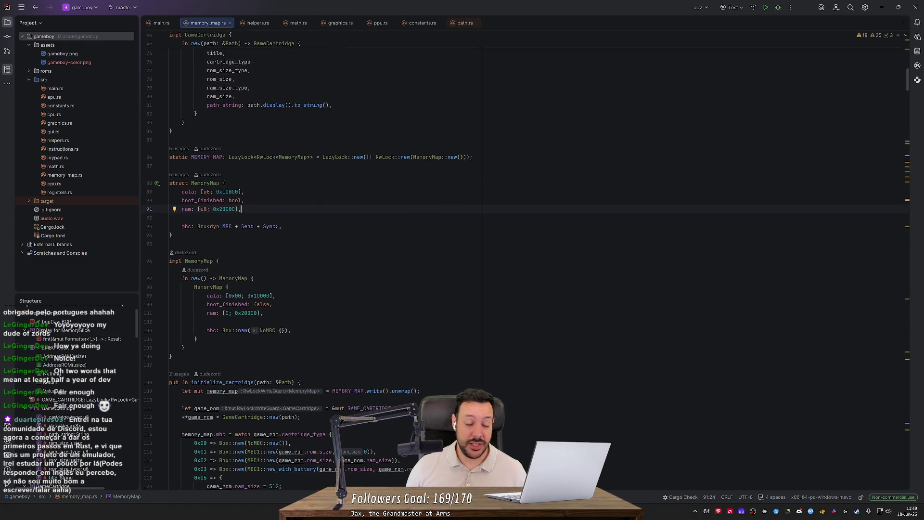
{"action": "scroll", "coordinate": [308, 260], "scroll_direction": "up", "scroll_amount": 3}
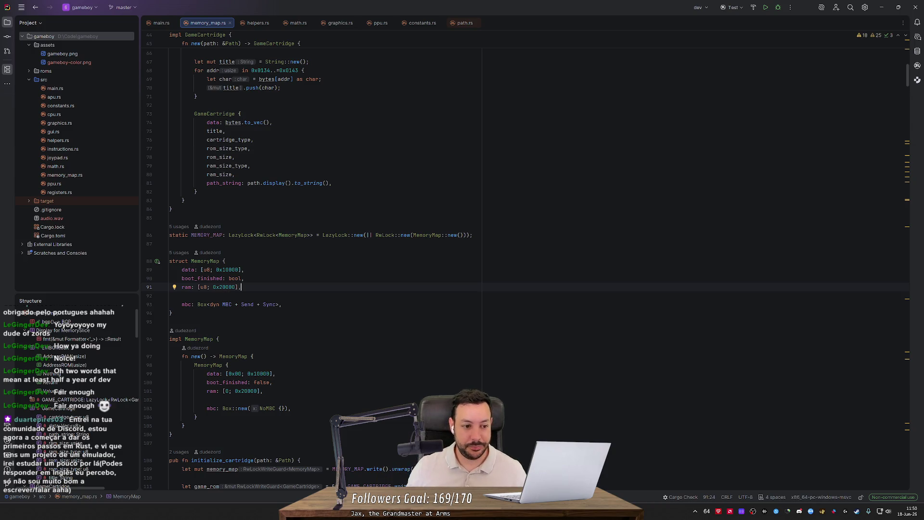
{"action": "left_click", "coordinate": [170, 321]}
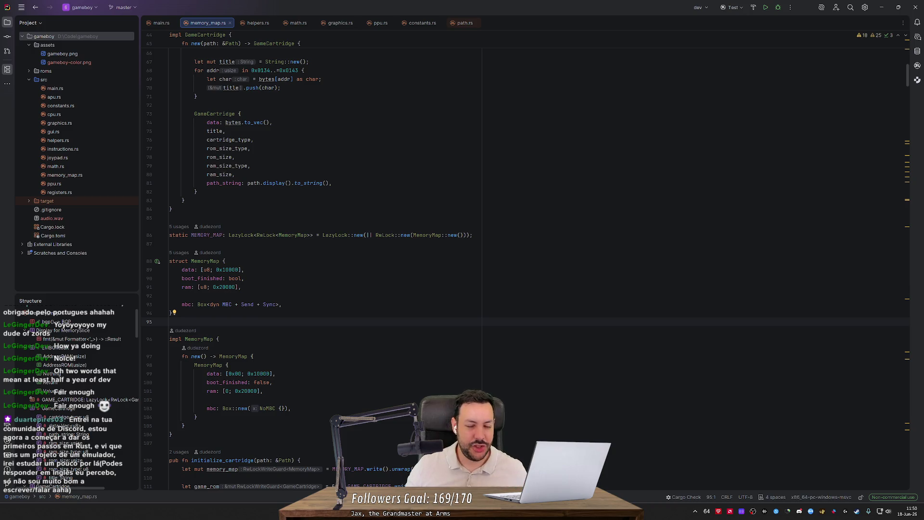
{"action": "scroll", "coordinate": [308, 265], "scroll_direction": "up", "scroll_amount": 10}
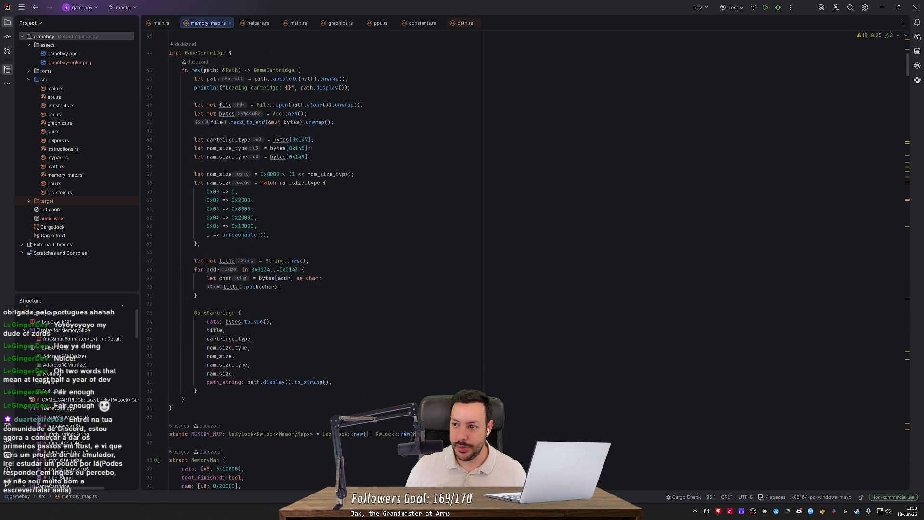
{"action": "scroll", "coordinate": [308, 265], "scroll_direction": "up", "scroll_amount": 6}
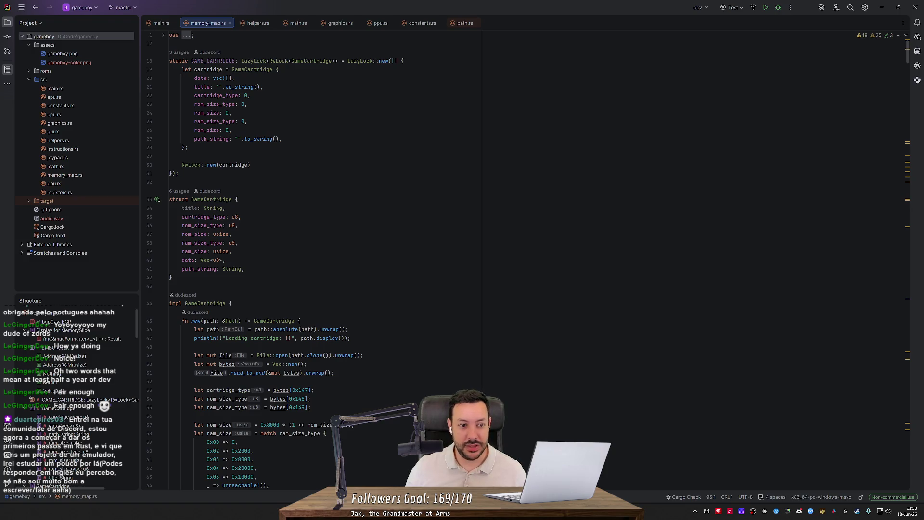
{"action": "mouse_move", "coordinate": [179, 61]}
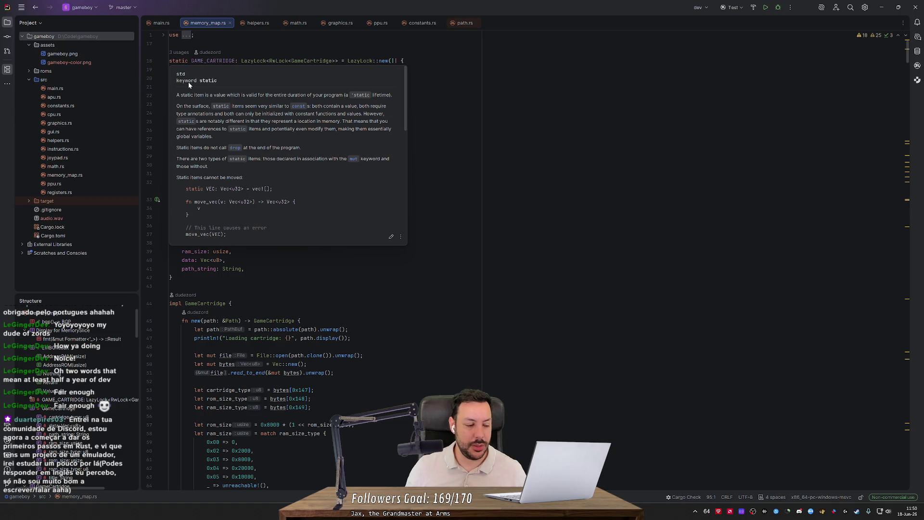
{"action": "mouse_move", "coordinate": [170, 182]}
{"action": "left_mouse_down"}
{"action": "mouse_move", "coordinate": [174, 139]}
{"action": "mouse_move", "coordinate": [126, 52]}
{"action": "left_mouse_up"}
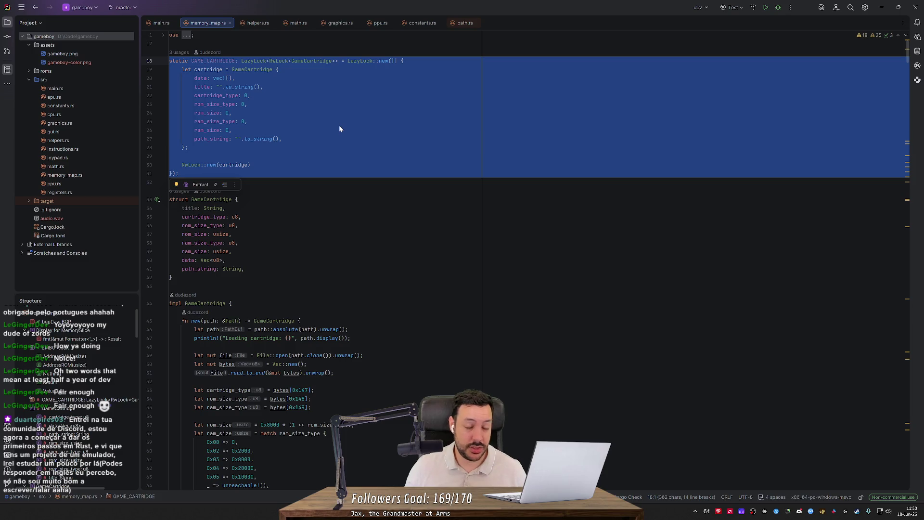
- Search the system for the snipping tool, clear the code selection, and switch to Firefox
{"action": "key", "text": "super"}
{"action": "type", "text": "snip"}
{"action": "key", "text": "Return"}
{"action": "left_click", "coordinate": [639, 51]}
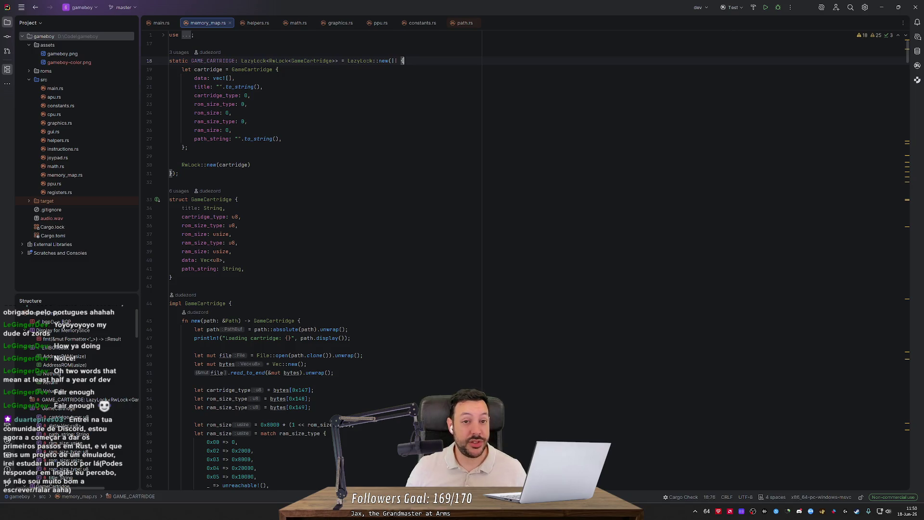
{"action": "key", "text": "alt+Tab"}
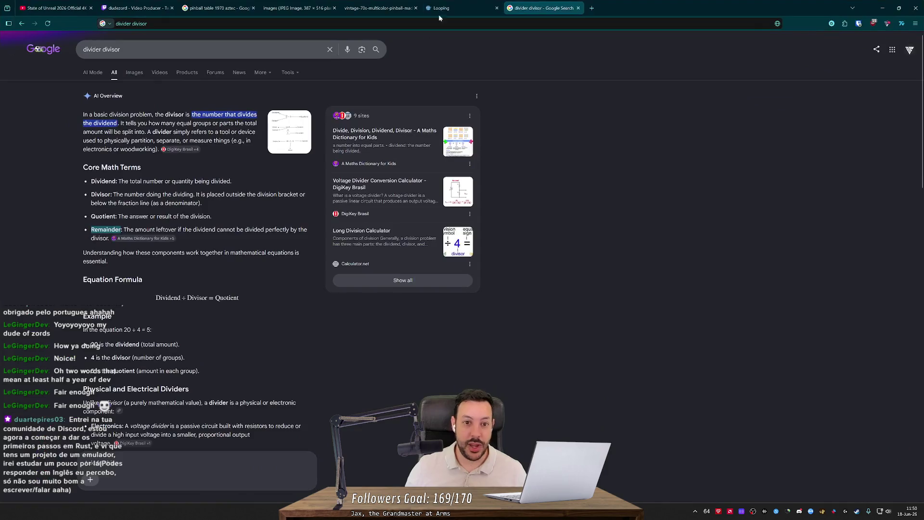
- Search Google Images for 'gameboy original' and preview the Wikipedia Game Boy photo
{"action": "left_click", "coordinate": [590, 8]}
{"action": "type", "text": "gamebo"}
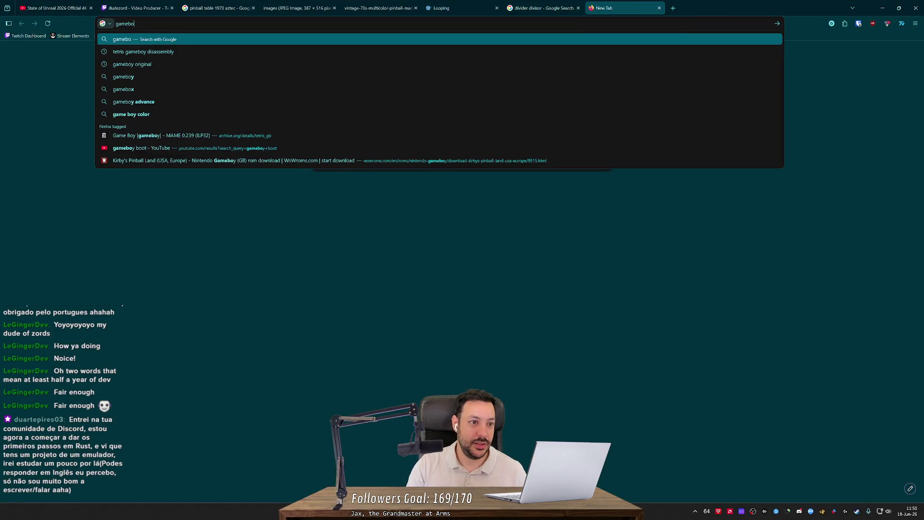
{"action": "type", "text": "y original"}
{"action": "key", "text": "Return"}
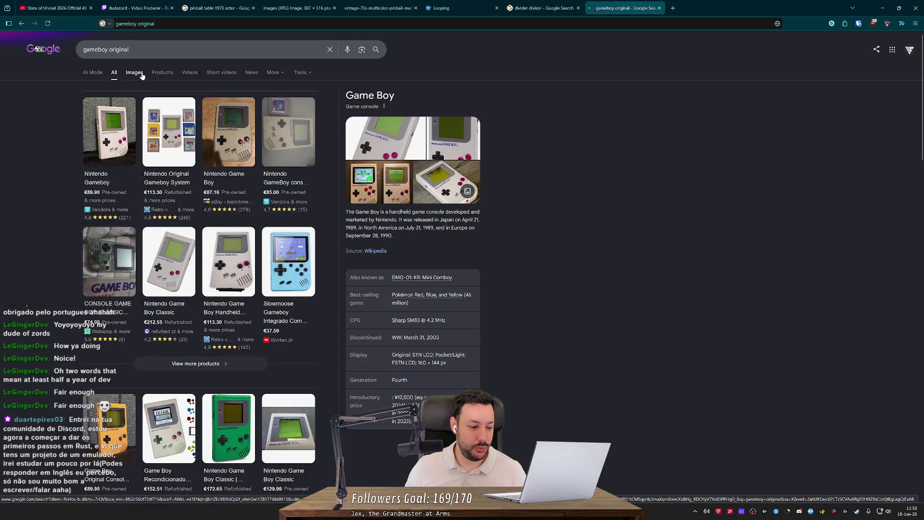
{"action": "left_click", "coordinate": [139, 72]}
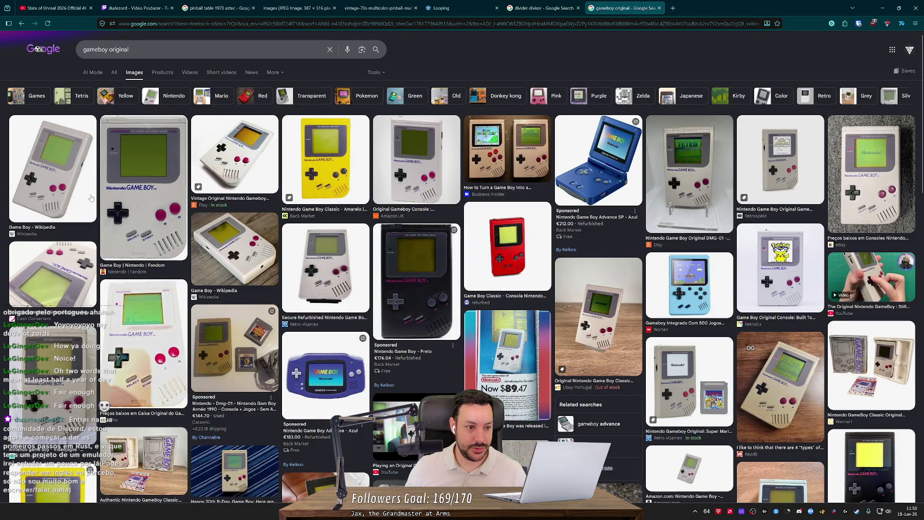
{"action": "left_click", "coordinate": [52, 169]}
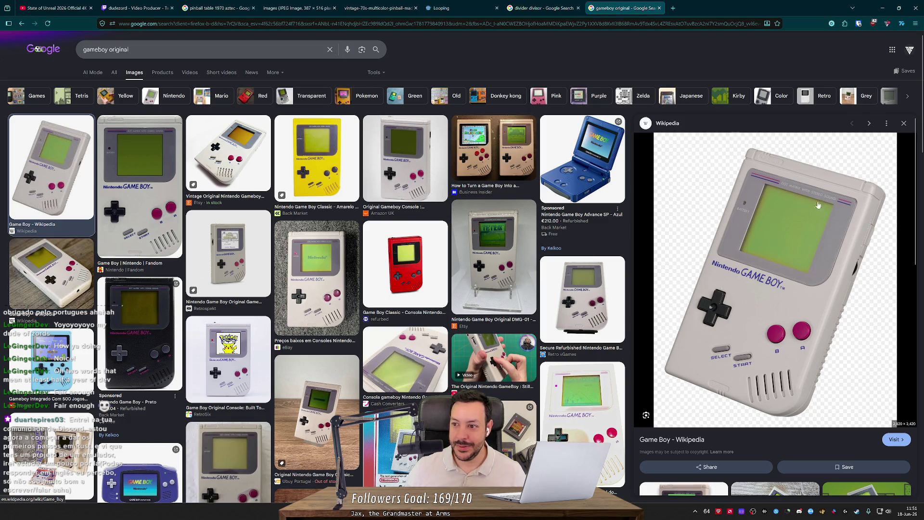
- Minimize Firefox and return to the emulator source code in RustRover
{"action": "left_click", "coordinate": [888, 9]}
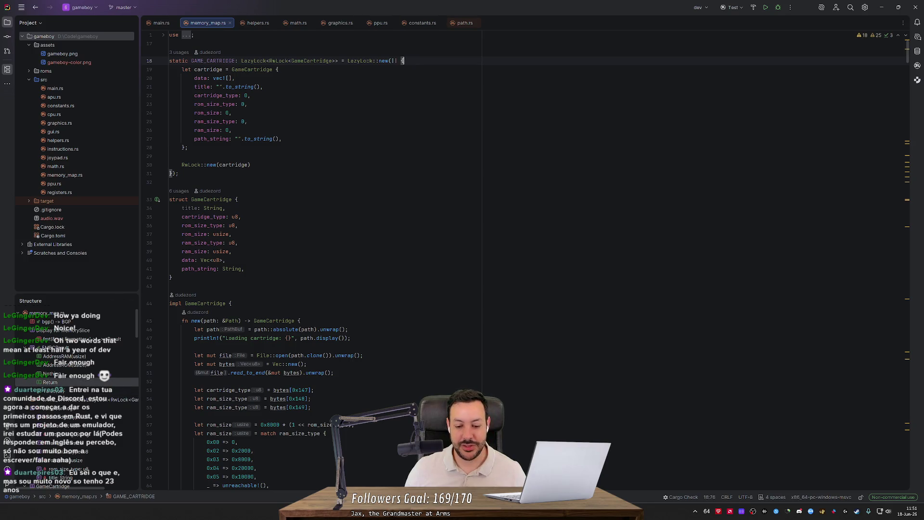
{"action": "key", "text": "alt+Tab"}
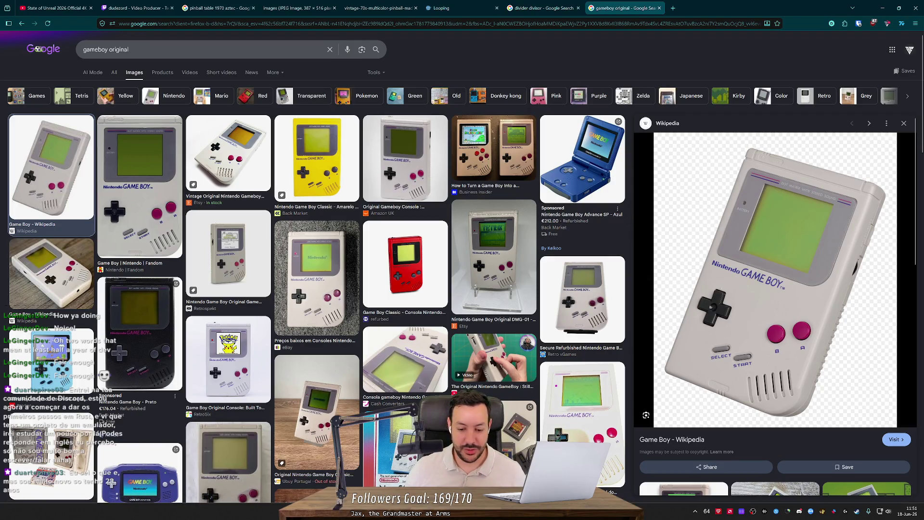
{"action": "key", "text": "alt+Tab"}
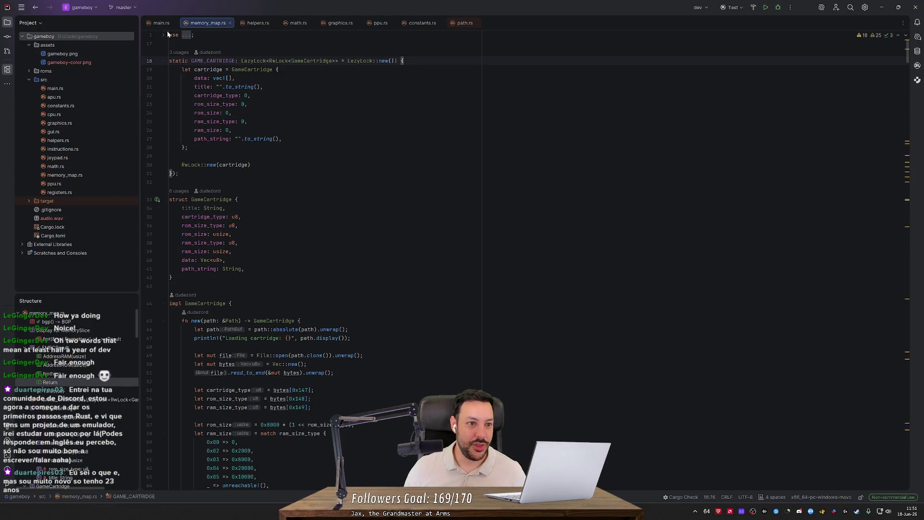
- In main.rs, toggle the comment on the Pokemon Red ROM line 37, then undo it
{"action": "left_click", "coordinate": [162, 23]}
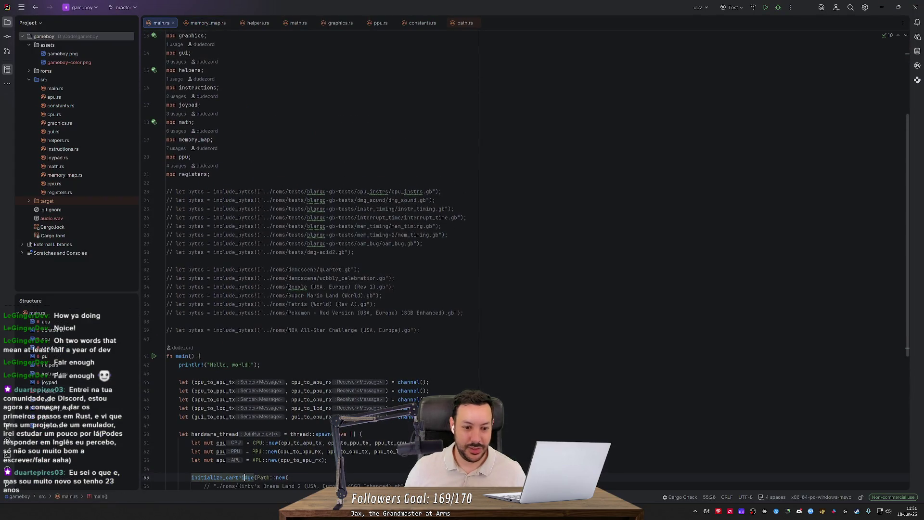
{"action": "left_click", "coordinate": [439, 313]}
{"action": "key", "text": "ctrl+slash"}
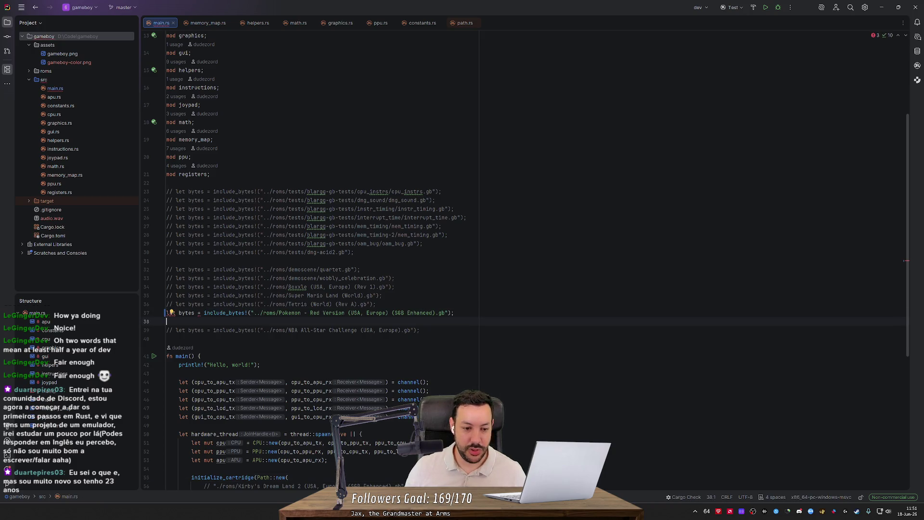
{"action": "key", "text": "ctrl+z"}
{"action": "scroll", "coordinate": [526, 260], "scroll_direction": "down", "scroll_amount": 5}
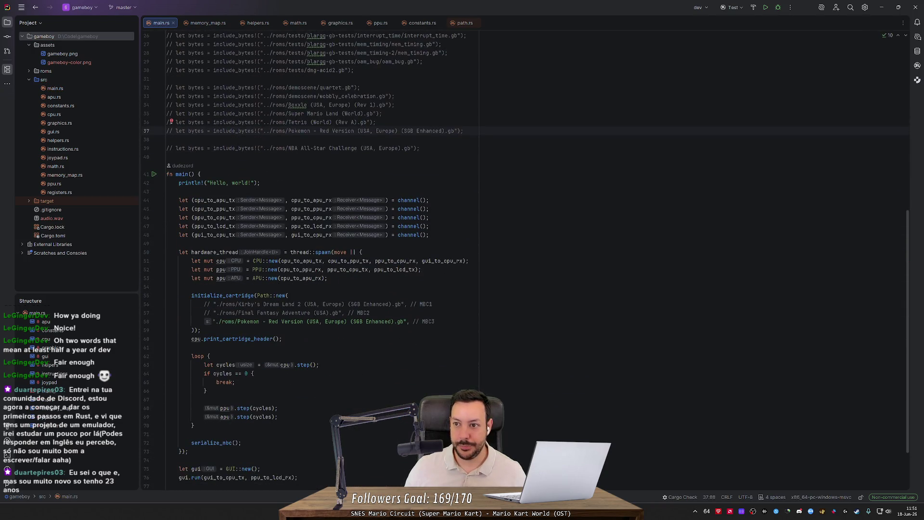
- Check the build profile options and start a cargo build and run of the emulator
{"action": "left_click", "coordinate": [704, 13]}
{"action": "left_click", "coordinate": [732, 11]}
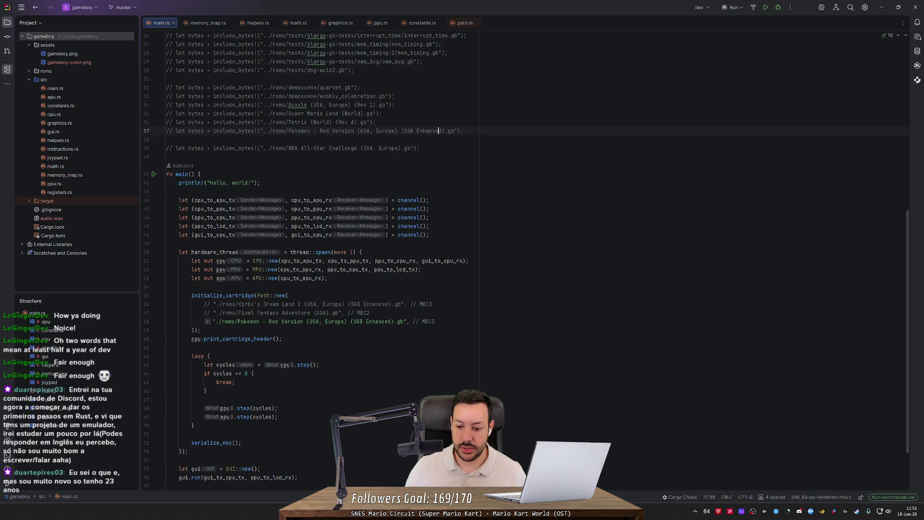
{"action": "key", "text": "super"}
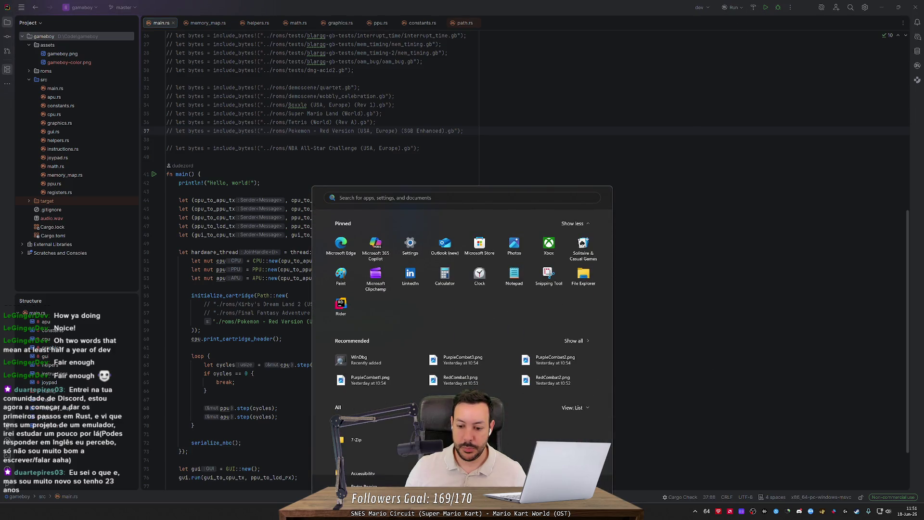
{"action": "key", "text": "Escape"}
{"action": "left_click", "coordinate": [766, 8]}
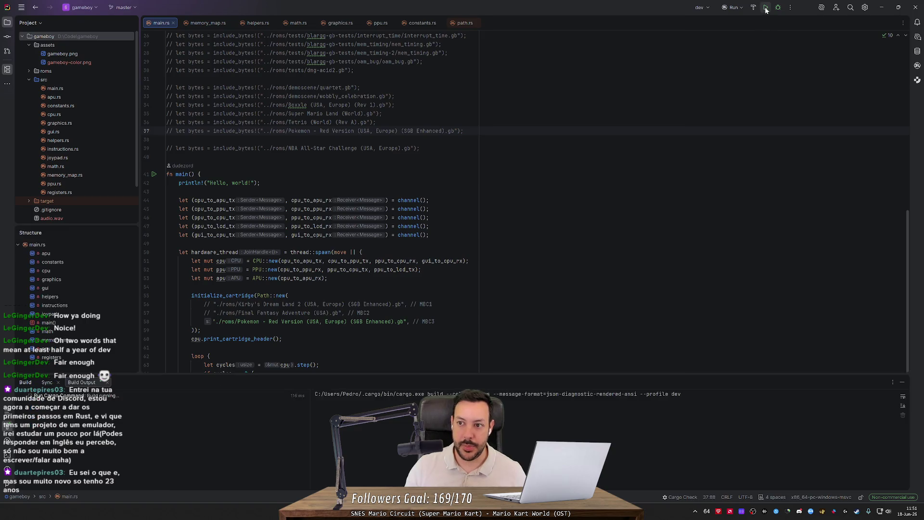
- Launch the Windows Magnifier and focus the emulator window
{"action": "key", "text": "super"}
{"action": "type", "text": "mag"}
{"action": "key", "text": "Return"}
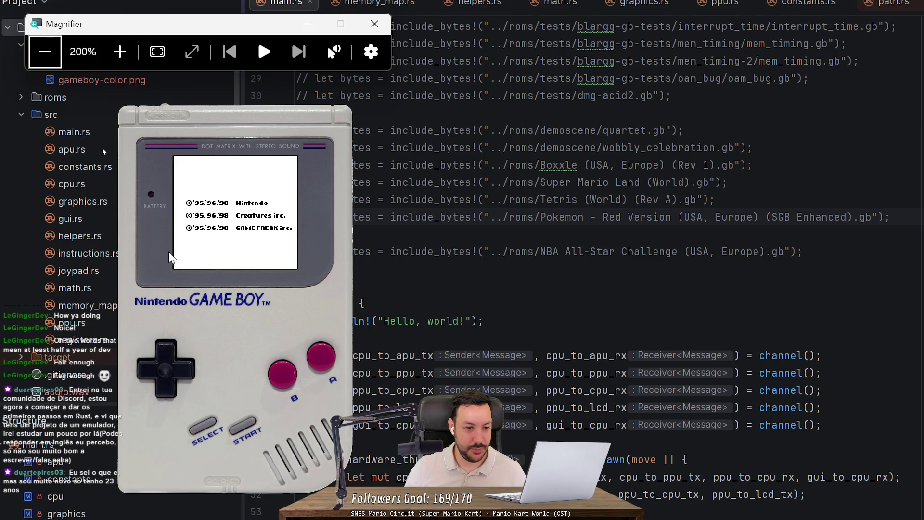
{"action": "left_click", "coordinate": [141, 288]}
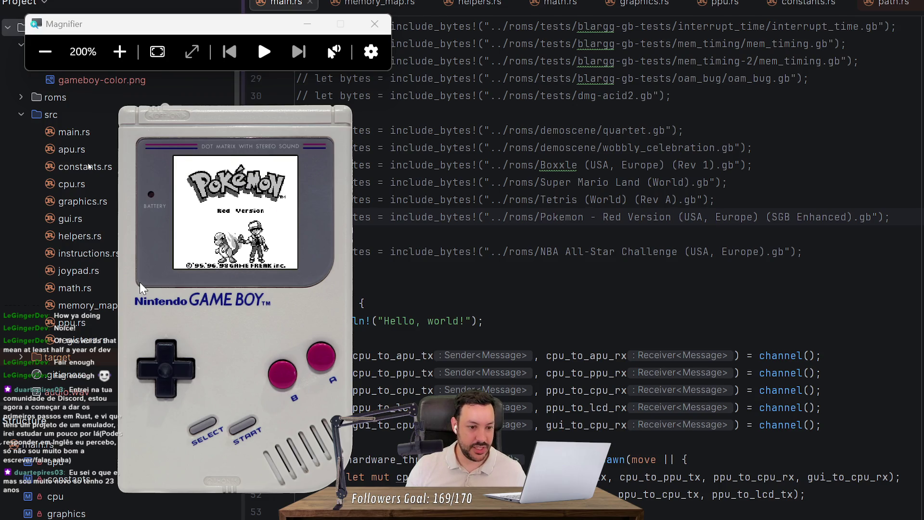
- Get past the Pokémon Red title screen, continue the saved game, and walk left, right, down
{"action": "key", "text": "Return"}
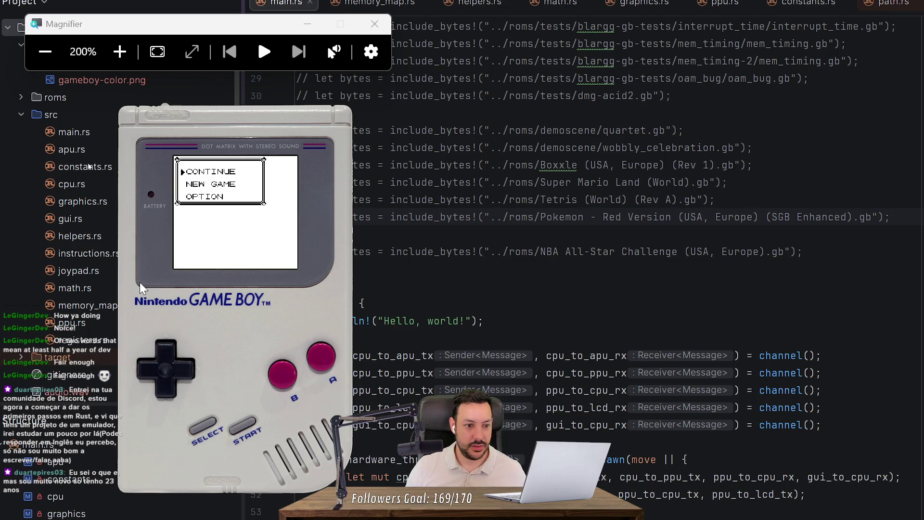
{"action": "key", "text": "x"}
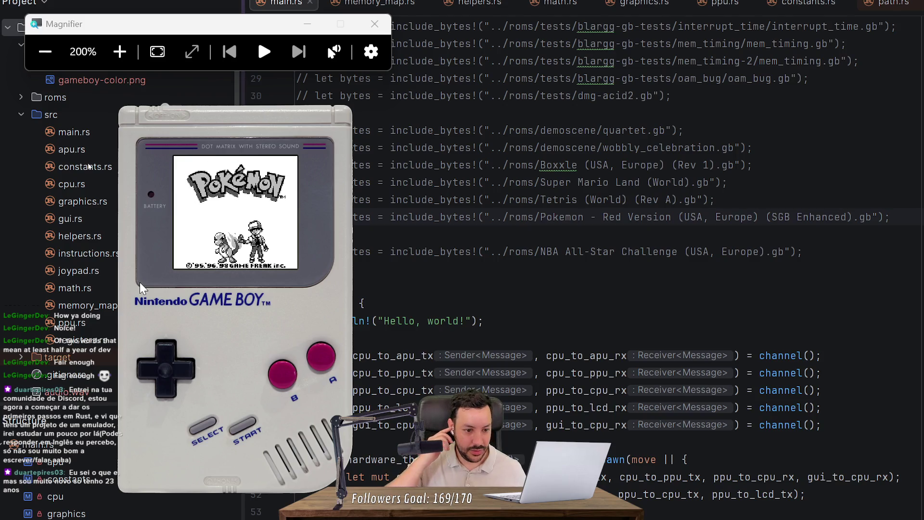
{"action": "key", "text": "Return"}
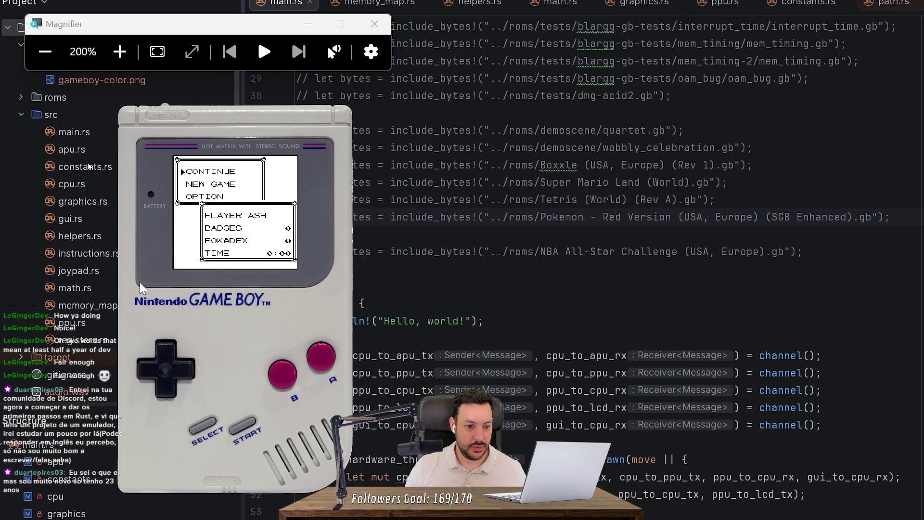
{"action": "key", "text": "x"}
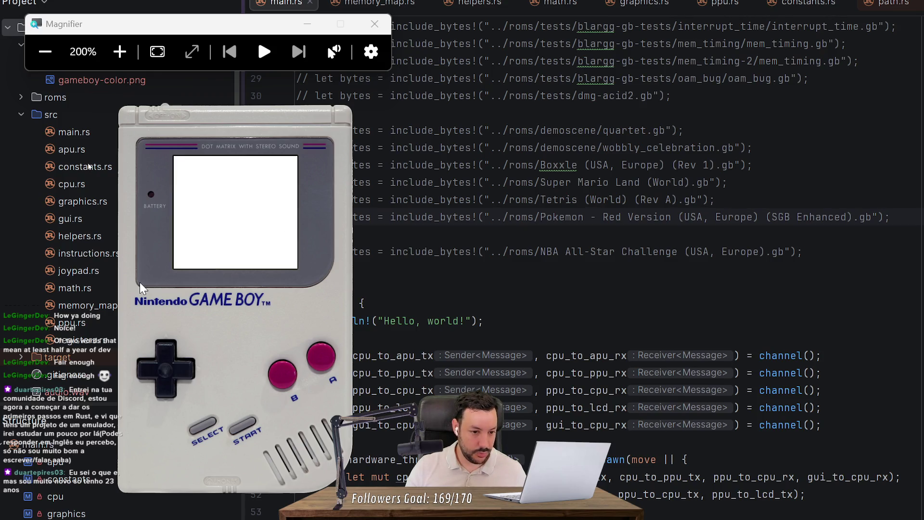
{"action": "key", "text": "Left"}
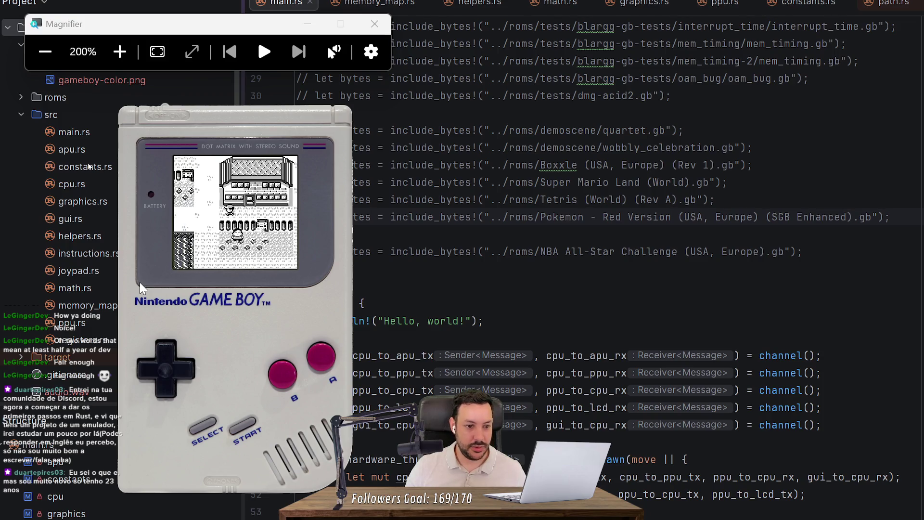
{"action": "key", "text": "Right"}
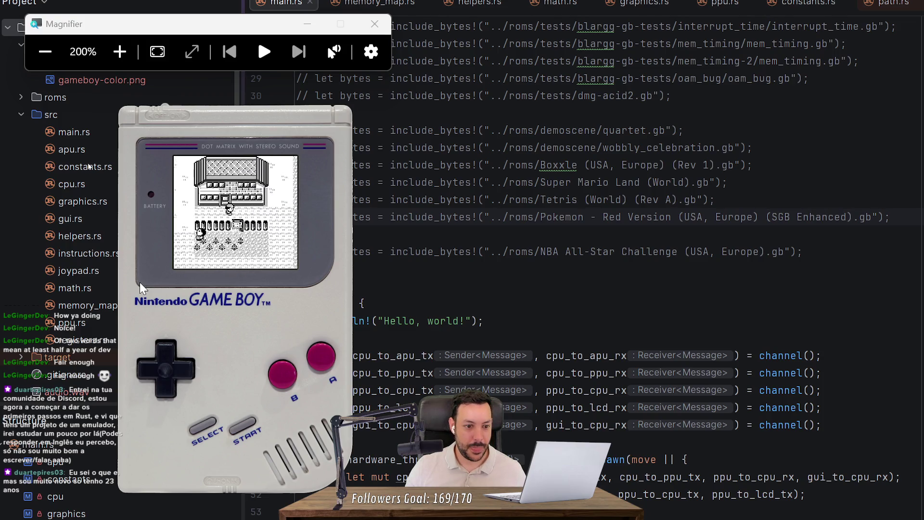
{"action": "key", "text": "Right"}
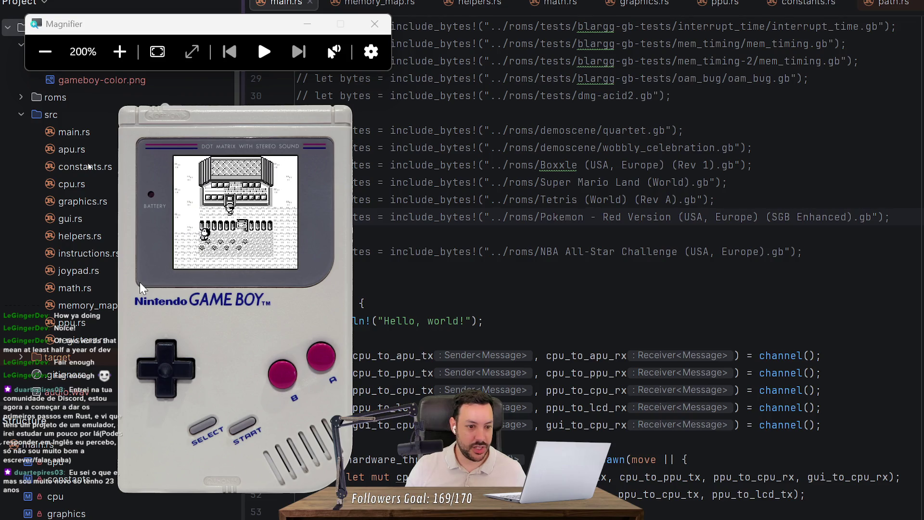
{"action": "key", "text": "Down"}
- Open and close the in-game start menu a few times and view the ASH trainer card
{"action": "key", "text": "Return"}
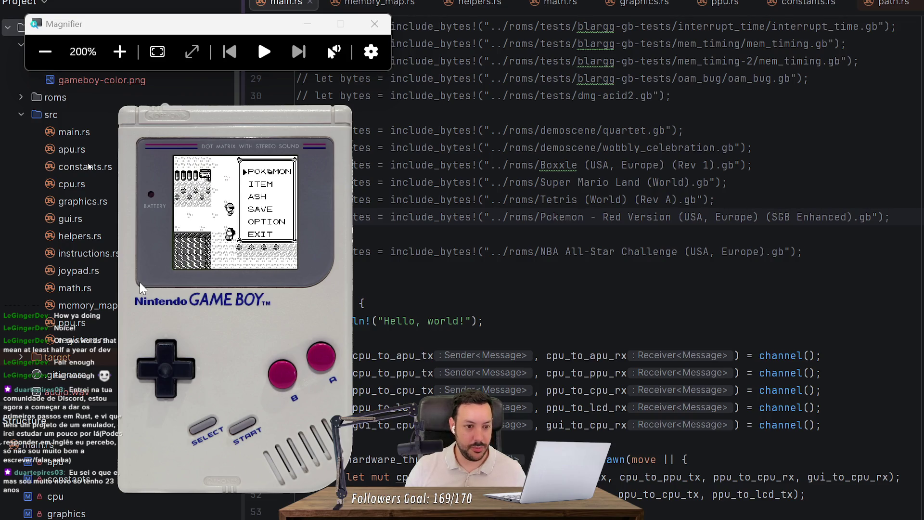
{"action": "key", "text": "Return"}
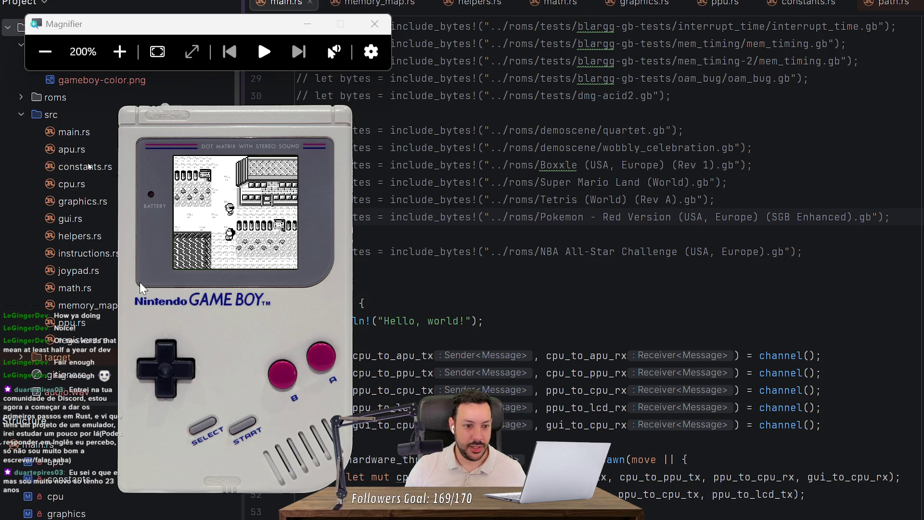
{"action": "key", "text": "Left"}
{"action": "key", "text": "Return"}
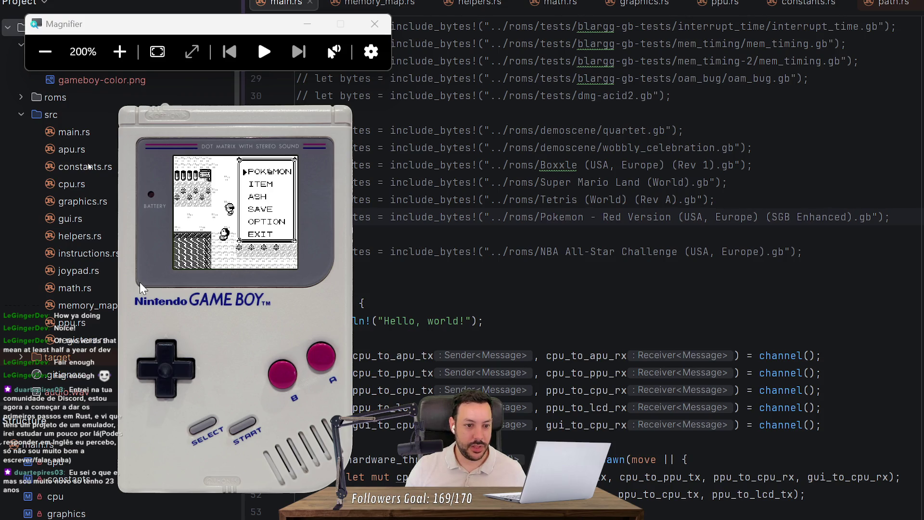
{"action": "key", "text": "Return"}
{"action": "key", "text": "Up"}
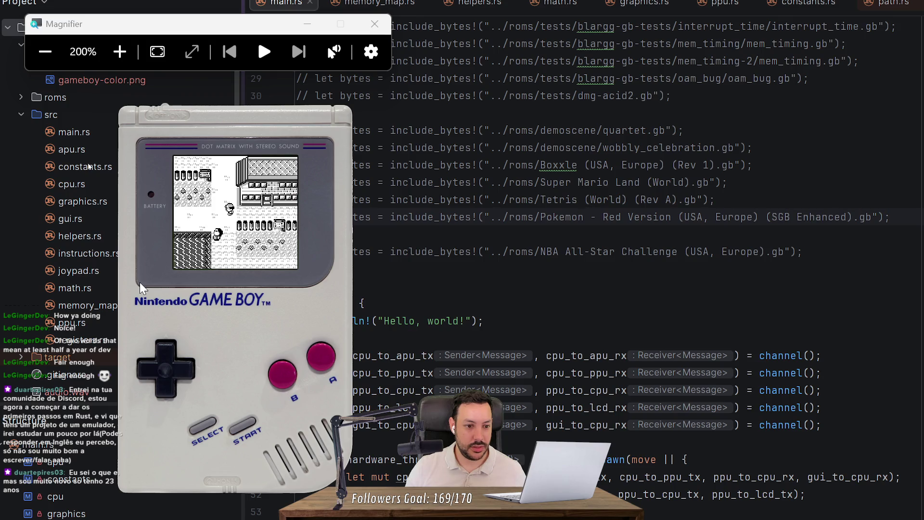
{"action": "key", "text": "Return"}
{"action": "key", "text": "Return"}
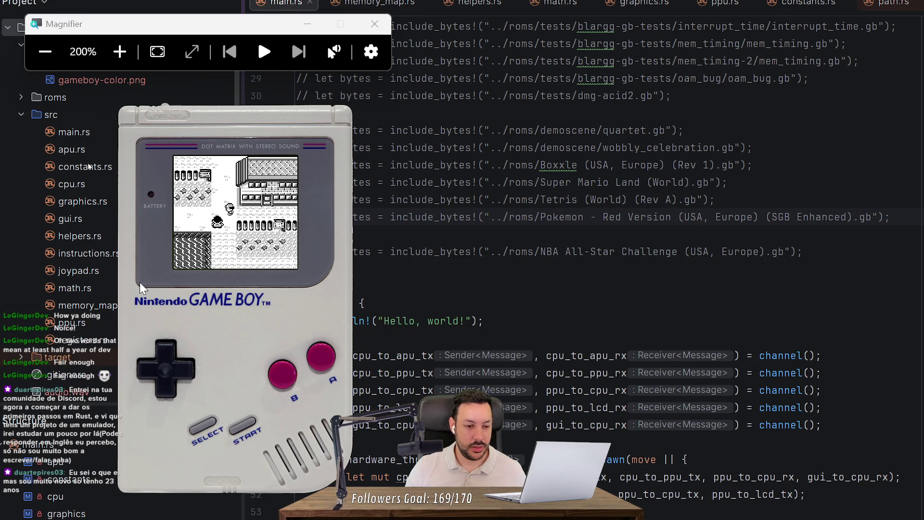
{"action": "key", "text": "Return"}
{"action": "key", "text": "Down"}
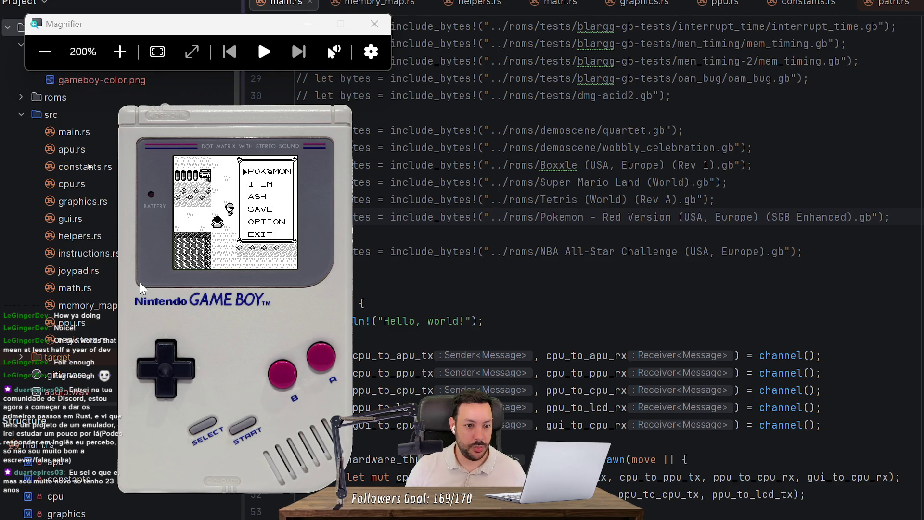
{"action": "key", "text": "z"}
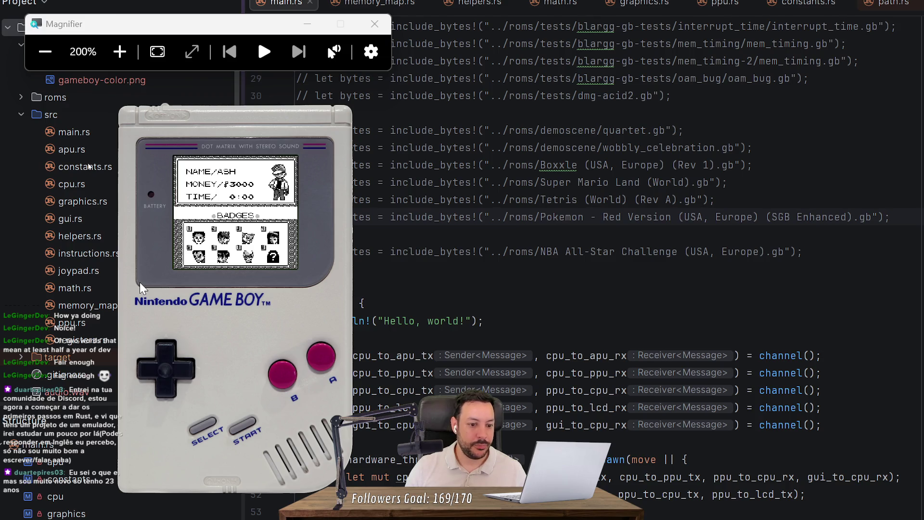
{"action": "key", "text": "x"}
{"action": "key", "text": "x"}
- Walk the player up, right, down and up around the town
{"action": "key", "text": "Up"}
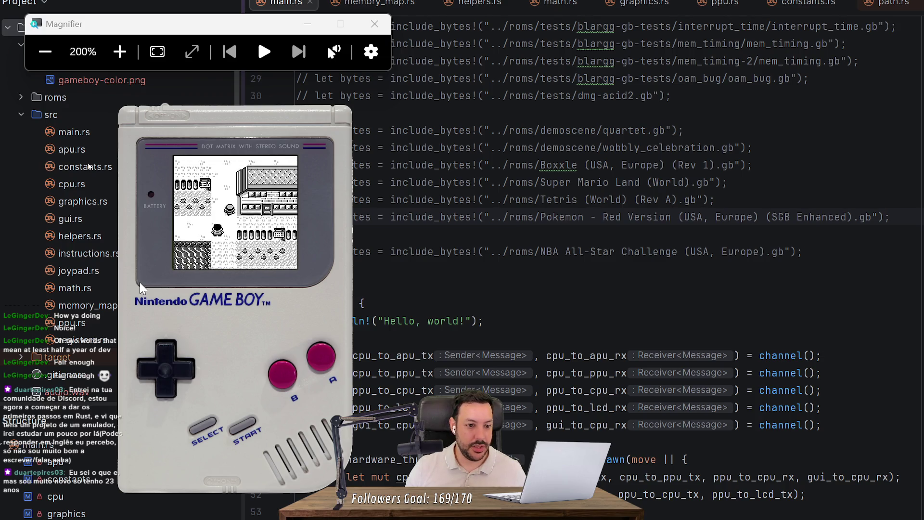
{"action": "key", "text": "Up"}
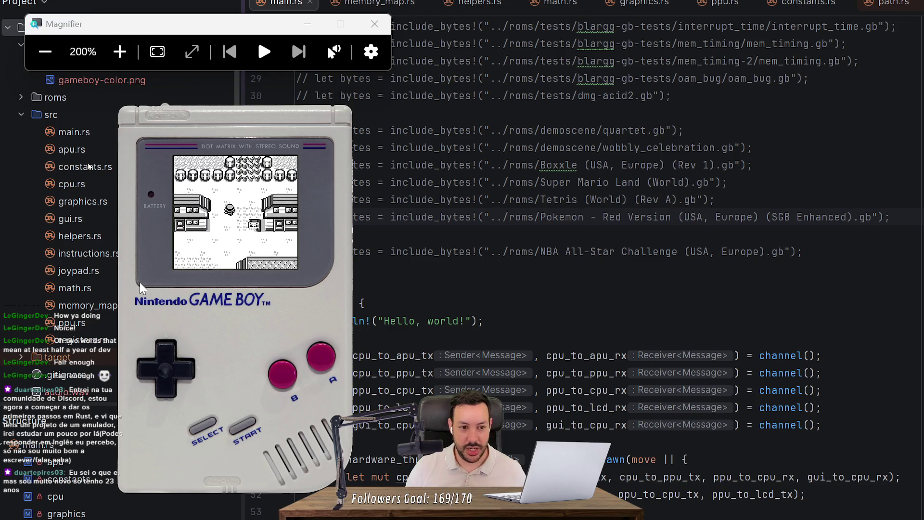
{"action": "key", "text": "Right"}
{"action": "key", "text": "Down"}
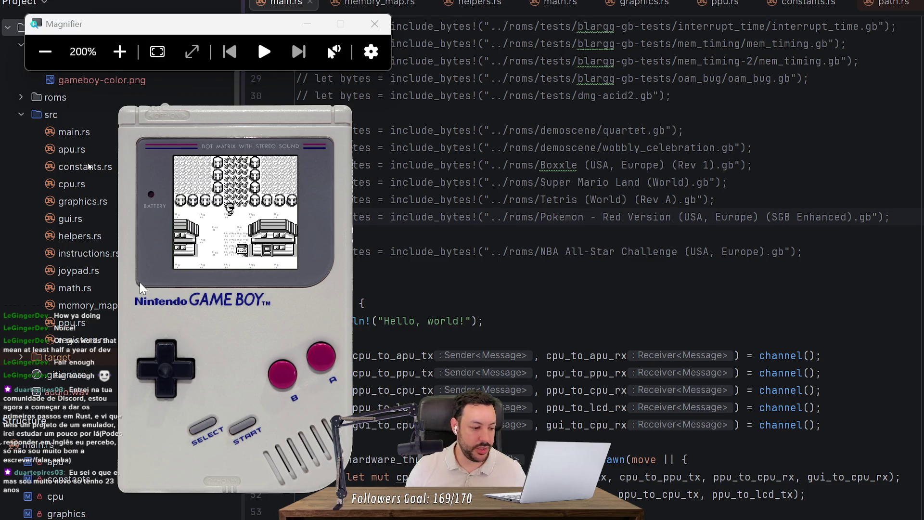
{"action": "key", "text": "Up"}
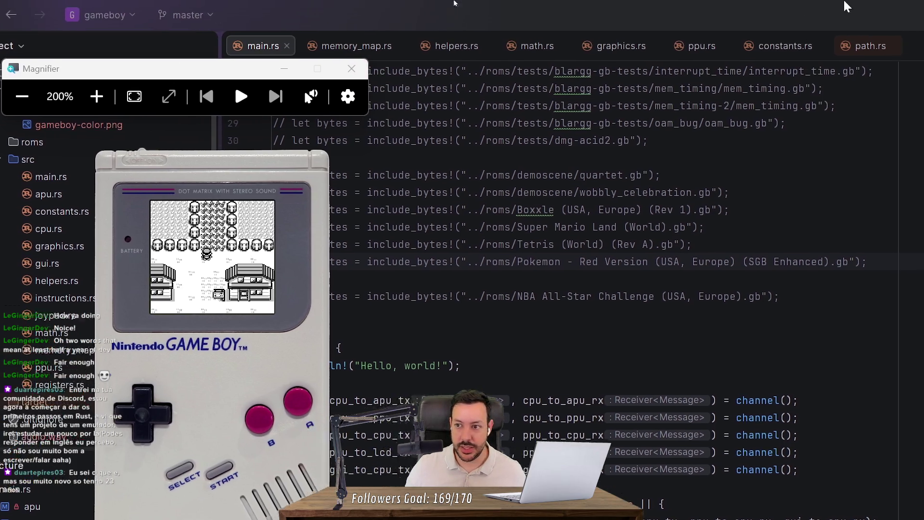
- Exit the emulator, close the Magnifier, and scroll up and down through main.rs
{"action": "left_click", "coordinate": [848, 7]}
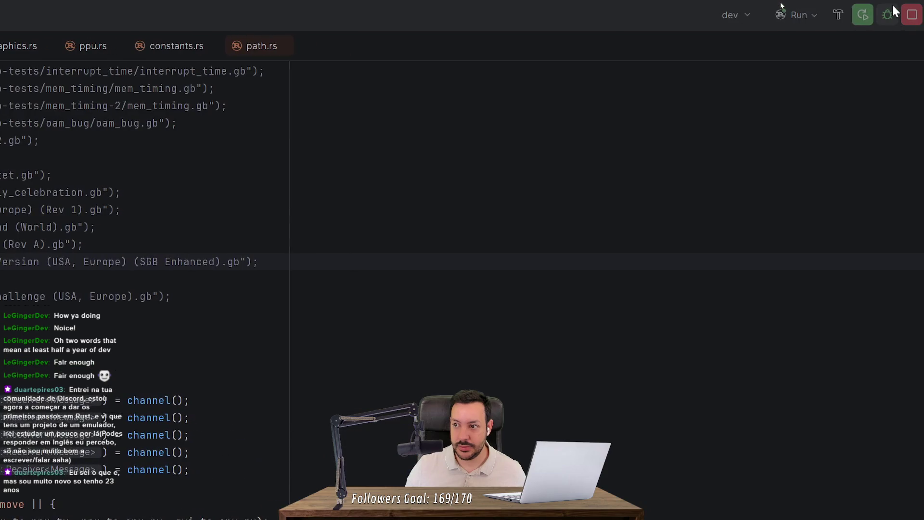
{"action": "left_click", "coordinate": [104, 89]}
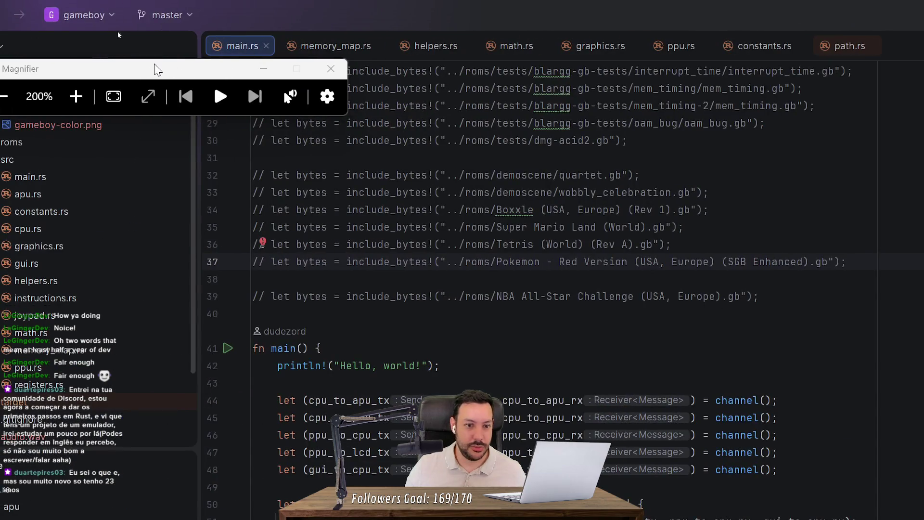
{"action": "left_click", "coordinate": [329, 66]}
{"action": "scroll", "coordinate": [308, 202], "scroll_direction": "up", "scroll_amount": 6}
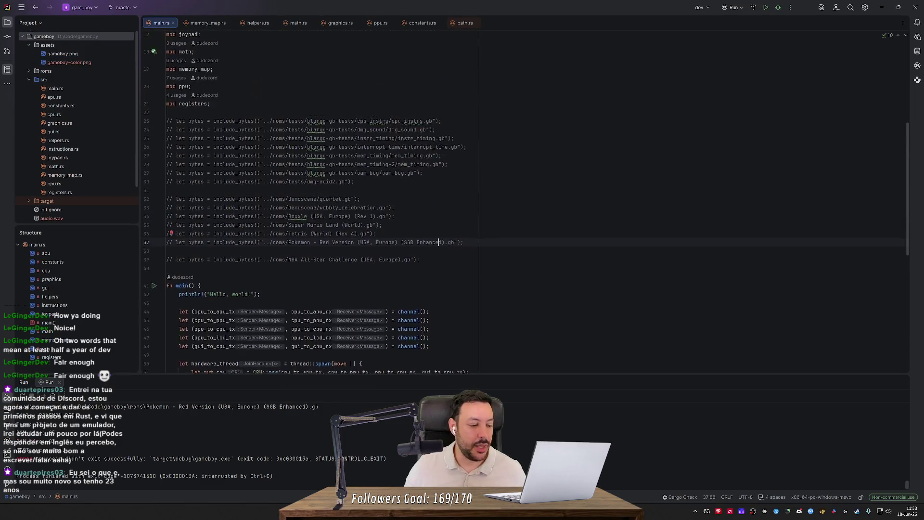
{"action": "scroll", "coordinate": [308, 202], "scroll_direction": "up", "scroll_amount": 3}
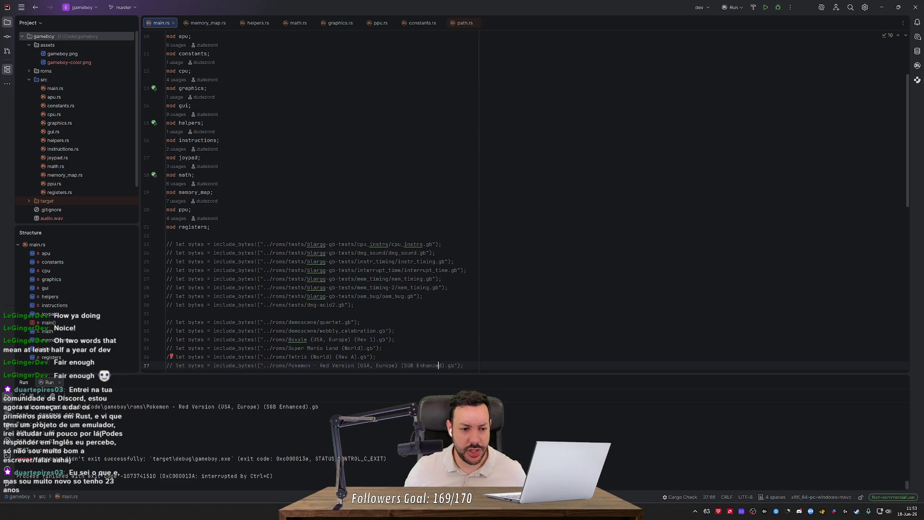
{"action": "scroll", "coordinate": [308, 202], "scroll_direction": "down", "scroll_amount": 7}
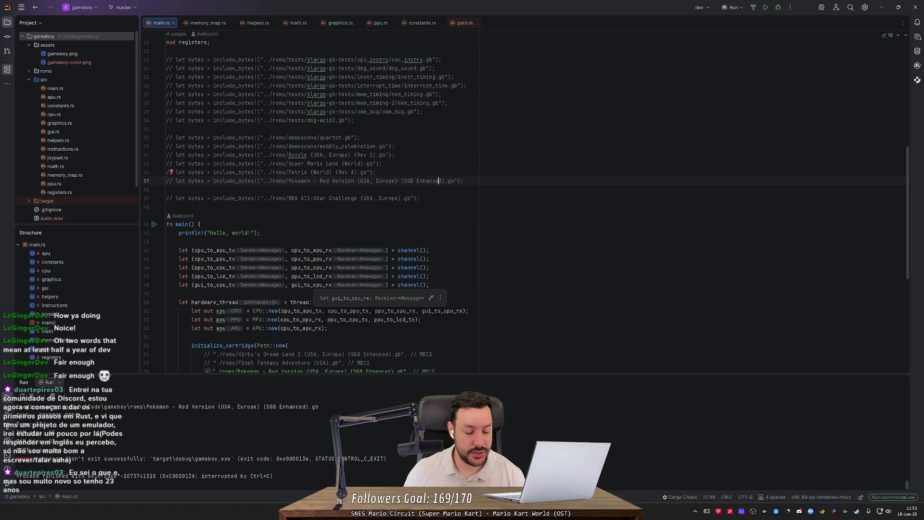
{"action": "scroll", "coordinate": [526, 202], "scroll_direction": "down", "scroll_amount": 6}
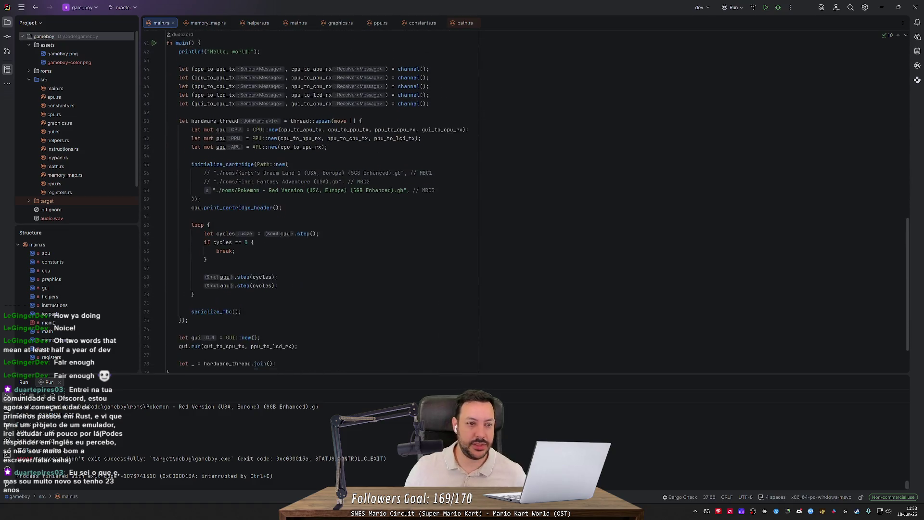
{"action": "scroll", "coordinate": [526, 202], "scroll_direction": "down", "scroll_amount": 1}
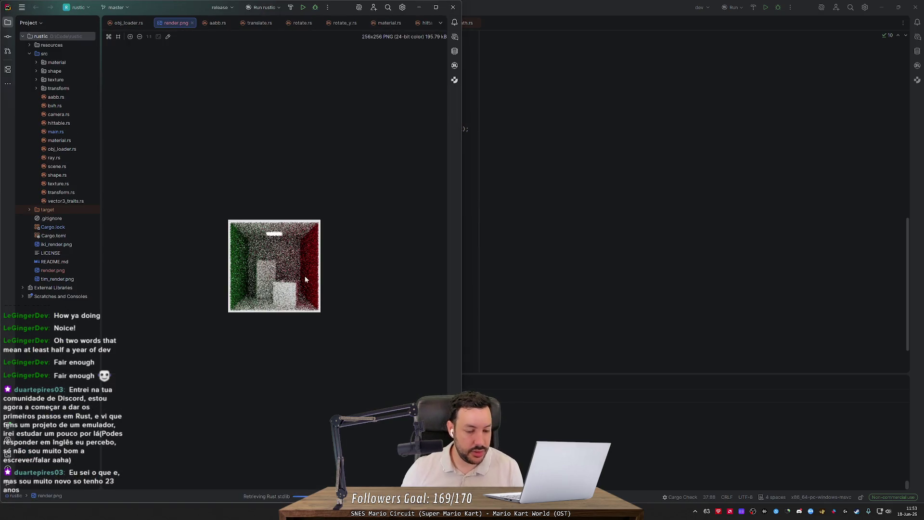
- Widen the rustic project window showing render.png, then switch to Firefox
{"action": "left_click_drag", "start_coordinate": [462, 184], "coordinate": [695, 198]}
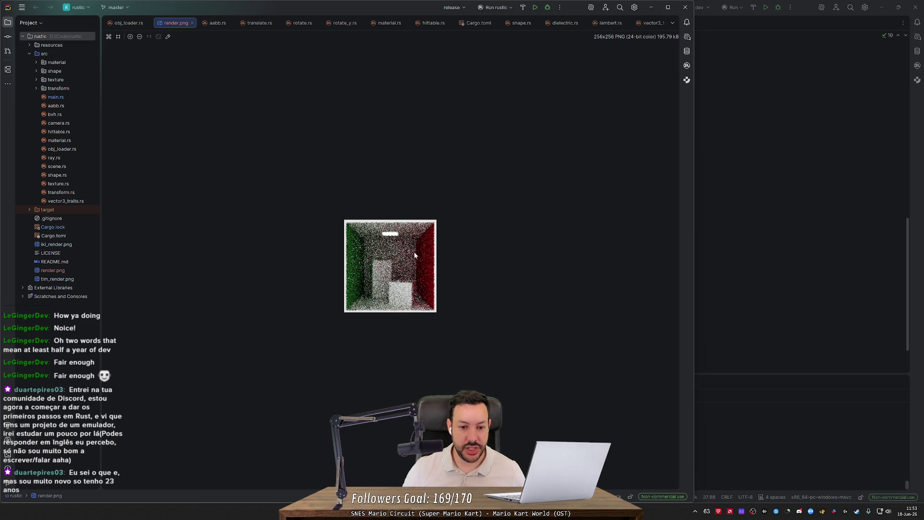
{"action": "key", "text": "alt+Tab"}
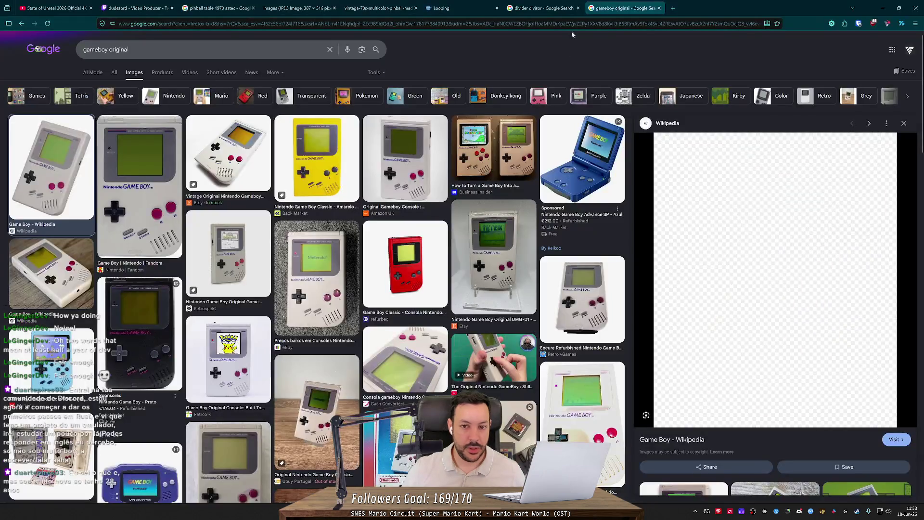
- Browse Google image results for 'raytracer' in a new tab, then return to RustRover
{"action": "key", "text": "ctrl+t"}
{"action": "type", "text": "raut"}
{"action": "key", "text": "BackSpace"}
{"action": "key", "text": "BackSpace"}
{"action": "type", "text": "ytracer"}
{"action": "key", "text": "Return"}
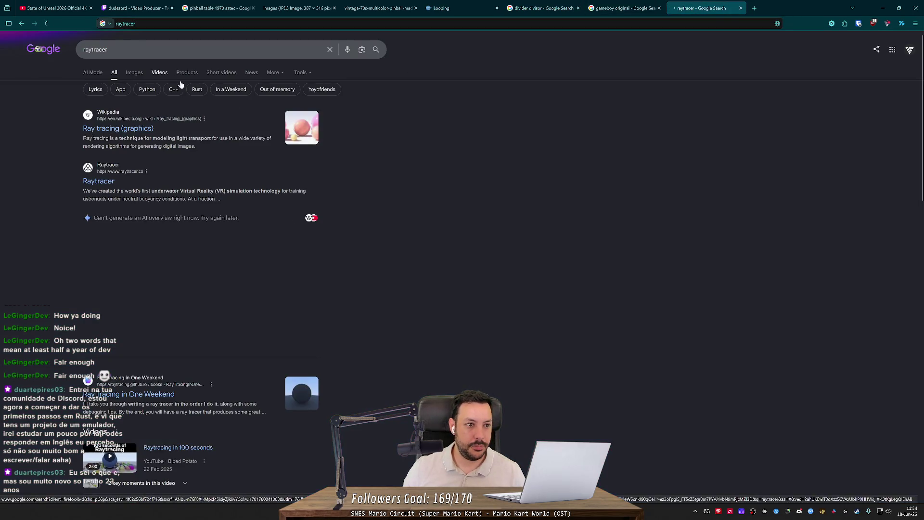
{"action": "left_click", "coordinate": [136, 72]}
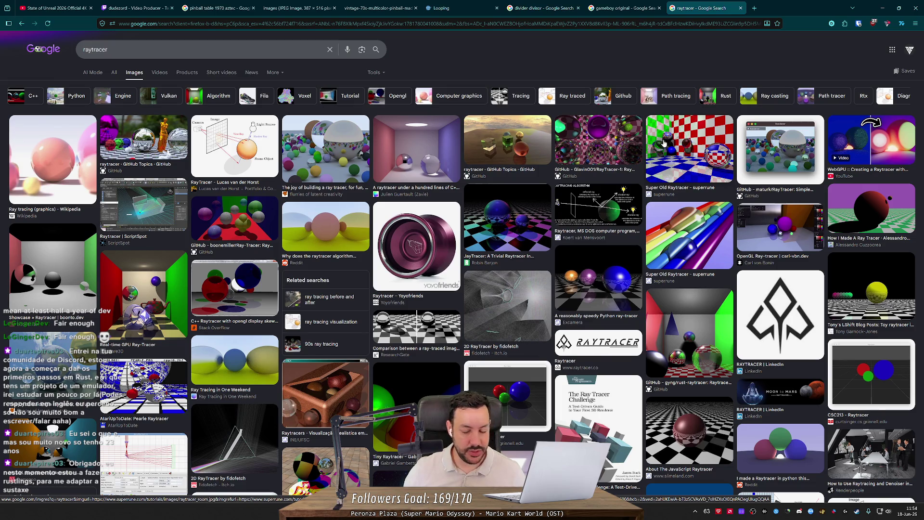
{"action": "scroll", "coordinate": [783, 186], "scroll_direction": "down", "scroll_amount": 4}
{"action": "scroll", "coordinate": [784, 186], "scroll_direction": "up", "scroll_amount": 4}
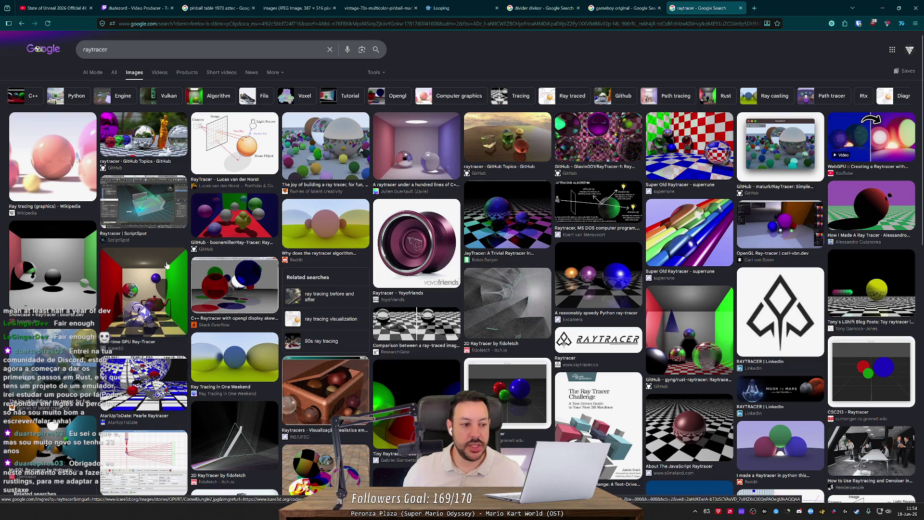
{"action": "key", "text": "alt+Tab"}
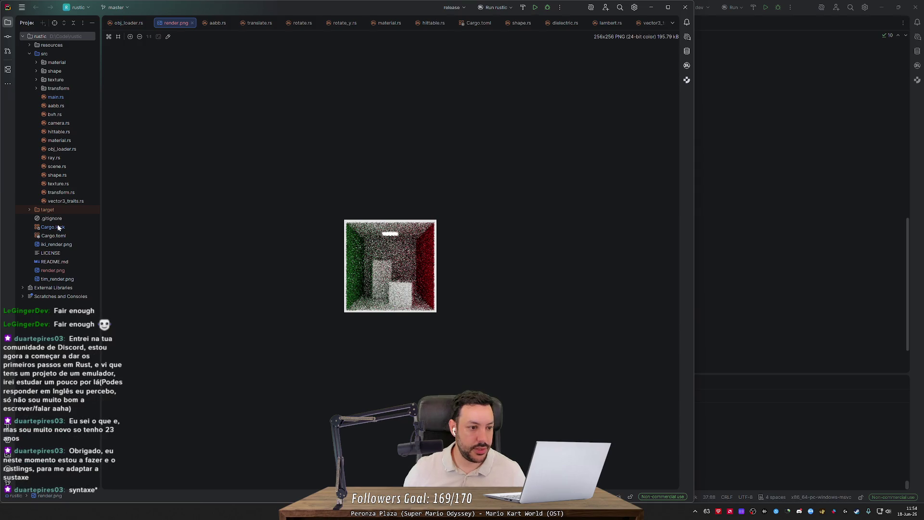
- Review main.rs constants (width 256, 2 samples), rerun the renderer and view the new render.png
{"action": "double_click", "coordinate": [55, 98]}
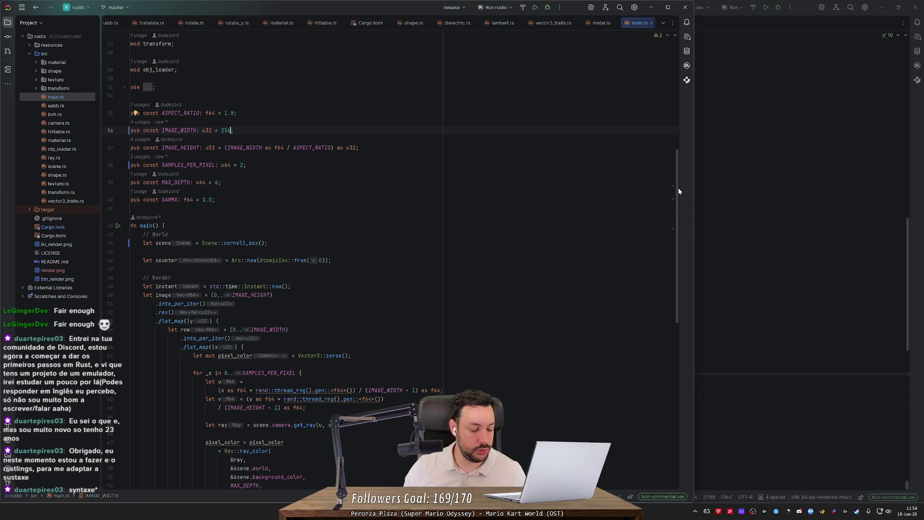
{"action": "left_click_drag", "start_coordinate": [678, 188], "coordinate": [675, 352]}
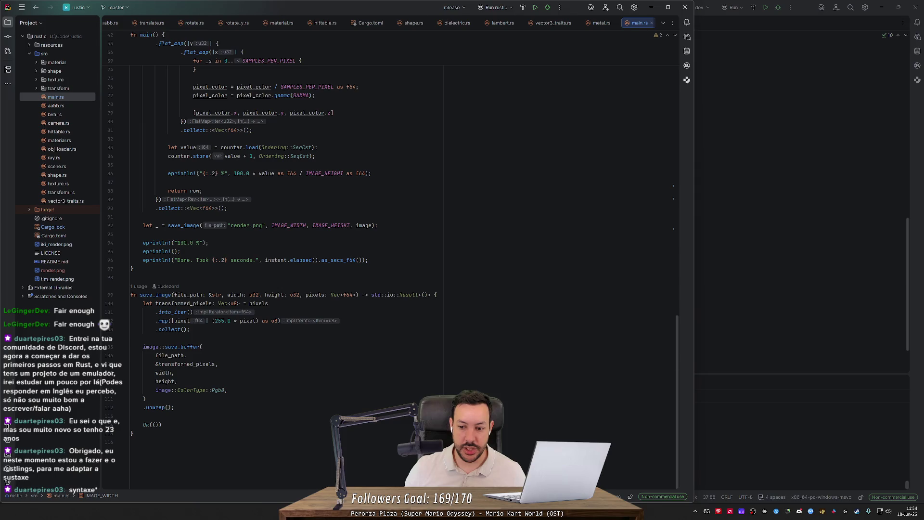
{"action": "key", "text": "End"}
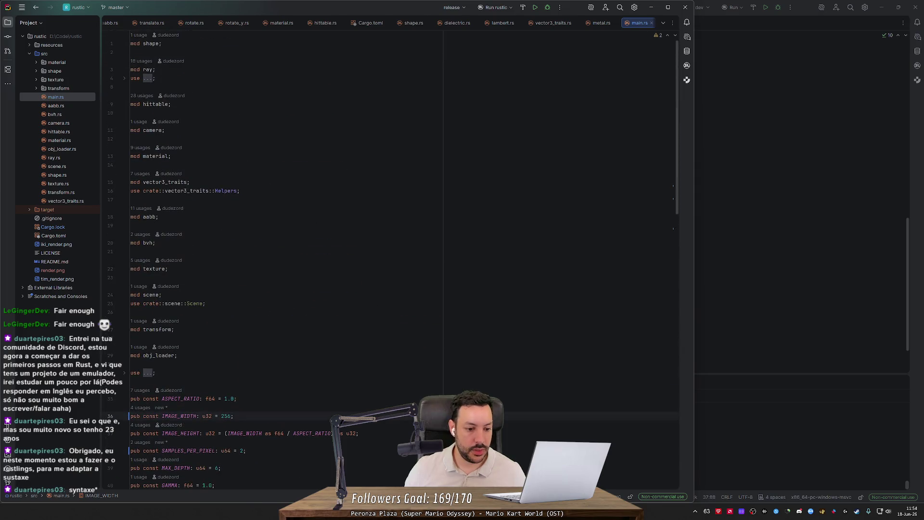
{"action": "left_click", "coordinate": [534, 7]}
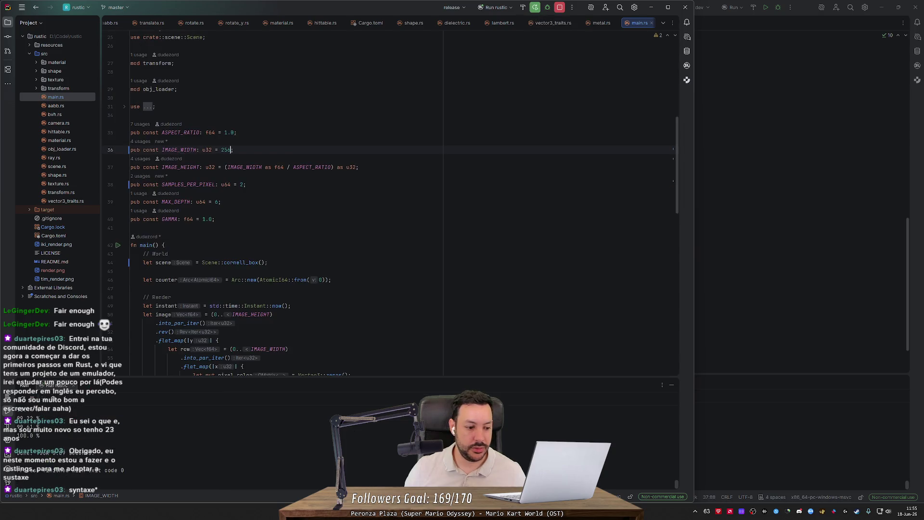
{"action": "double_click", "coordinate": [54, 271]}
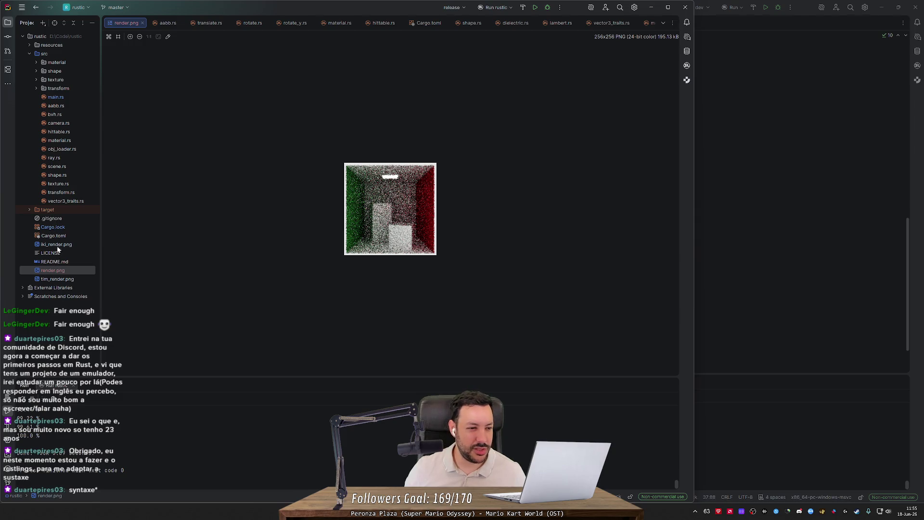
{"action": "double_click", "coordinate": [57, 98]}
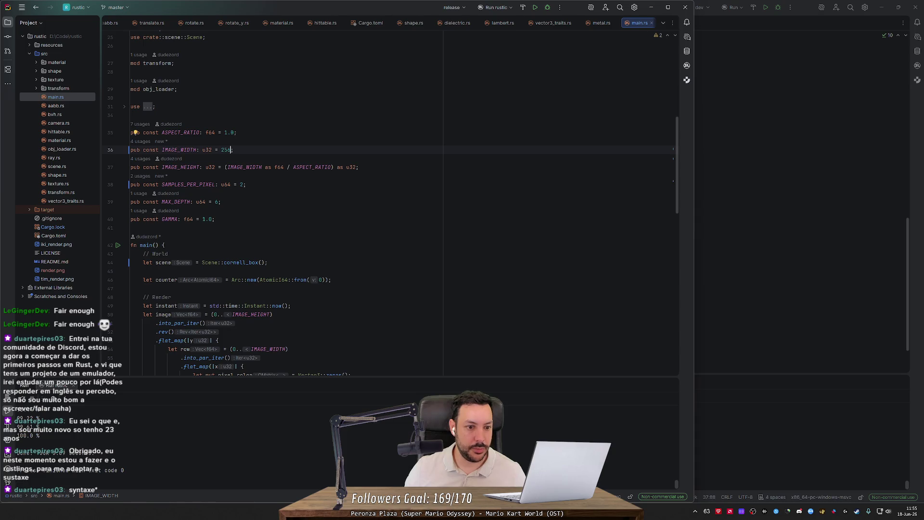
- Change SAMPLES_PER_PIXEL to 20, view render.png and close all other editor tabs
{"action": "left_click", "coordinate": [246, 185]}
{"action": "type", "text": "0"}
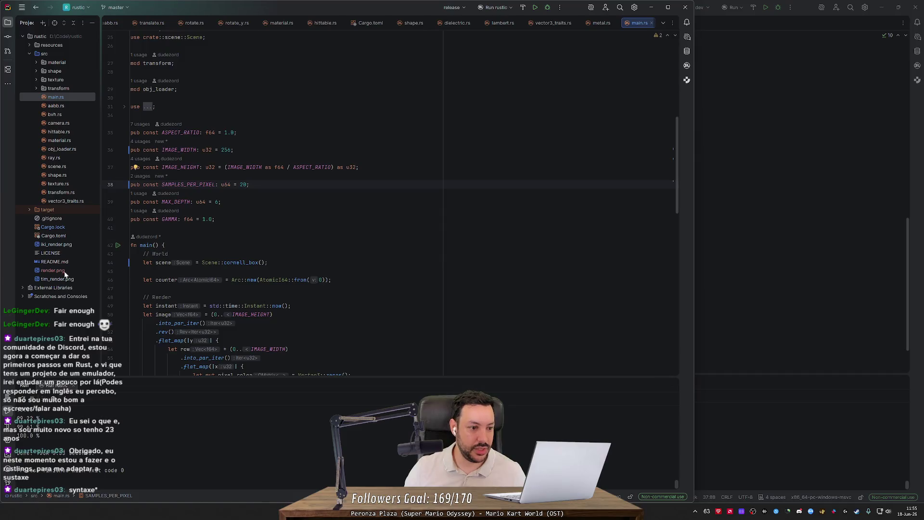
{"action": "left_click", "coordinate": [64, 271]}
{"action": "double_click", "coordinate": [64, 270]}
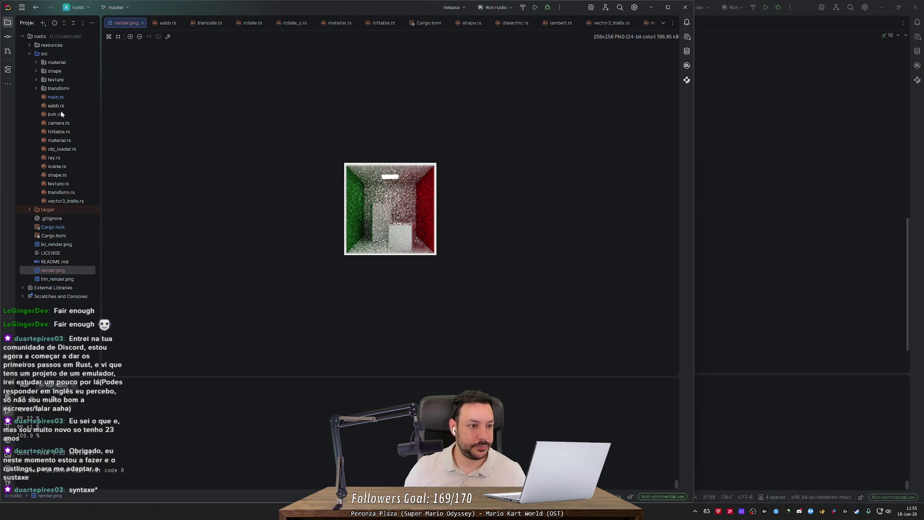
{"action": "right_click", "coordinate": [123, 22]}
{"action": "left_click", "coordinate": [147, 37]}
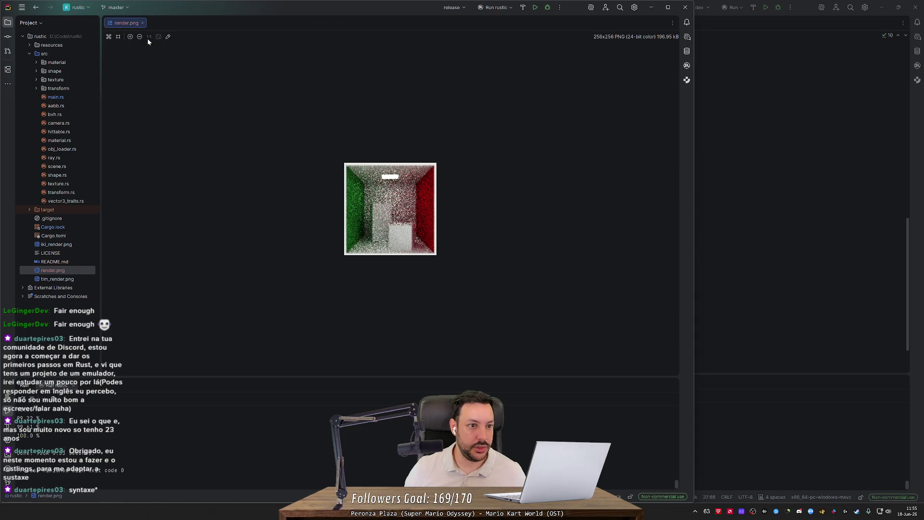
- Raise SAMPLES_PER_PIXEL to 200, rerun the renderer and view the cleaner render
{"action": "double_click", "coordinate": [62, 97]}
{"action": "type", "text": "0"}
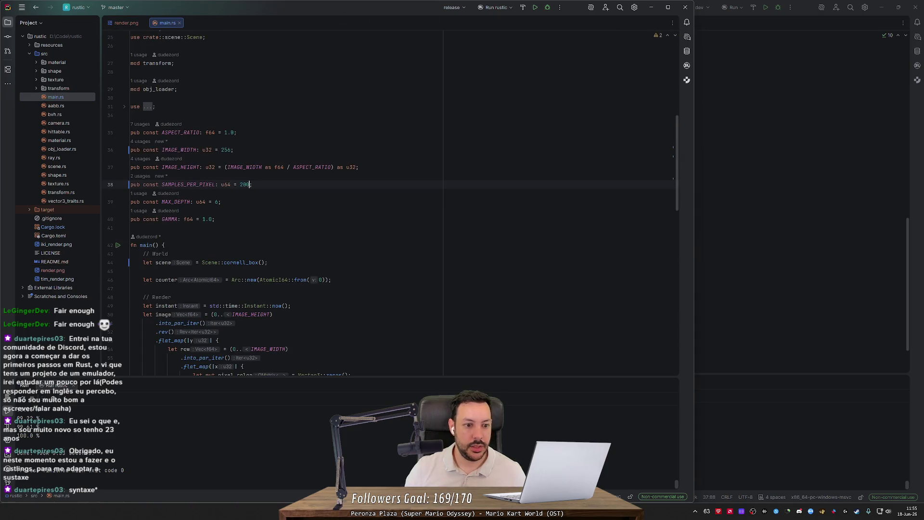
{"action": "key", "text": "shift+F10"}
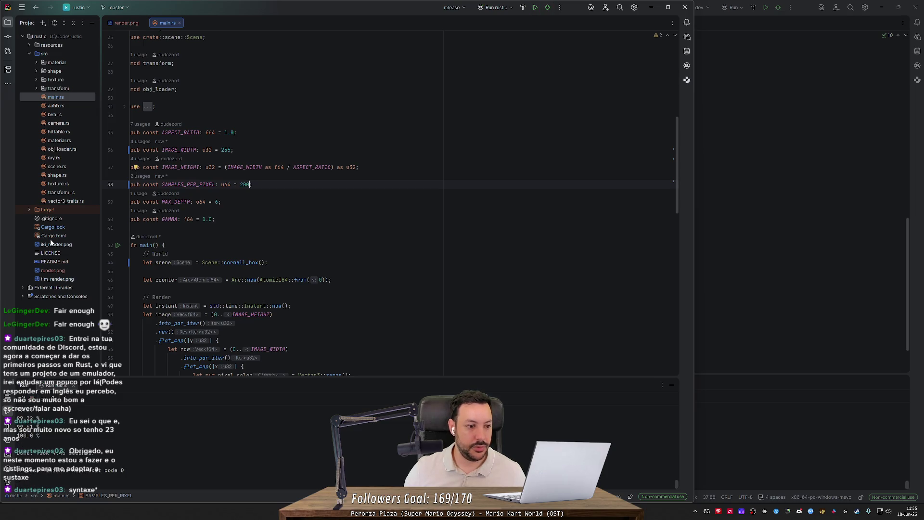
{"action": "double_click", "coordinate": [53, 270]}
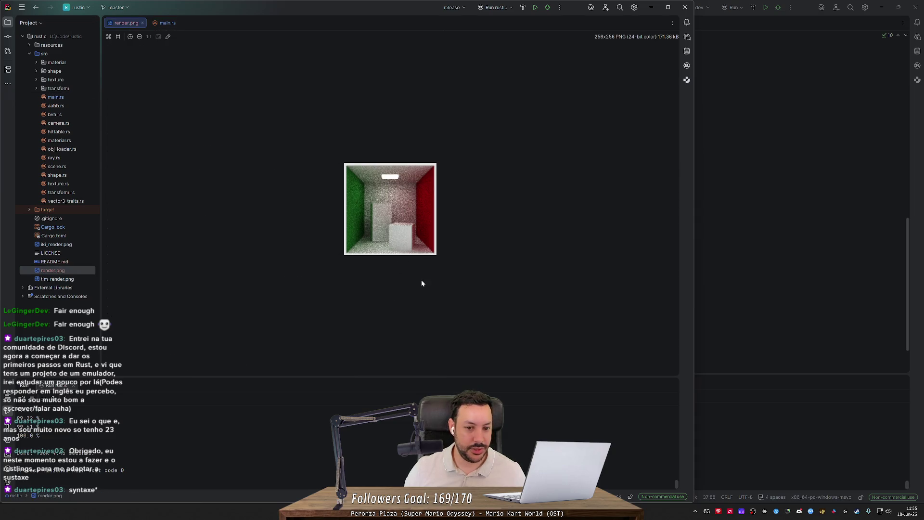
- Replace the cornell_box() call on line 44 with Scene::monkey() via completion
{"action": "left_click", "coordinate": [168, 22]}
{"action": "scroll", "coordinate": [289, 193], "scroll_direction": "down", "scroll_amount": 4}
{"action": "double_click", "coordinate": [241, 159]}
{"action": "key", "text": "shift+End"}
{"action": "key", "text": "BackSpace"}
{"action": "key", "text": "BackSpace"}
{"action": "type", "text": ":"}
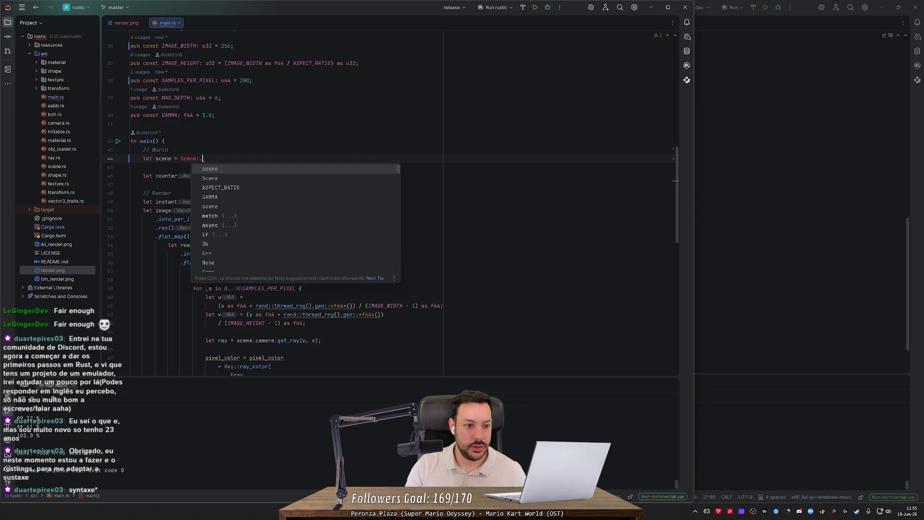
{"action": "key", "text": "Down"}
{"action": "key", "text": "Down"}
{"action": "key", "text": "Down"}
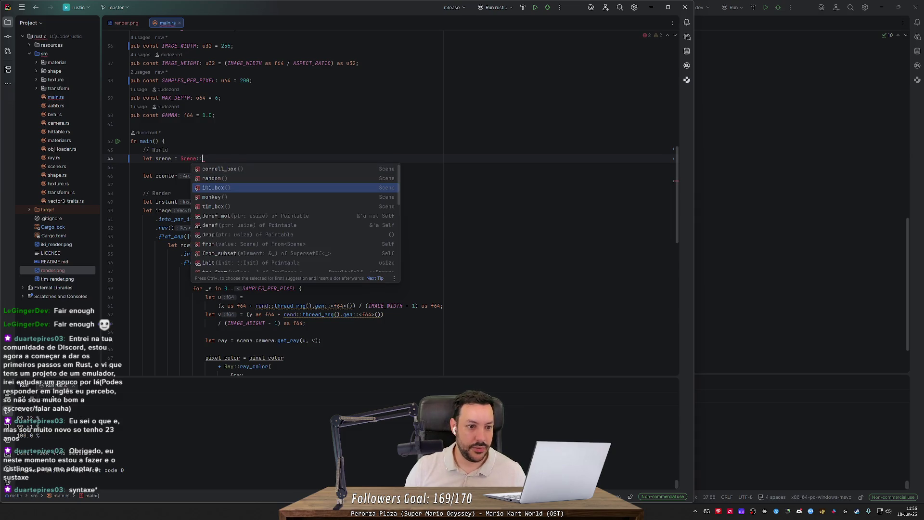
{"action": "key", "text": "Return"}
- Terminate the Scene::monkey() line with a semicolon and run the renderer with Shift+F10
{"action": "key", "text": "Up"}
{"action": "left_click", "coordinate": [250, 159]}
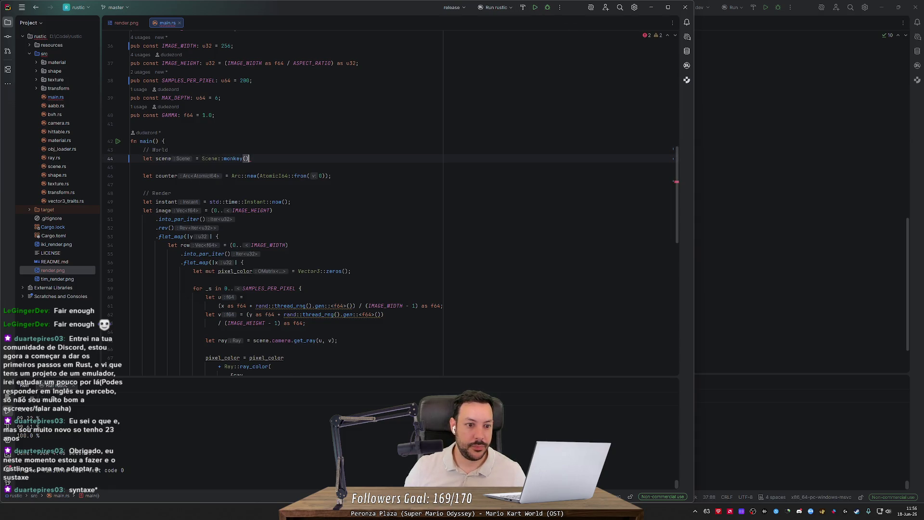
{"action": "type", "text": ";"}
{"action": "key", "text": "shift+F10"}
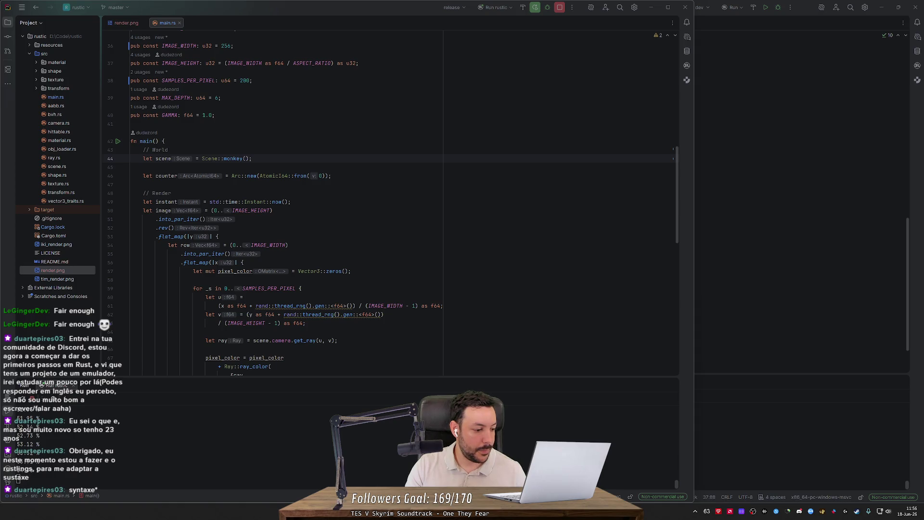
{"action": "key", "text": "alt+Tab"}
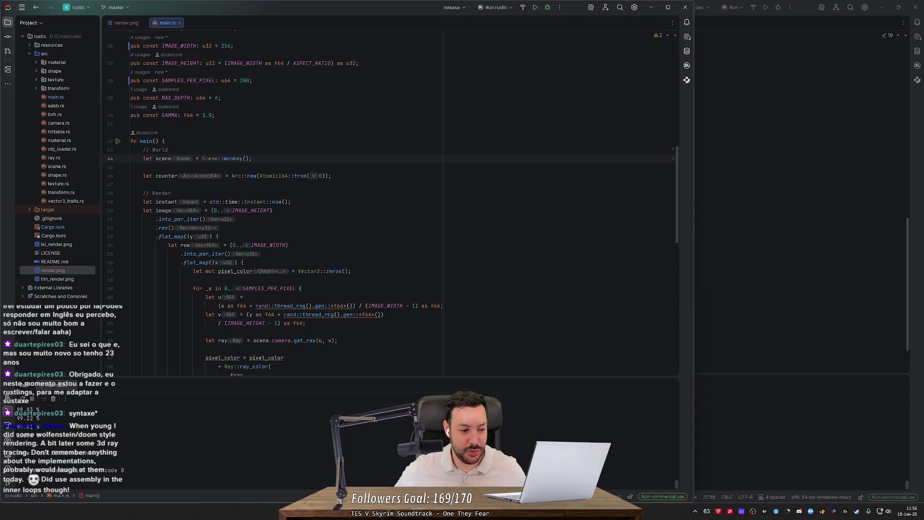
- View the monkey render.png and zoom the image preview
{"action": "double_click", "coordinate": [61, 272]}
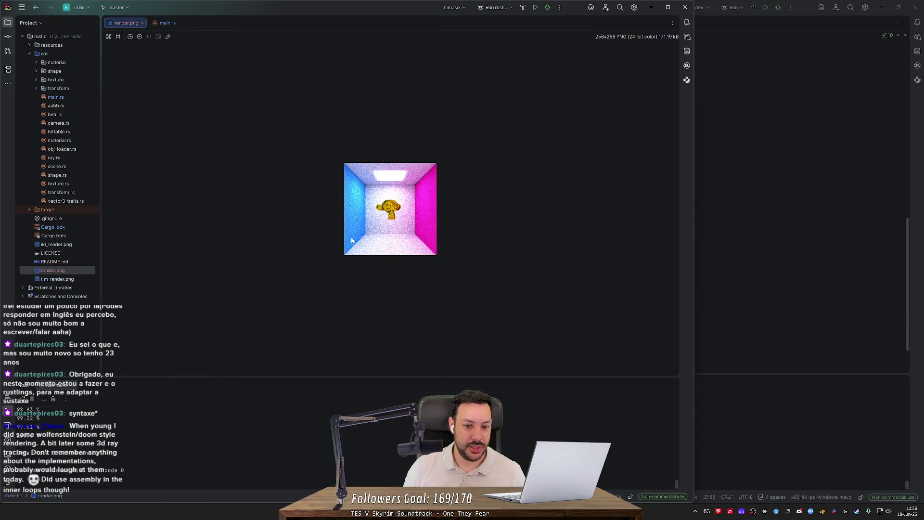
{"action": "scroll", "coordinate": [393, 222], "scroll_direction": "up", "scroll_amount": 5}
{"action": "scroll", "coordinate": [392, 225], "scroll_direction": "down", "scroll_amount": 3}
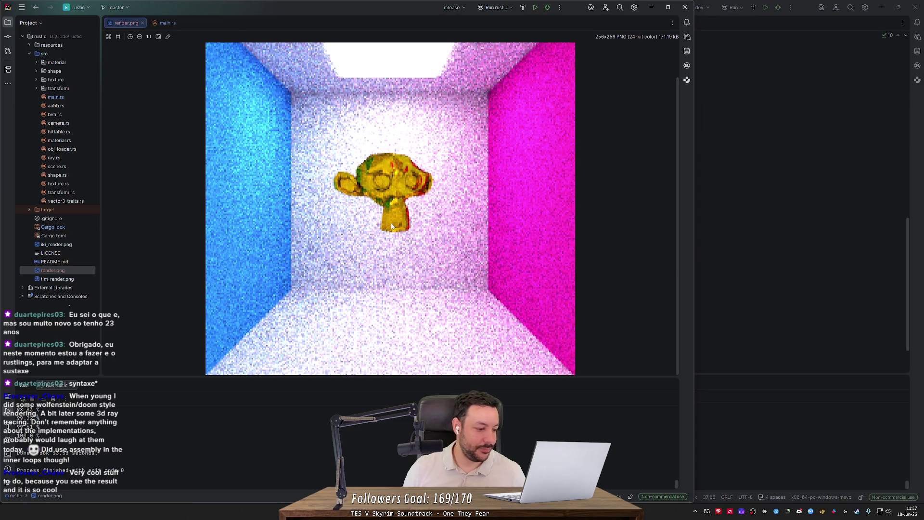
{"action": "scroll", "coordinate": [393, 226], "scroll_direction": "down", "scroll_amount": 2}
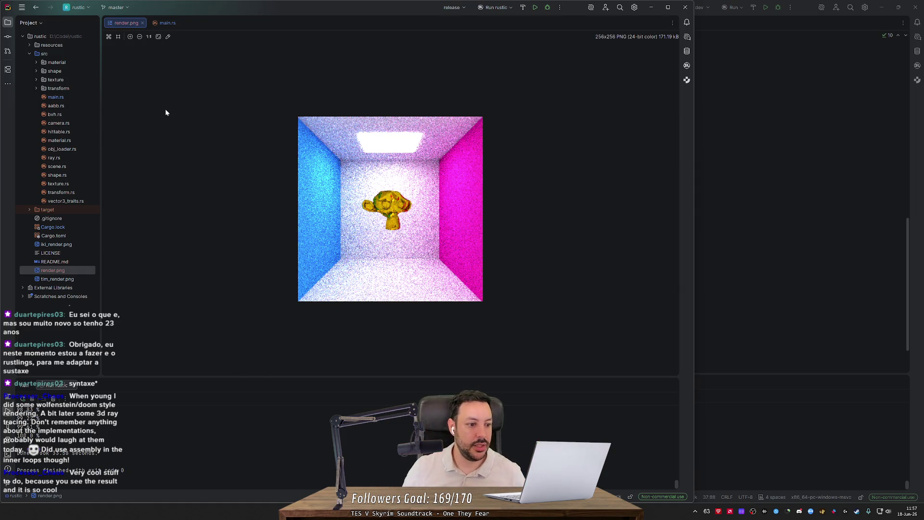
- Jump from main.rs to the monkey() definition in scene.rs and inspect its materials and shapes
{"action": "left_click", "coordinate": [62, 97]}
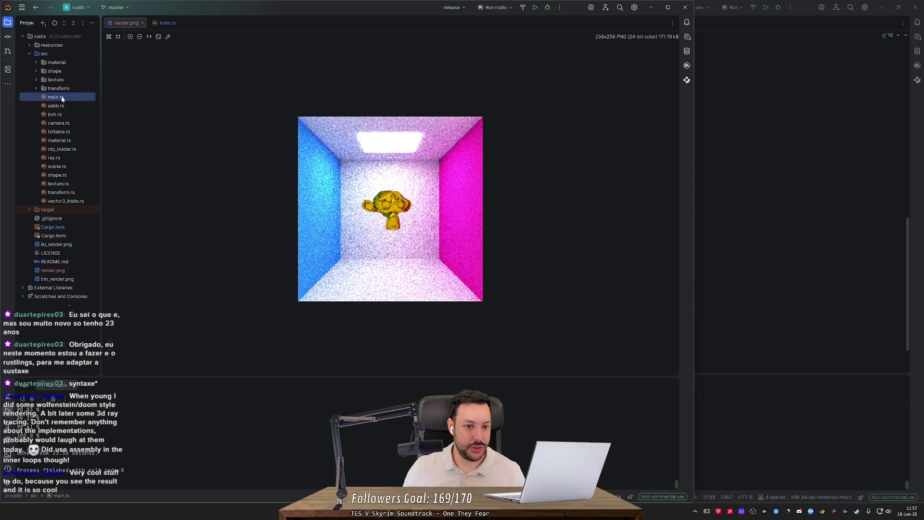
{"action": "double_click", "coordinate": [61, 97]}
{"action": "left_click", "coordinate": [233, 162], "text": "ctrl"}
{"action": "scroll", "coordinate": [288, 169], "scroll_direction": "down", "scroll_amount": 6}
{"action": "mouse_move", "coordinate": [161, 141]}
{"action": "left_click", "coordinate": [276, 158]}
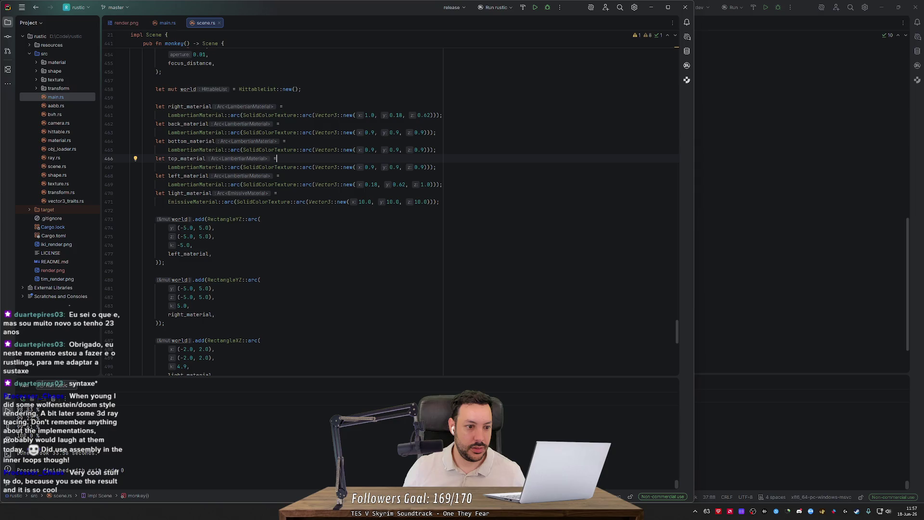
{"action": "left_click", "coordinate": [227, 201]}
{"action": "left_click", "coordinate": [190, 314]}
{"action": "scroll", "coordinate": [272, 212], "scroll_direction": "down", "scroll_amount": 5}
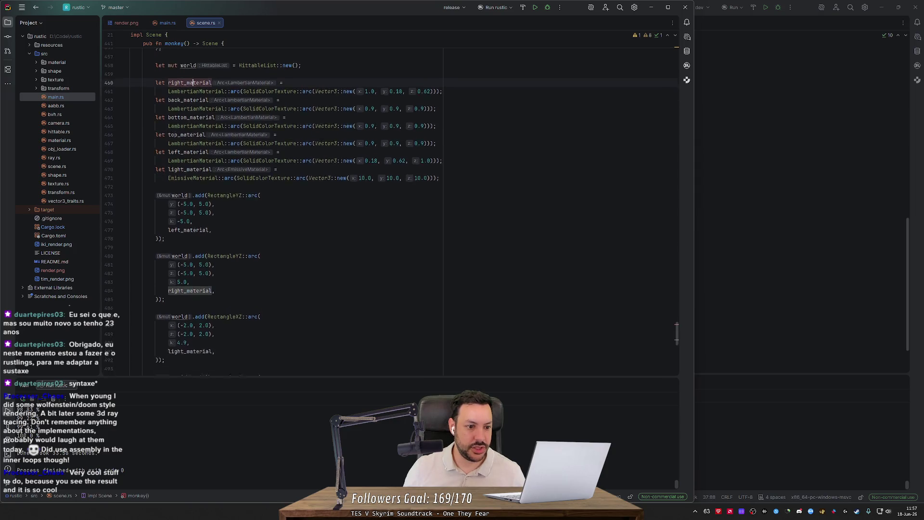
{"action": "left_click", "coordinate": [225, 150]}
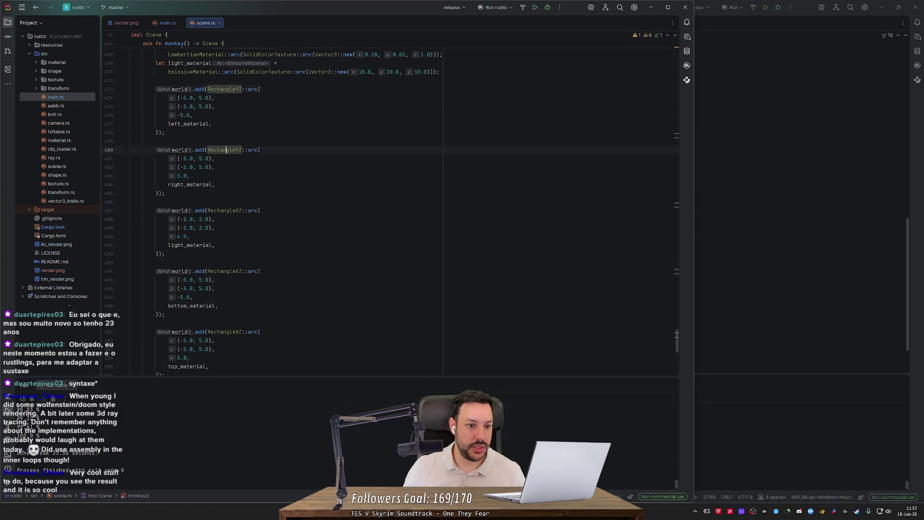
{"action": "scroll", "coordinate": [271, 209], "scroll_direction": "down", "scroll_amount": 5}
{"action": "scroll", "coordinate": [272, 208], "scroll_direction": "down", "scroll_amount": 5}
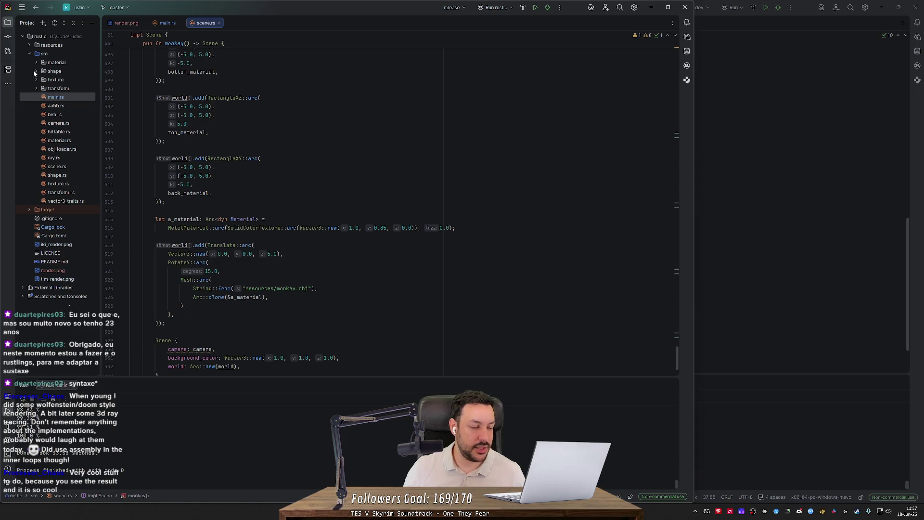
- Expand the src/shape folder, select triangle.rs, and return to main.rs
{"action": "left_click", "coordinate": [36, 71]}
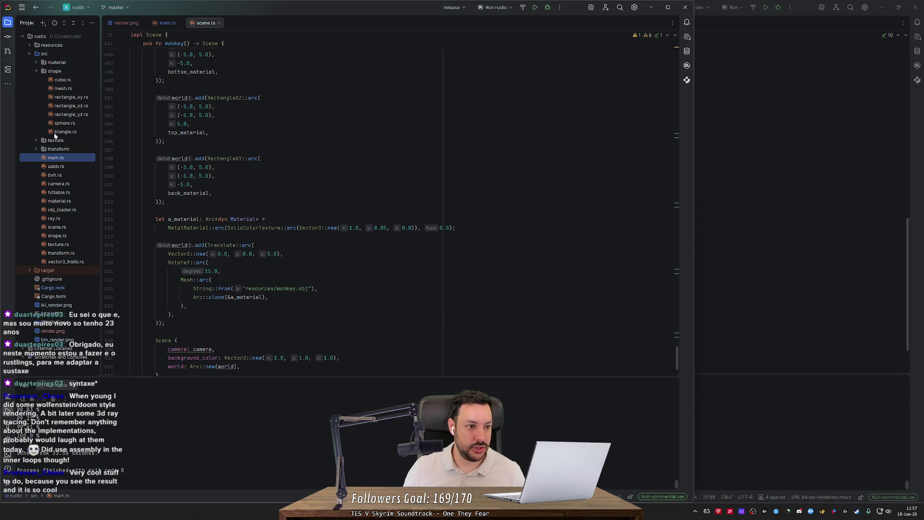
{"action": "left_click", "coordinate": [67, 133]}
{"action": "scroll", "coordinate": [113, 138], "scroll_direction": "up", "scroll_amount": 4}
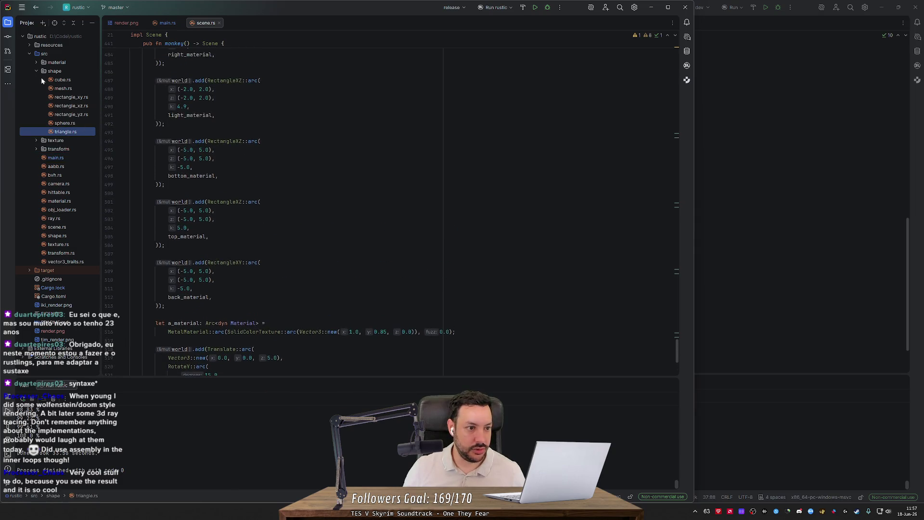
{"action": "left_click", "coordinate": [167, 23]}
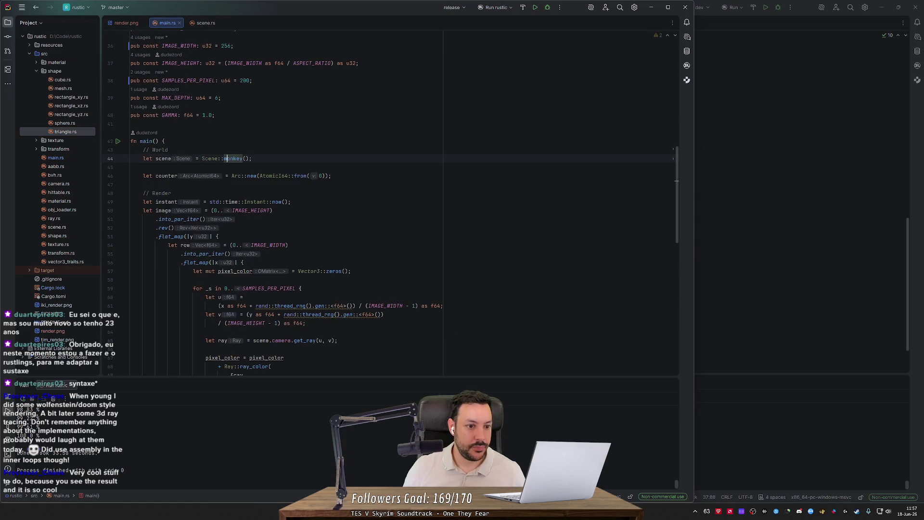
- Swap the scene to Scene::iki_box(), run the renderer and check render.png
{"action": "key", "text": "ctrl+Left"}
{"action": "key", "text": "shift+End"}
{"action": "key", "text": "BackSpace"}
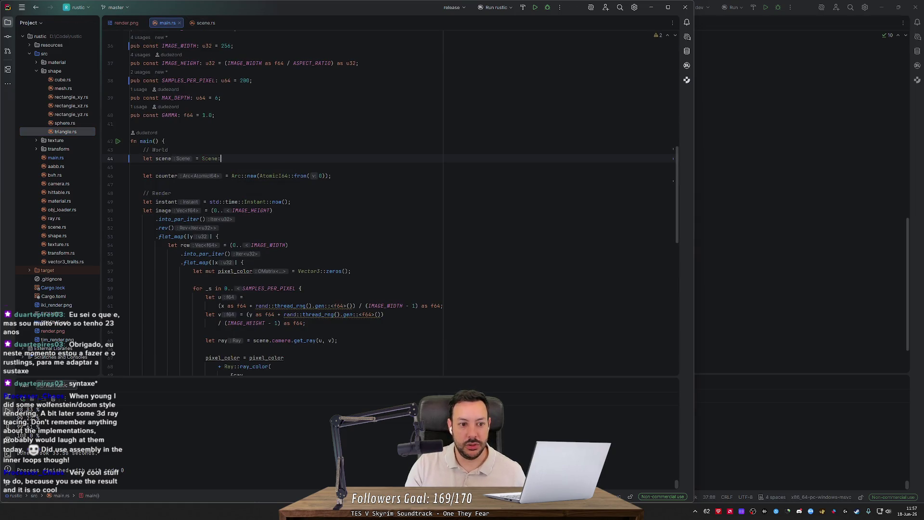
{"action": "key", "text": "ctrl+space"}
{"action": "key", "text": "Down"}
{"action": "key", "text": "Down"}
{"action": "key", "text": "Return"}
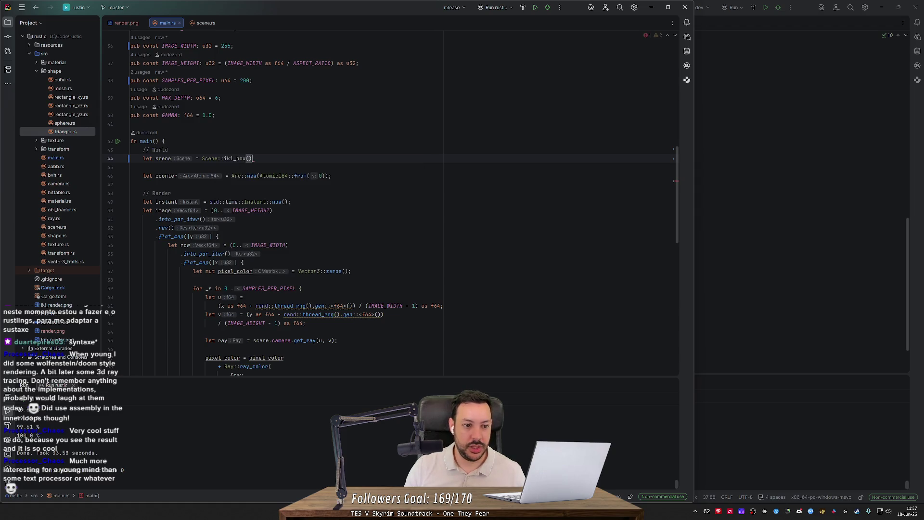
{"action": "type", "text": ";"}
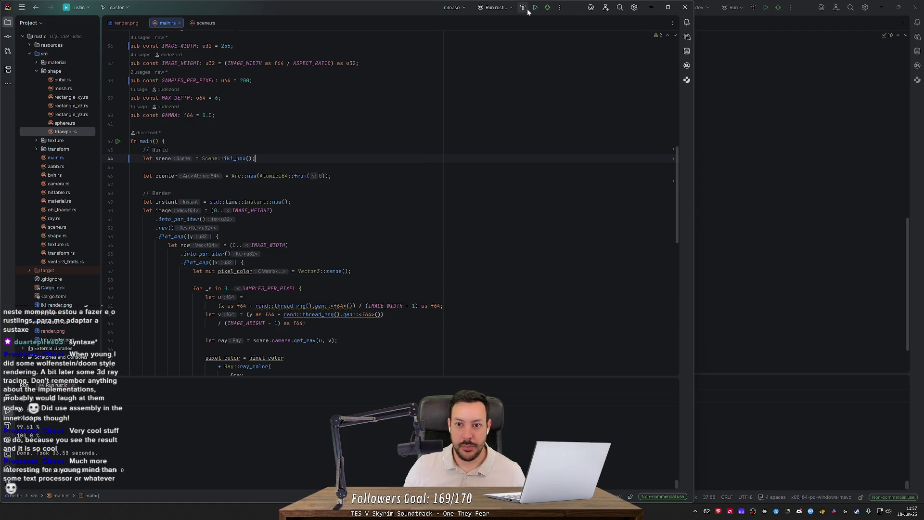
{"action": "left_click", "coordinate": [546, 8]}
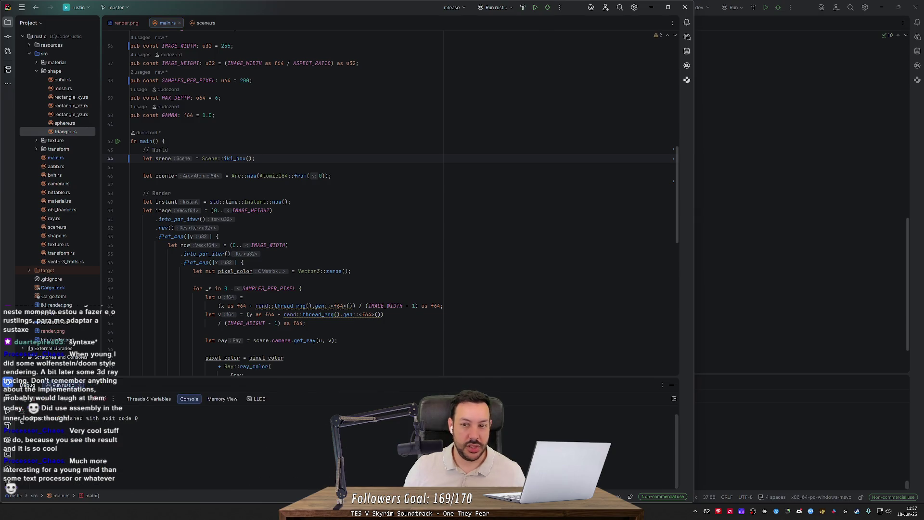
{"action": "left_click", "coordinate": [535, 8]}
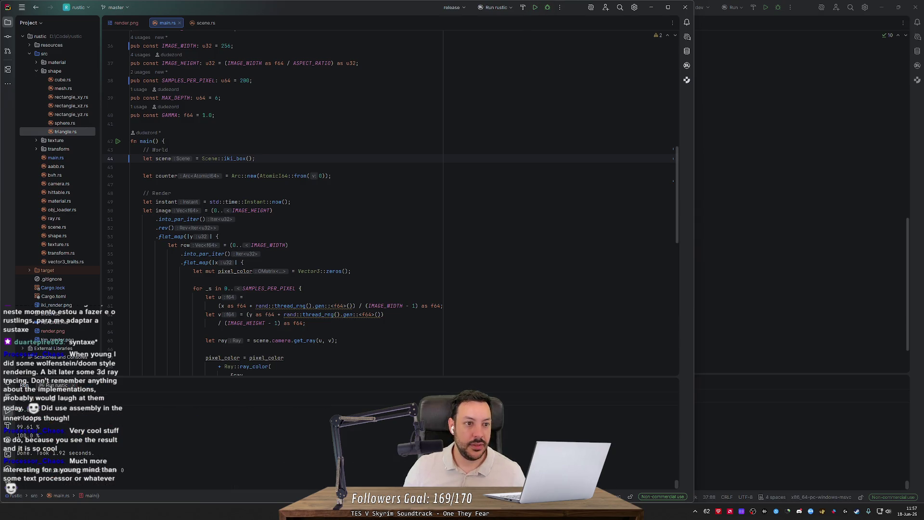
{"action": "left_click", "coordinate": [125, 23]}
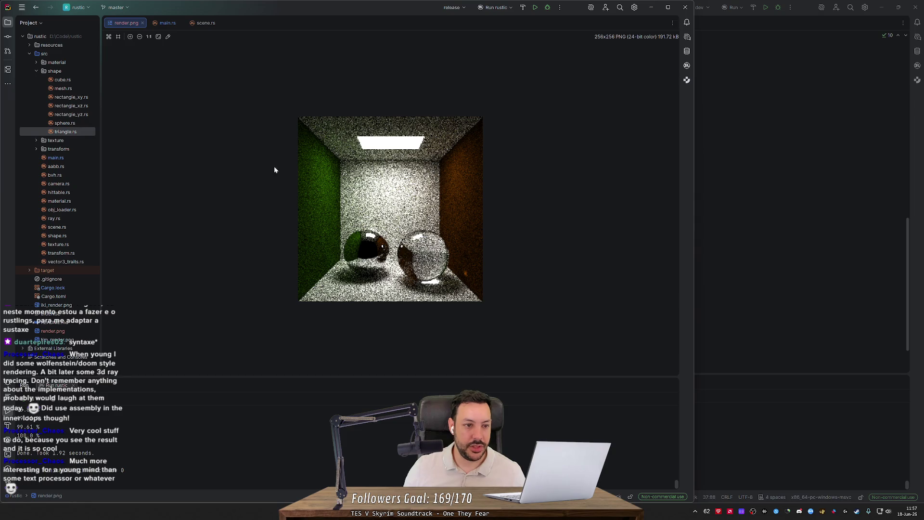
{"action": "left_click", "coordinate": [164, 23]}
- Change the scene to Scene::tim_box(), run it and view the render
{"action": "double_click", "coordinate": [235, 158]}
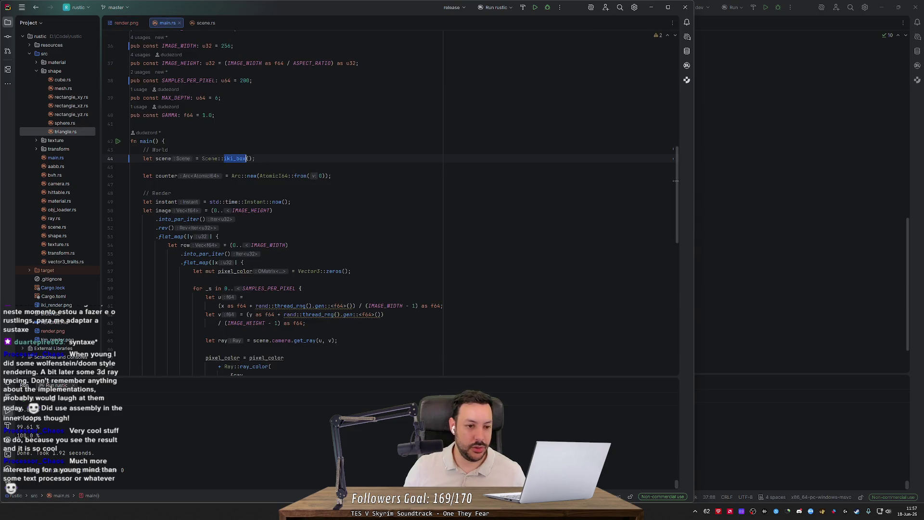
{"action": "type", "text": "tim"}
{"action": "key", "text": "Return"}
{"action": "type", "text": ";"}
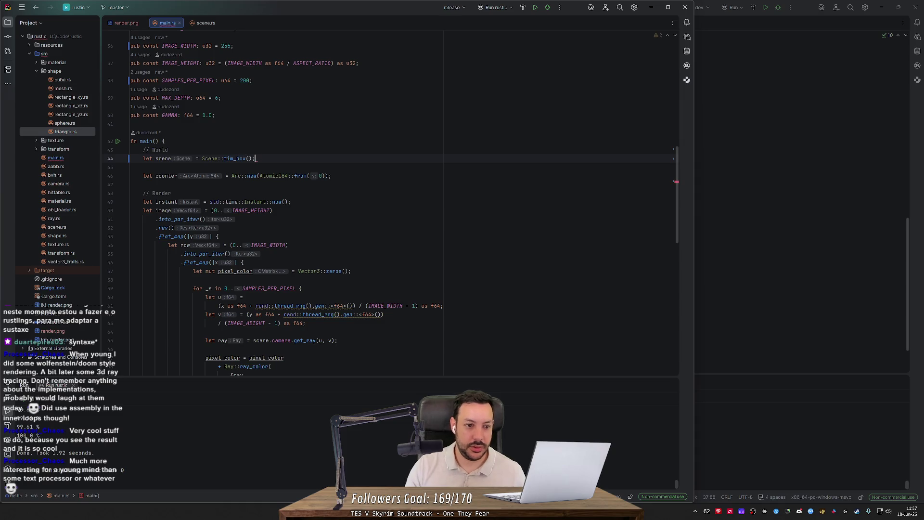
{"action": "left_click", "coordinate": [536, 7]}
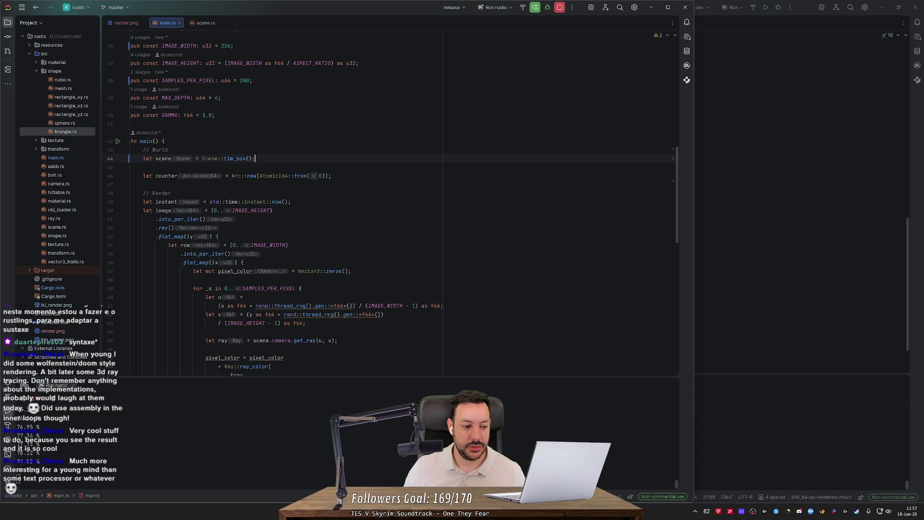
{"action": "left_click", "coordinate": [126, 22]}
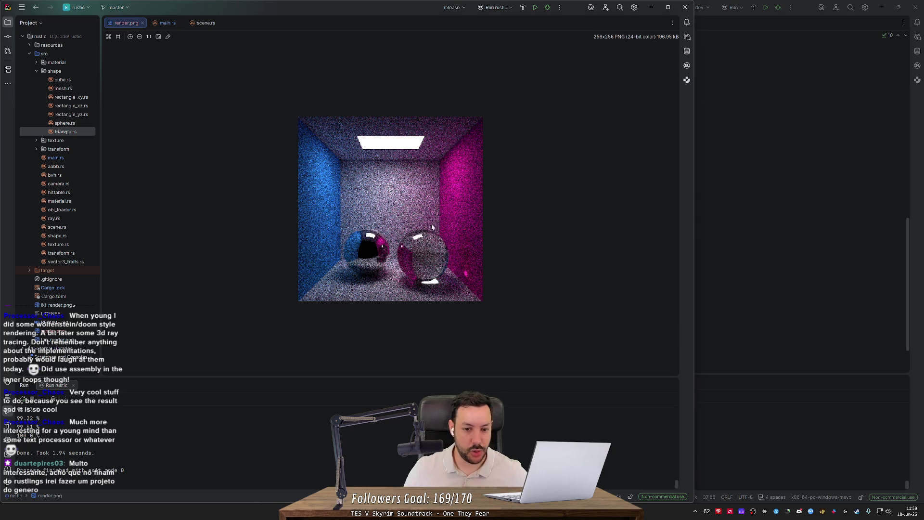
- Close the Run tool window and switch to the gameboy project window
{"action": "key", "text": "alt+4"}
{"action": "key", "text": "alt+Tab"}
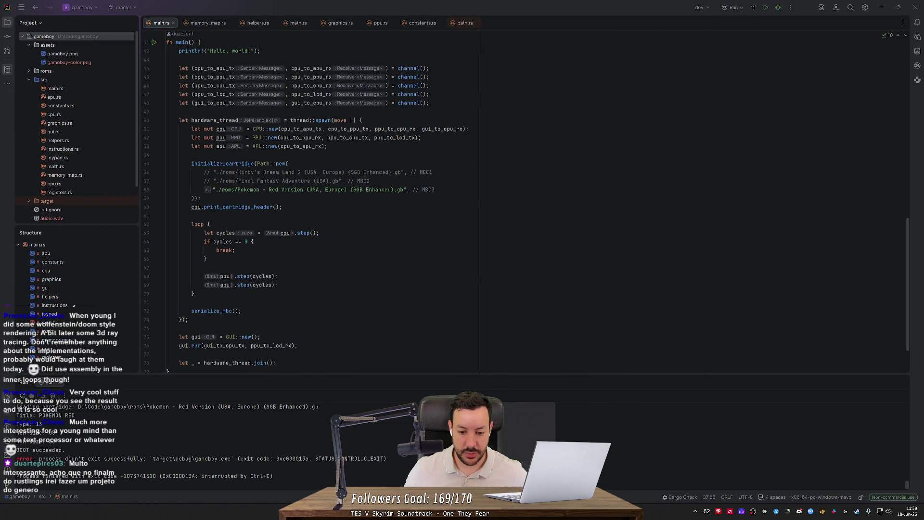
- Open Cardmarket's Pokémon section in a new tab, view its Trends, then minimize the browser
{"action": "key", "text": "alt+Tab"}
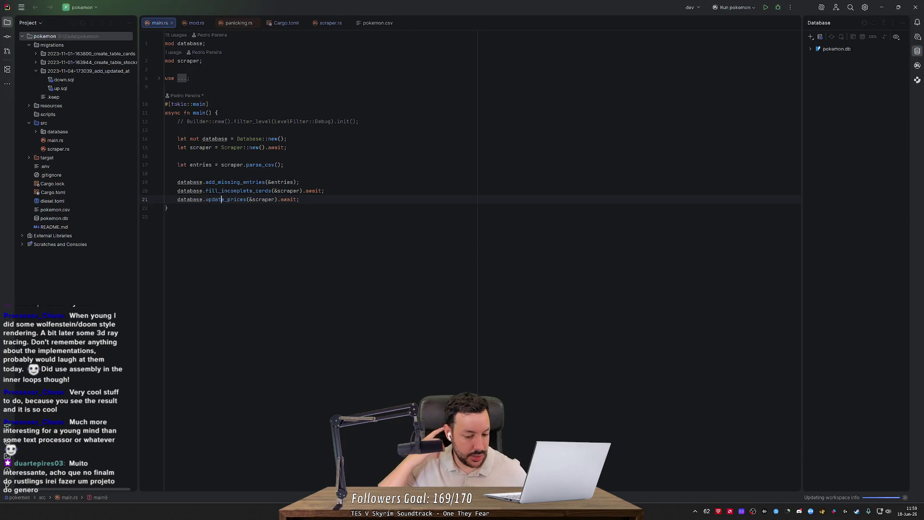
{"action": "key", "text": "alt+Tab"}
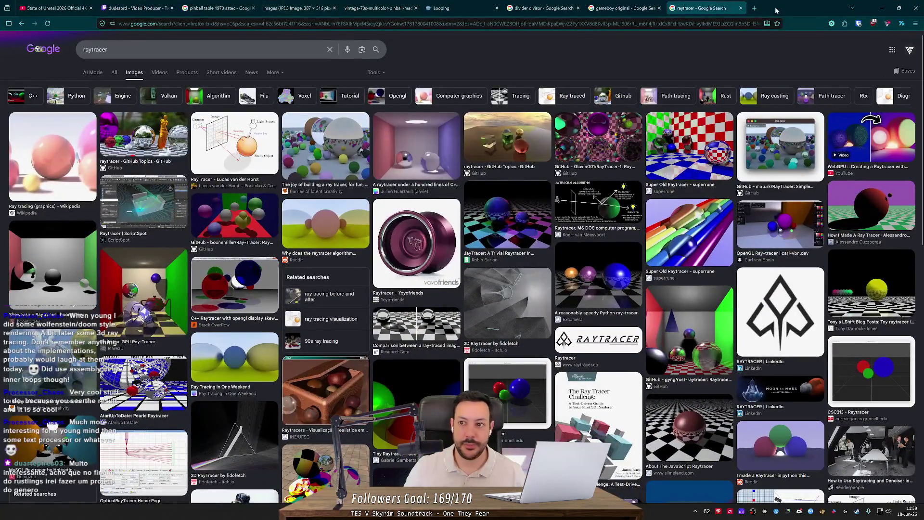
{"action": "key", "text": "ctrl+t"}
{"action": "type", "text": "www.ca"}
{"action": "key", "text": "Return"}
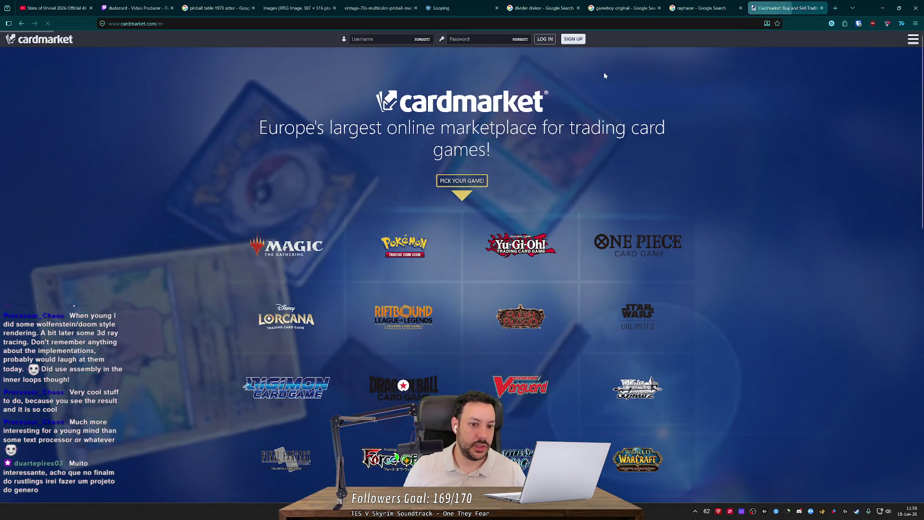
{"action": "left_click", "coordinate": [384, 264]}
{"action": "scroll", "coordinate": [139, 302], "scroll_direction": "down", "scroll_amount": 2}
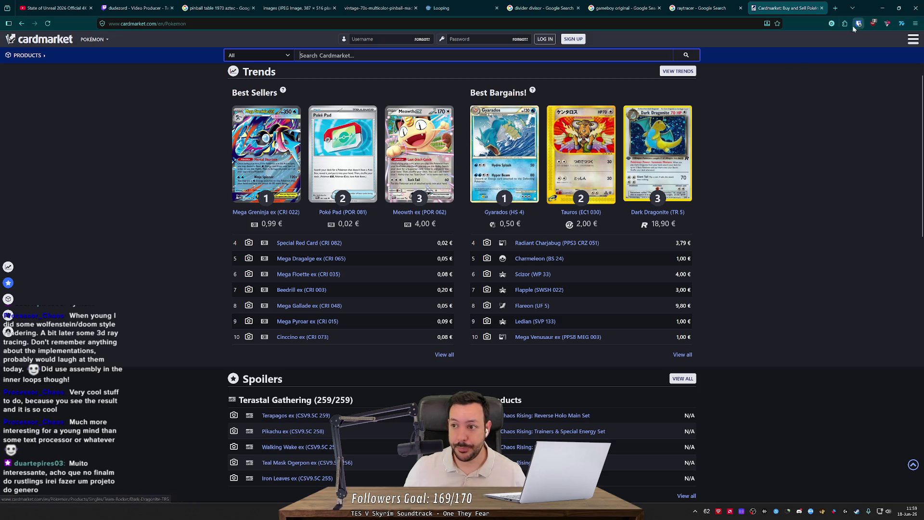
{"action": "left_click", "coordinate": [882, 7]}
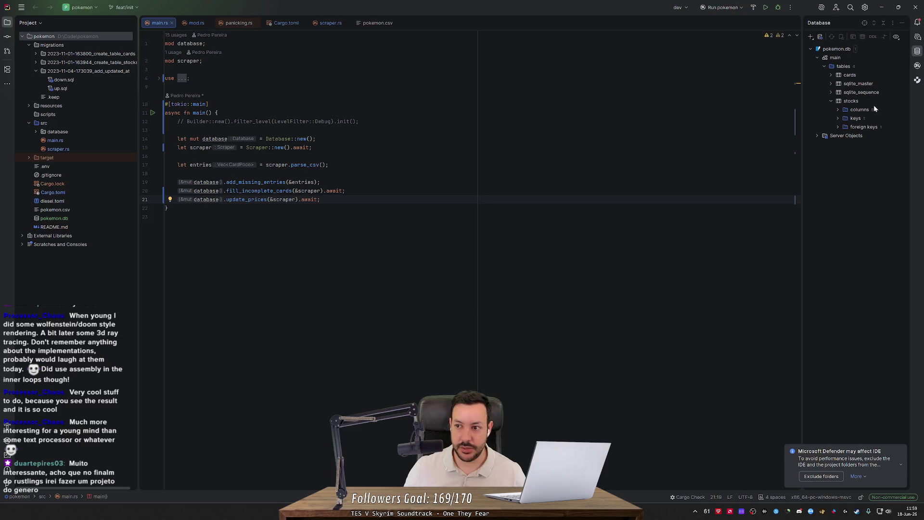
- Collapse the stocks table in the pokemon.db tree, glance at Cardmarket, and return
{"action": "left_click", "coordinate": [830, 101]}
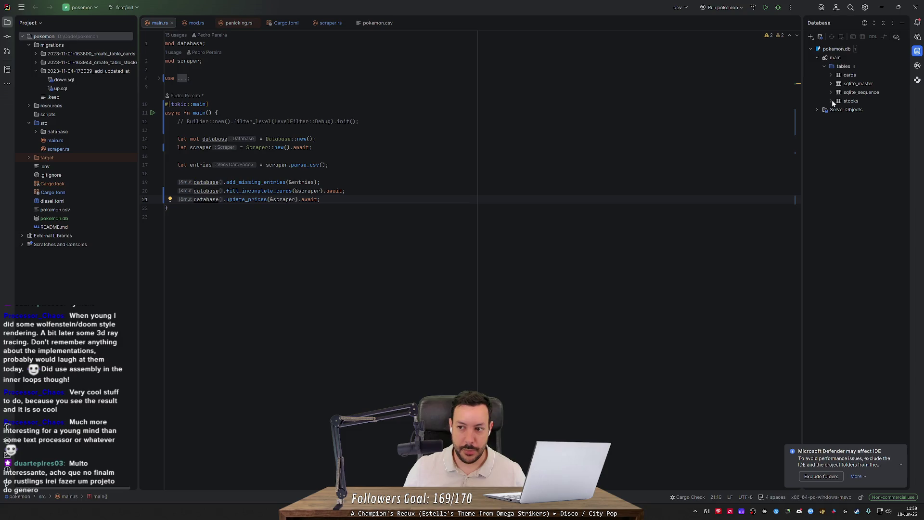
{"action": "key", "text": "alt+Tab"}
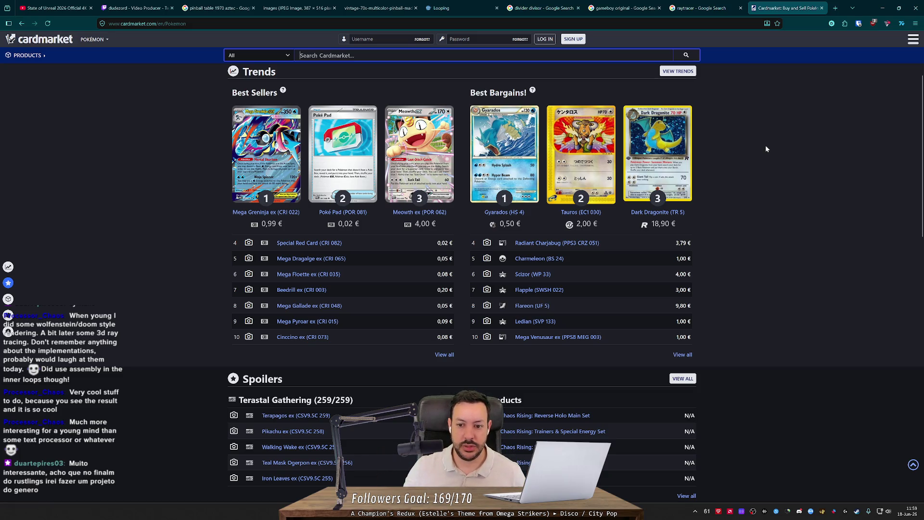
{"action": "key", "text": "alt+Tab"}
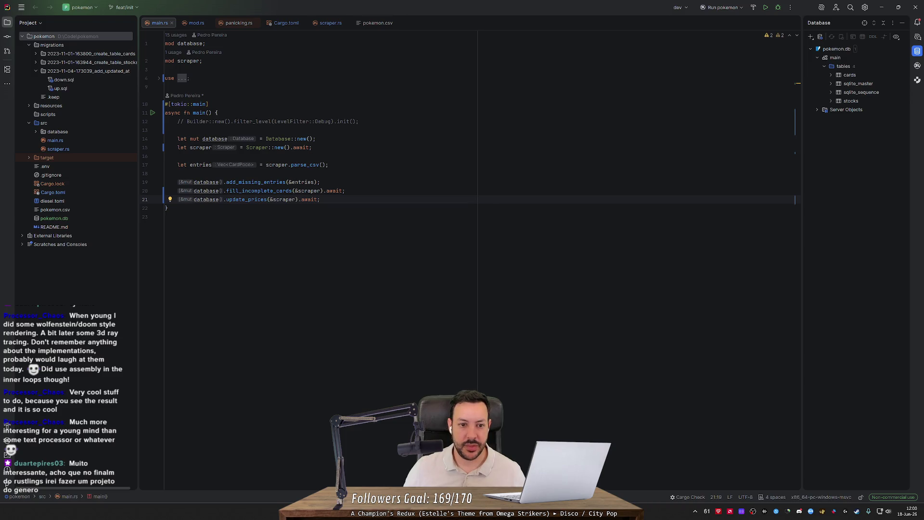
- Open pokemon.csv and scroll through the card list
{"action": "left_click", "coordinate": [165, 217]}
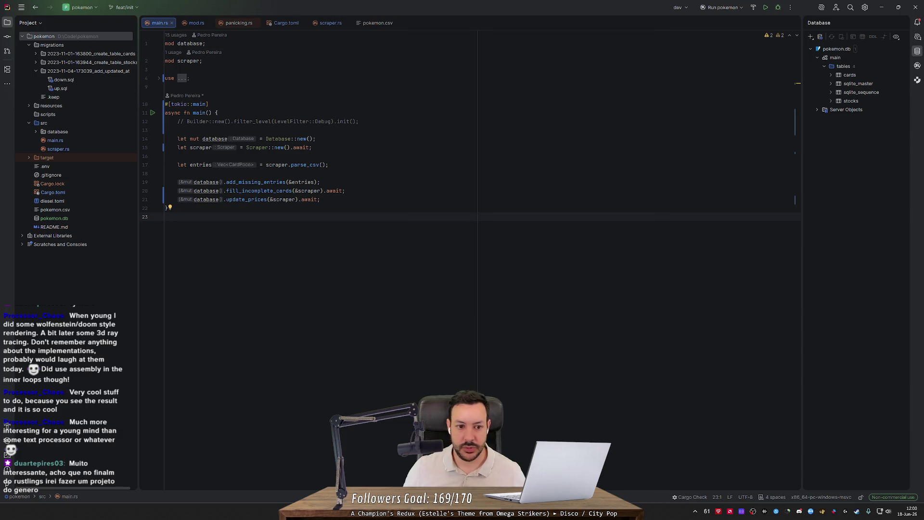
{"action": "double_click", "coordinate": [67, 211]}
{"action": "scroll", "coordinate": [801, 119], "scroll_direction": "down", "scroll_amount": 10}
{"action": "scroll", "coordinate": [801, 119], "scroll_direction": "up", "scroll_amount": 10}
{"action": "scroll", "coordinate": [801, 119], "scroll_direction": "down", "scroll_amount": 10}
{"action": "scroll", "coordinate": [801, 120], "scroll_direction": "up", "scroll_amount": 10}
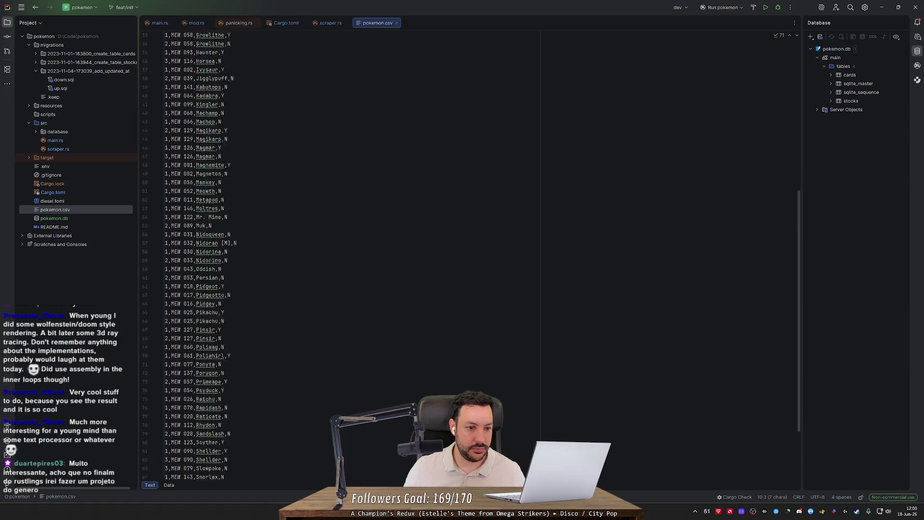
{"action": "left_click", "coordinate": [224, 173]}
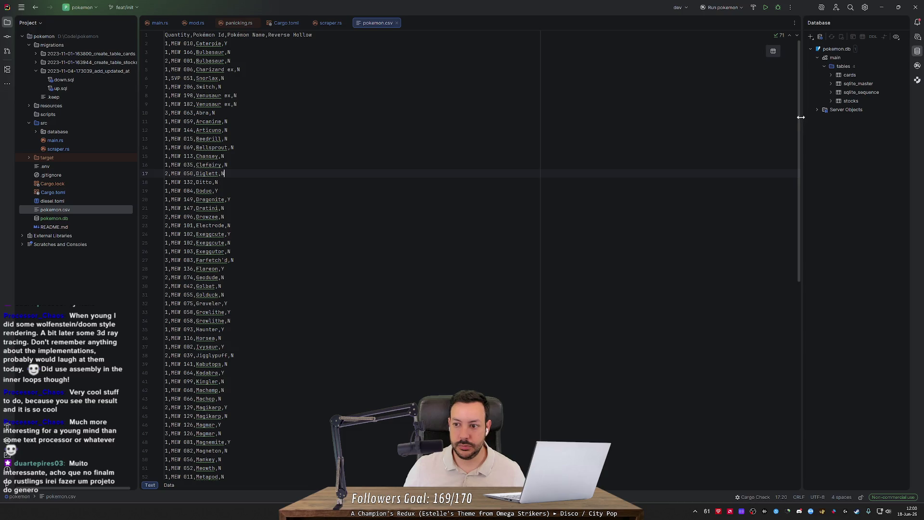
- Mark the MEW 063 code, Venusaur ex reverse-holo flag and Golbat quantity, then open a pokemon.db console
{"action": "mouse_move", "coordinate": [799, 122]}
{"action": "left_mouse_down"}
{"action": "mouse_move", "coordinate": [801, 279]}
{"action": "mouse_move", "coordinate": [809, 122]}
{"action": "left_mouse_up"}
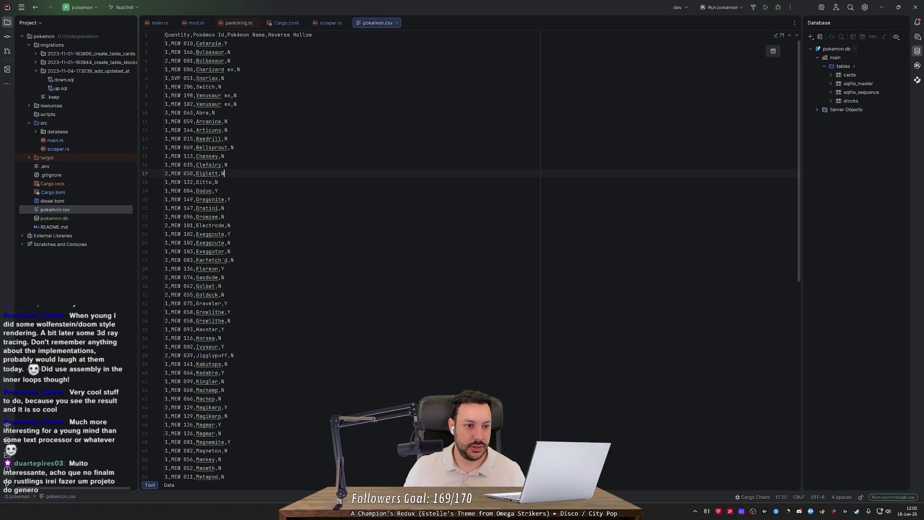
{"action": "mouse_move", "coordinate": [193, 113]}
{"action": "left_mouse_down"}
{"action": "mouse_move", "coordinate": [172, 113]}
{"action": "mouse_move", "coordinate": [193, 104]}
{"action": "left_mouse_up"}
{"action": "left_click", "coordinate": [215, 113]}
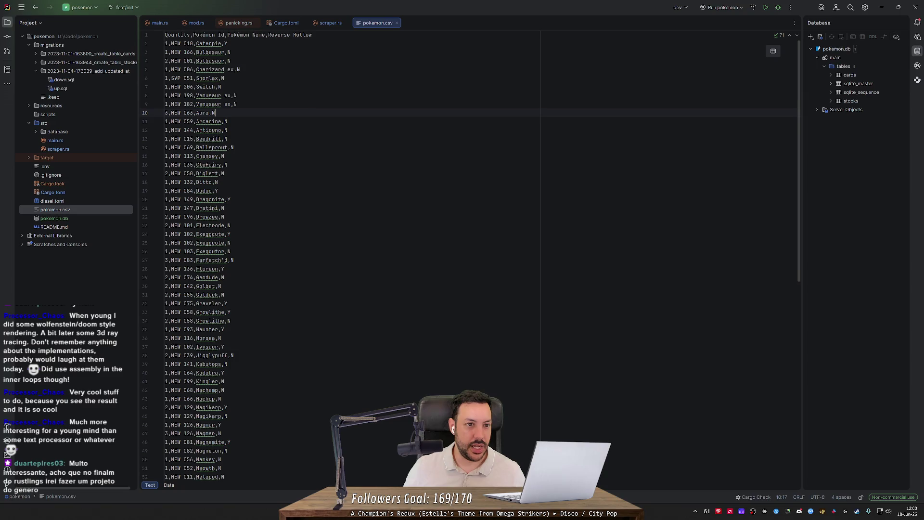
{"action": "left_click_drag", "start_coordinate": [238, 104], "coordinate": [234, 104]}
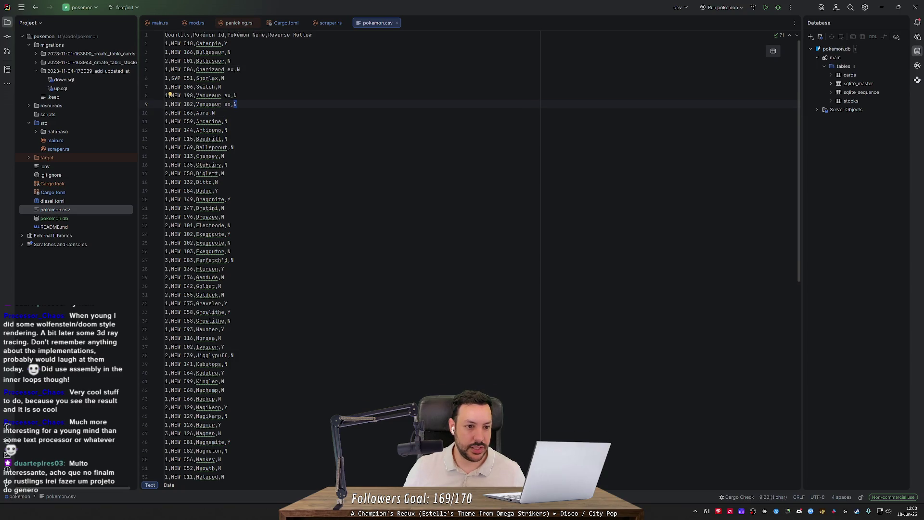
{"action": "scroll", "coordinate": [235, 104], "scroll_direction": "down", "scroll_amount": 3}
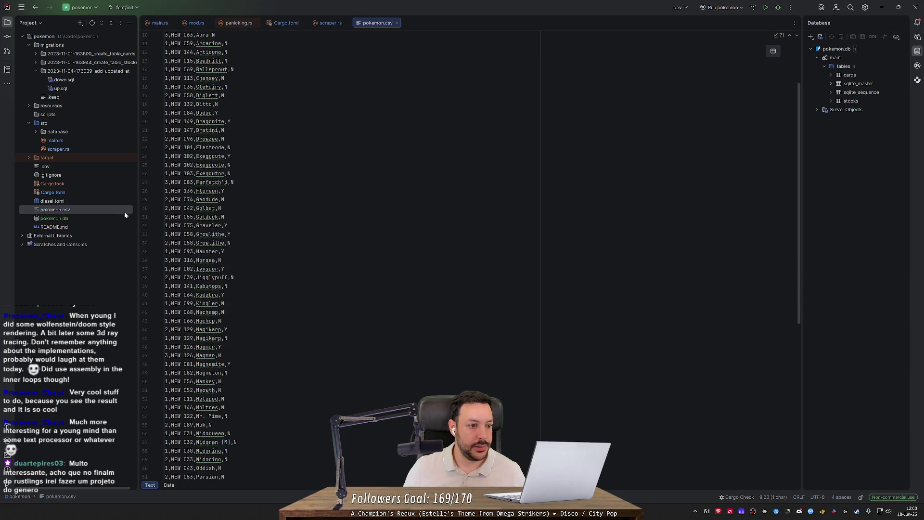
{"action": "left_click_drag", "start_coordinate": [170, 208], "coordinate": [159, 212]}
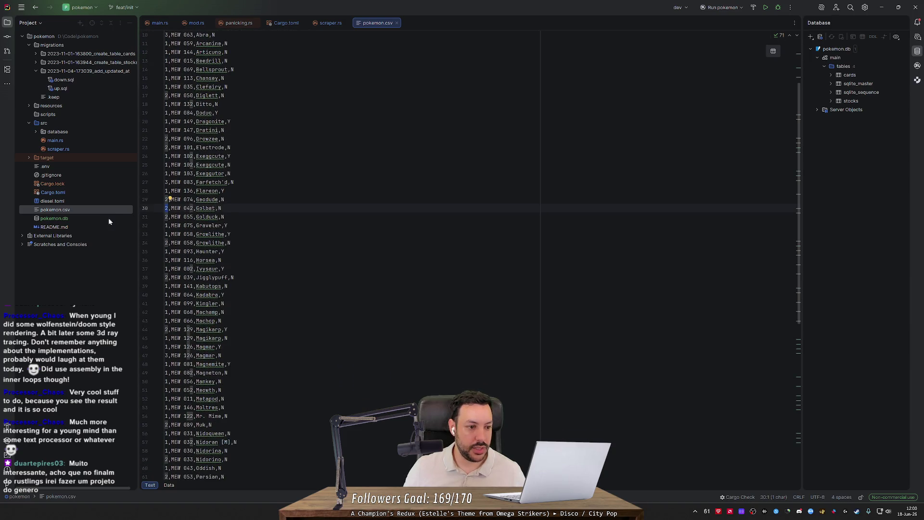
{"action": "double_click", "coordinate": [80, 217]}
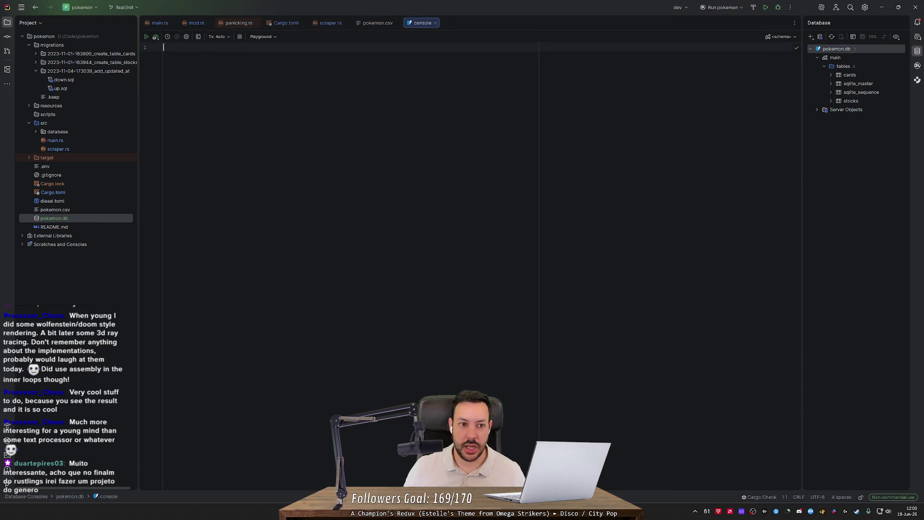
- Expand the tables of pokemon.db and open the cards table's data grid
{"action": "left_click", "coordinate": [830, 75]}
{"action": "left_click", "coordinate": [846, 76]}
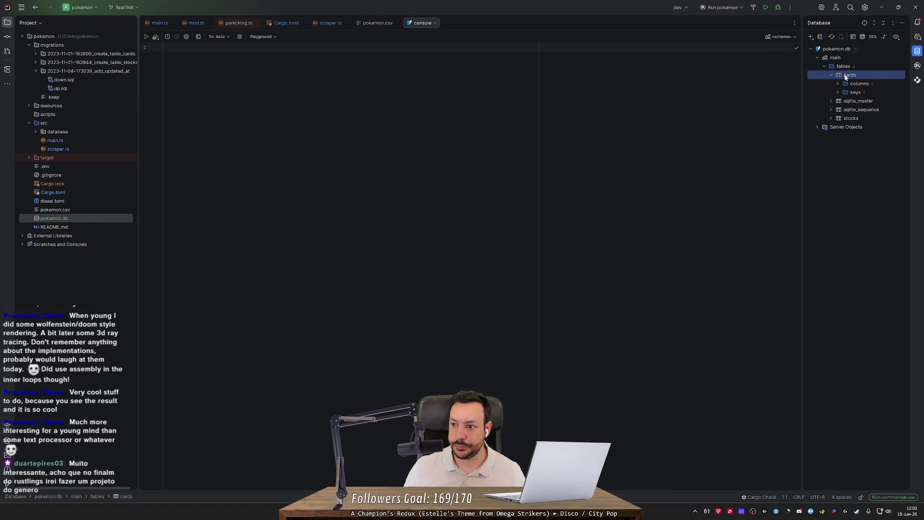
{"action": "double_click", "coordinate": [846, 76]}
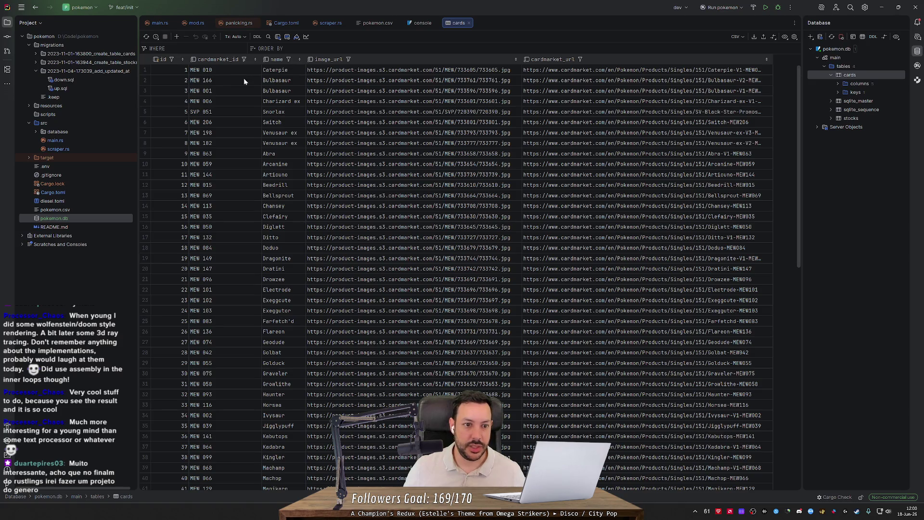
- Copy the first card's image_url and move to the browser
{"action": "double_click", "coordinate": [402, 70]}
{"action": "key", "text": "ctrl+c"}
{"action": "key", "text": "alt+Tab"}
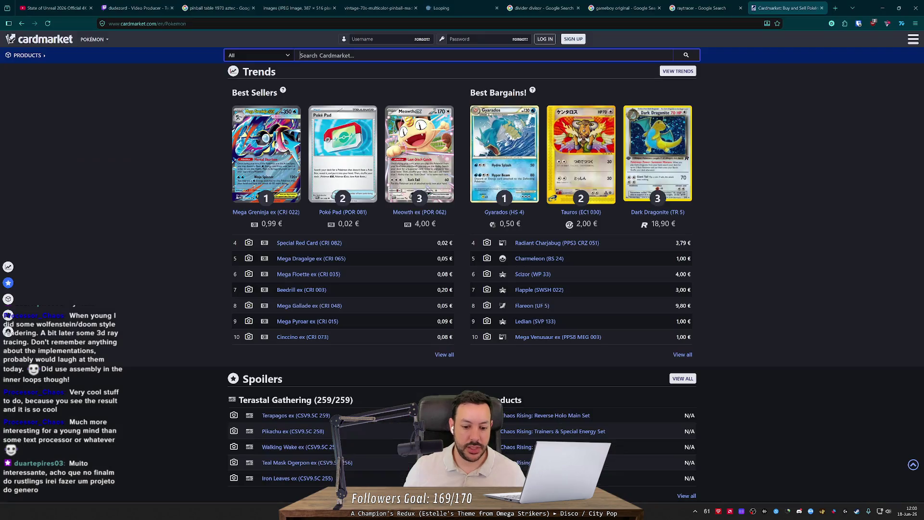
- Load the first card's image URL in a new tab, see the 403 error, and close the tab
{"action": "left_click", "coordinate": [837, 8]}
{"action": "key", "text": "ctrl+v"}
{"action": "key", "text": "Return"}
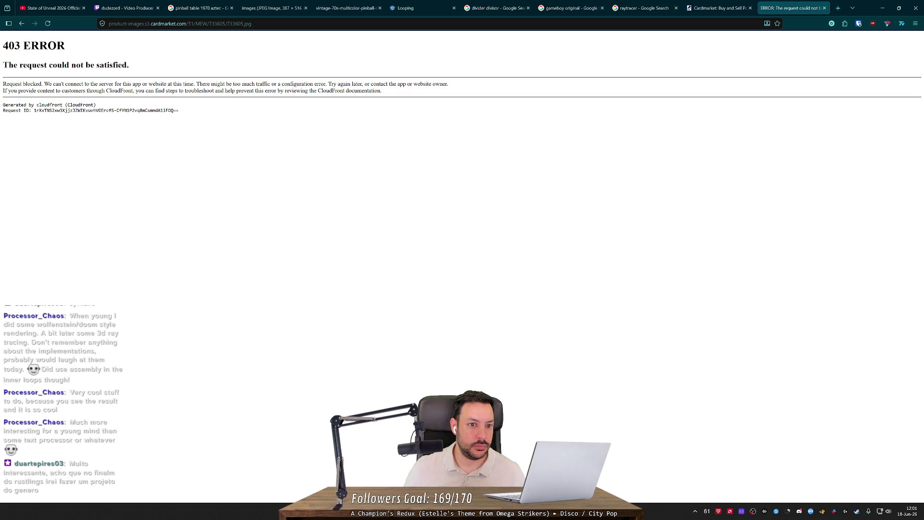
{"action": "double_click", "coordinate": [217, 24]}
{"action": "double_click", "coordinate": [264, 23]}
{"action": "key", "text": "Return"}
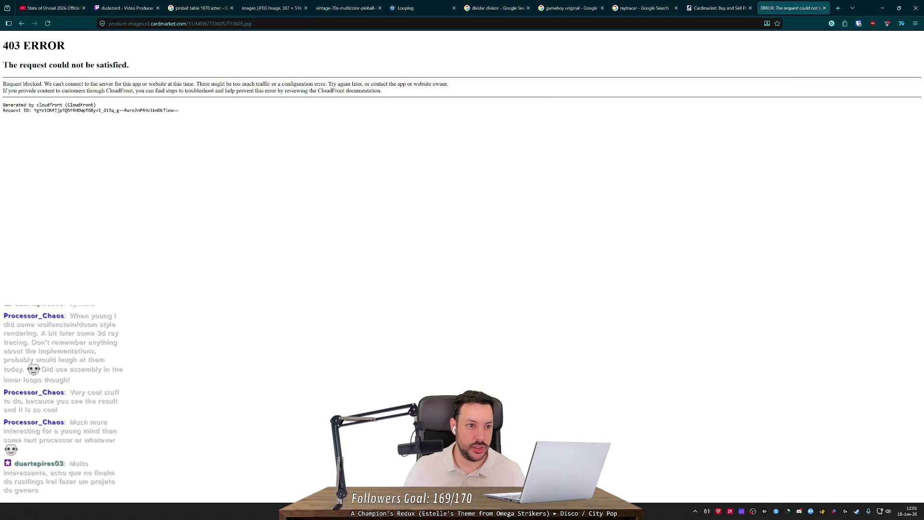
{"action": "key", "text": "ctrl+w"}
- Back in the cards table, select the first card's Caterpie cardmarket_url cell
{"action": "key", "text": "alt+Tab"}
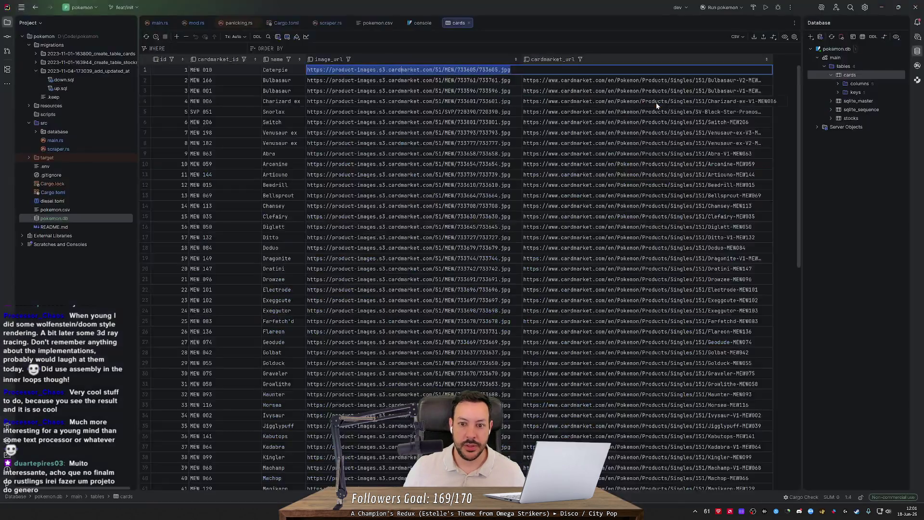
{"action": "left_click", "coordinate": [609, 70]}
{"action": "double_click", "coordinate": [609, 72]}
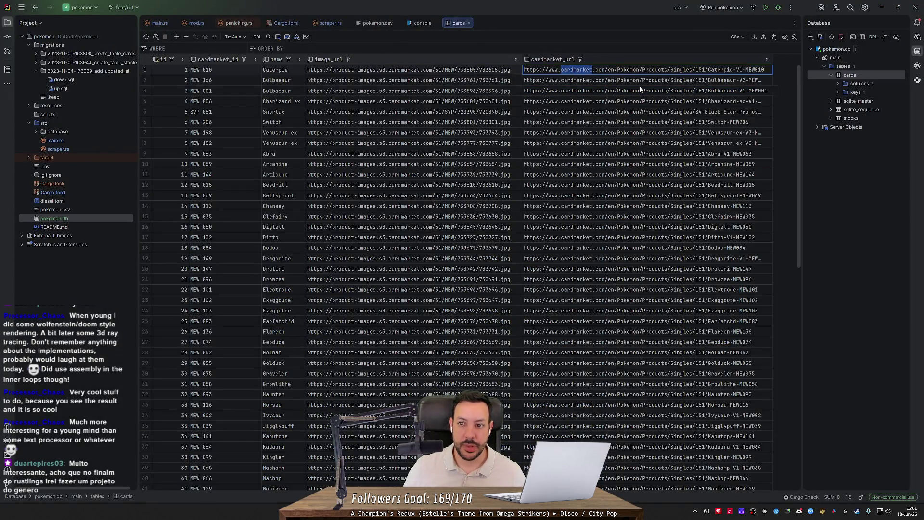
- Load the copied Caterpie cardmarket_url in the browser's address bar
{"action": "key", "text": "ctrl+c"}
{"action": "key", "text": "alt+Tab"}
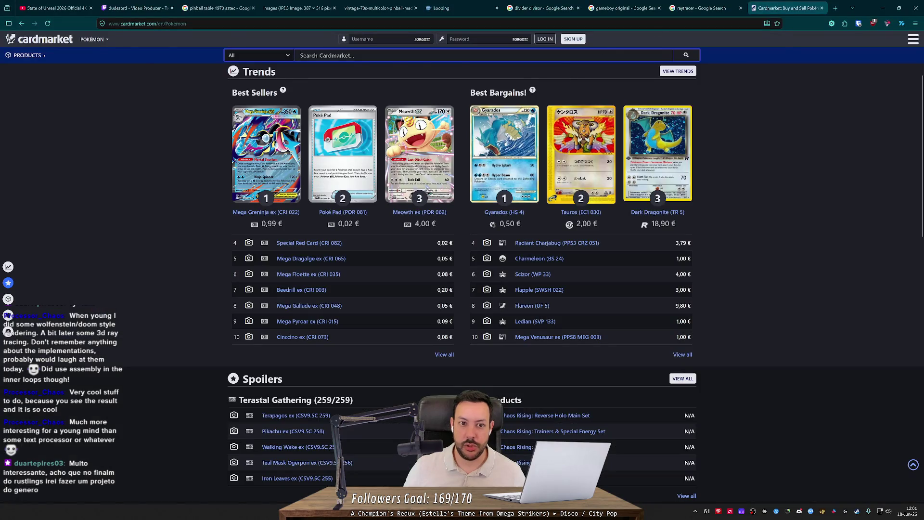
{"action": "key", "text": "ctrl+l"}
{"action": "key", "text": "ctrl+v"}
{"action": "key", "text": "Return"}
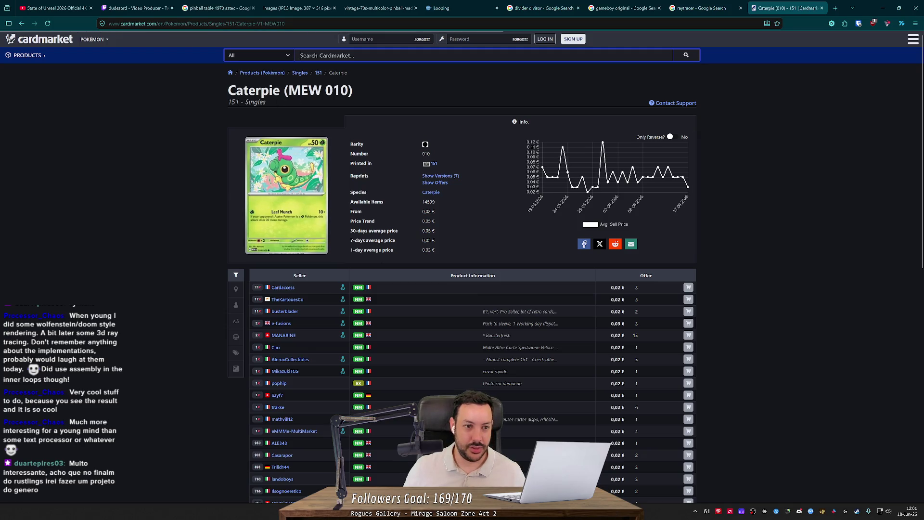
- Compare the Caterpie (MEW 010) page with the cards table, then select the stocks table
{"action": "key", "text": "alt+Tab"}
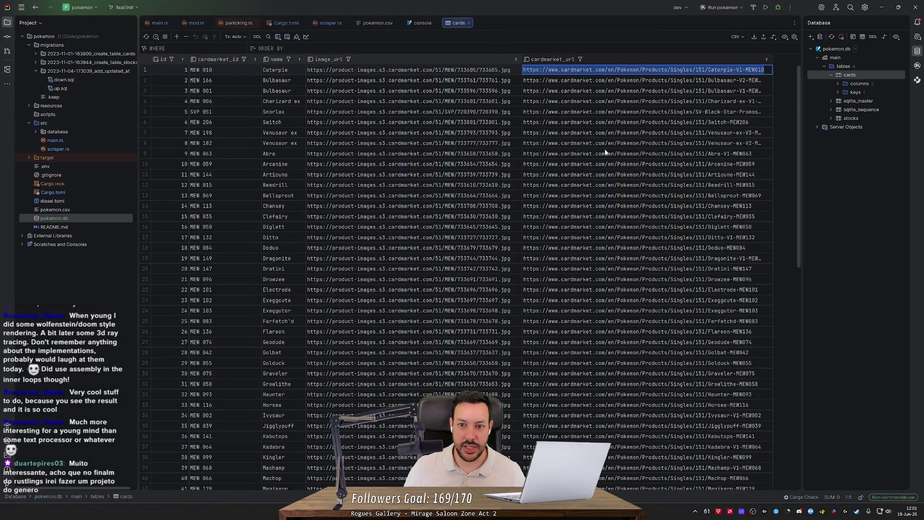
{"action": "key", "text": "alt+Tab"}
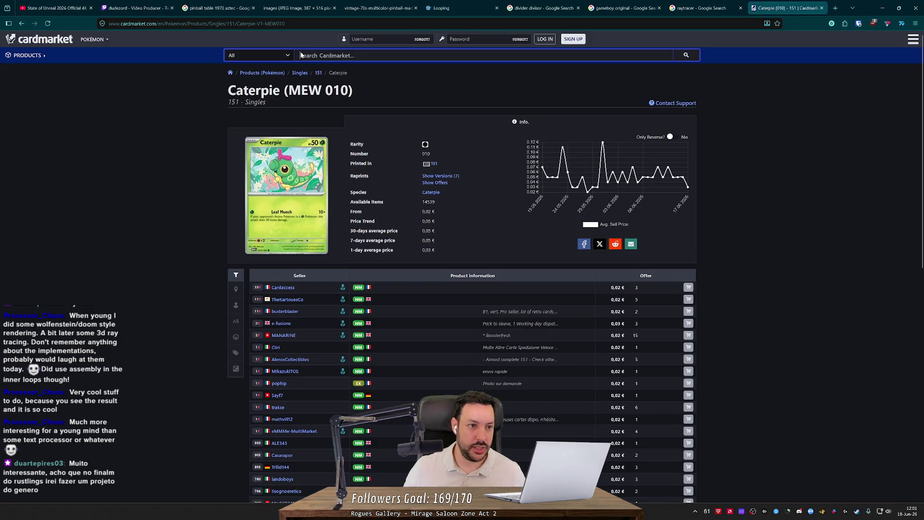
{"action": "key", "text": "alt+Tab"}
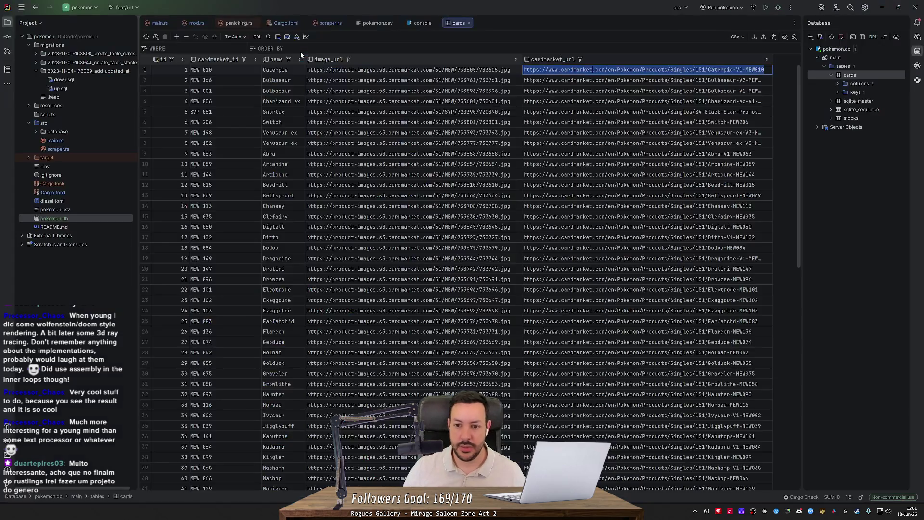
{"action": "left_click", "coordinate": [590, 81]}
{"action": "left_click", "coordinate": [596, 70]}
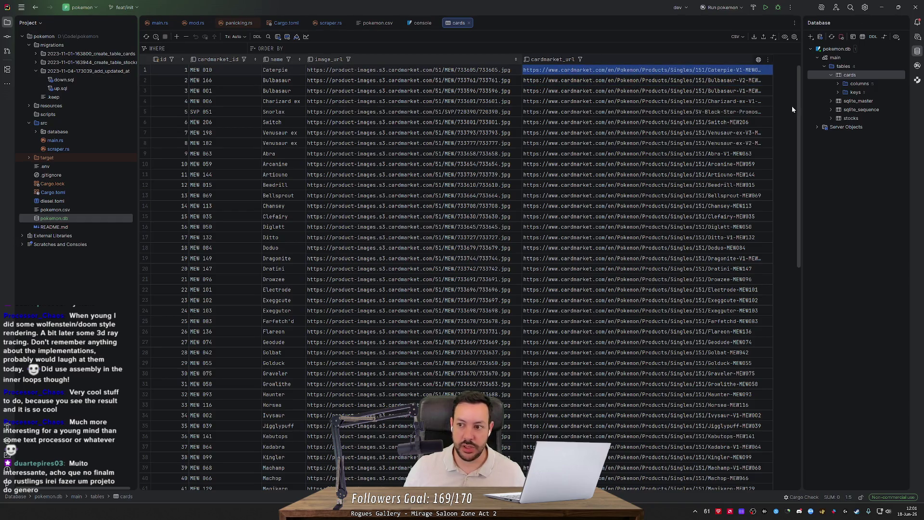
{"action": "left_click", "coordinate": [845, 102]}
- Open the stocks table and drag-select card_id, quantity, reverse-hollow, price and updated_at cells to check totals
{"action": "double_click", "coordinate": [850, 118]}
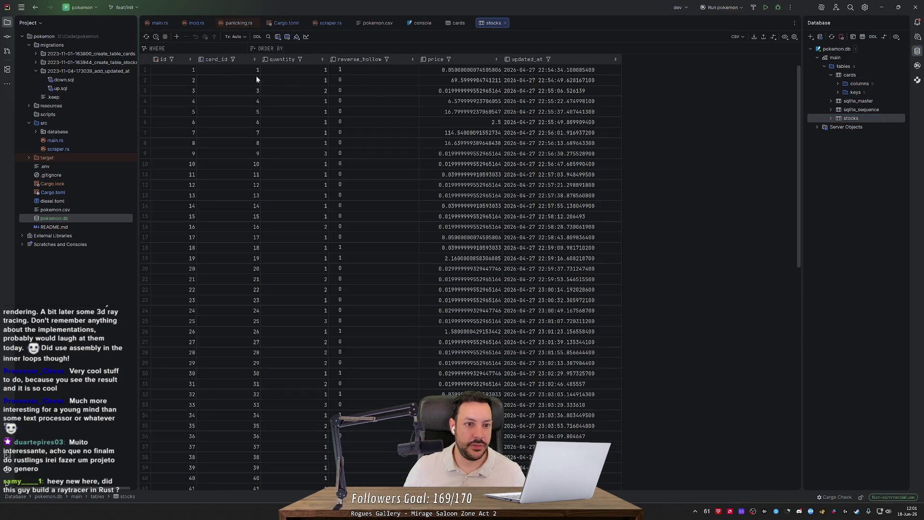
{"action": "left_click_drag", "start_coordinate": [224, 70], "coordinate": [226, 258]}
{"action": "left_click_drag", "start_coordinate": [296, 71], "coordinate": [301, 289]}
{"action": "mouse_move", "coordinate": [359, 72]}
{"action": "left_mouse_down"}
{"action": "mouse_move", "coordinate": [356, 262]}
{"action": "mouse_move", "coordinate": [366, 269]}
{"action": "left_mouse_up"}
{"action": "left_click_drag", "start_coordinate": [446, 72], "coordinate": [460, 270]}
{"action": "mouse_move", "coordinate": [535, 70]}
{"action": "left_mouse_down"}
{"action": "mouse_move", "coordinate": [538, 388]}
{"action": "mouse_move", "coordinate": [538, 321]}
{"action": "mouse_move", "coordinate": [538, 354]}
{"action": "left_mouse_up"}
{"action": "mouse_move", "coordinate": [457, 70]}
{"action": "left_mouse_down"}
{"action": "mouse_move", "coordinate": [458, 151]}
{"action": "mouse_move", "coordinate": [453, 145]}
{"action": "mouse_move", "coordinate": [467, 190]}
{"action": "left_mouse_up"}
- Sort stocks by price descending, confirming card 7 tops at 114.54, then return to cards
{"action": "left_click", "coordinate": [448, 60]}
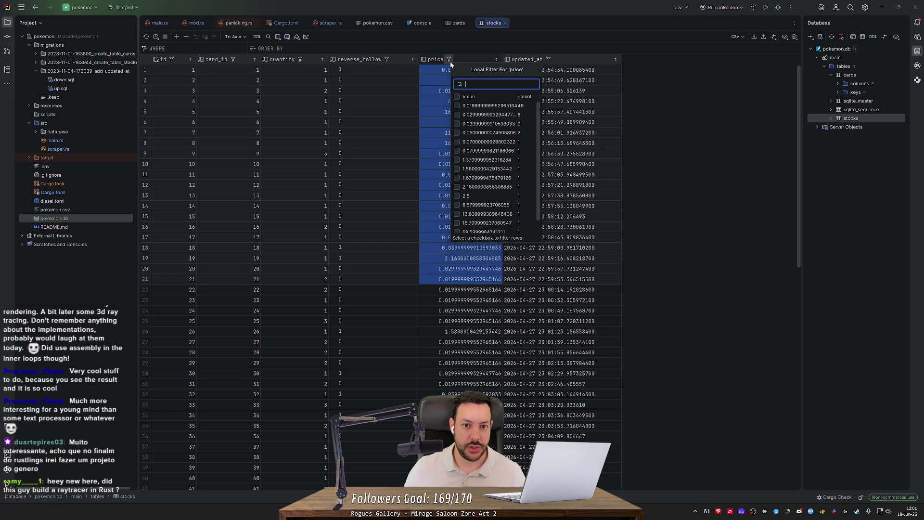
{"action": "left_click", "coordinate": [458, 58]}
{"action": "left_click", "coordinate": [496, 60]}
{"action": "left_click", "coordinate": [497, 59]}
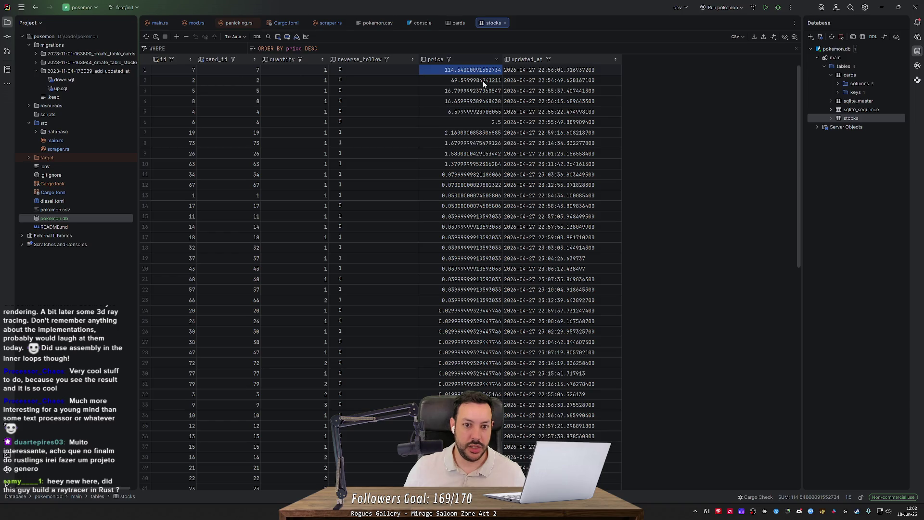
{"action": "left_click", "coordinate": [228, 73]}
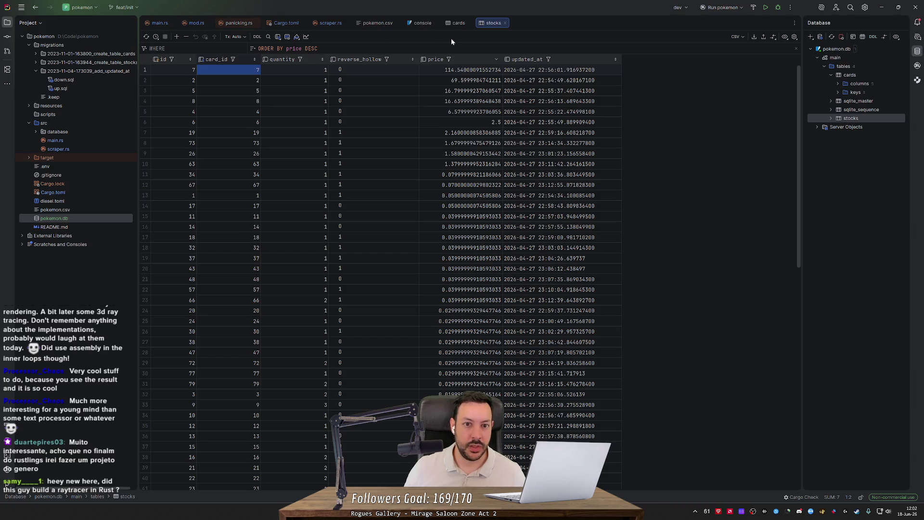
{"action": "left_click", "coordinate": [458, 23]}
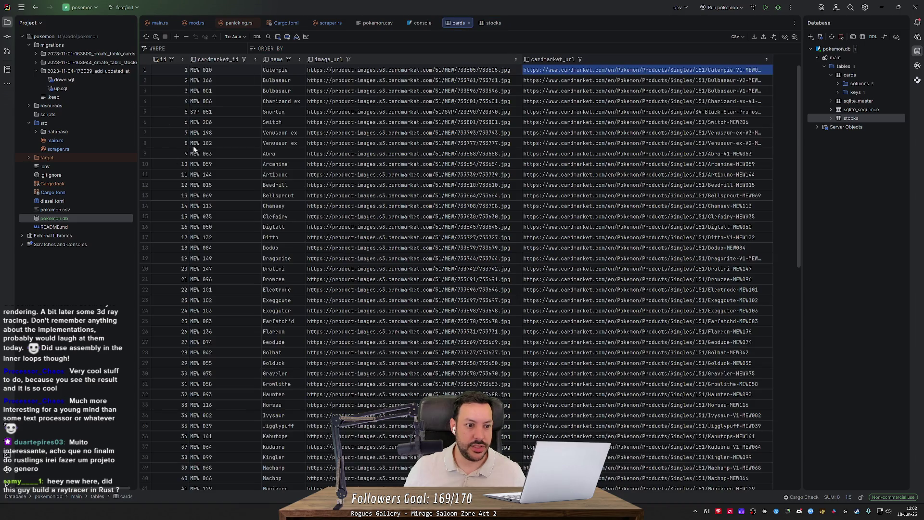
- Open the Venusaur ex (MEW 198) Cardmarket URL in a new browser tab
{"action": "double_click", "coordinate": [586, 134]}
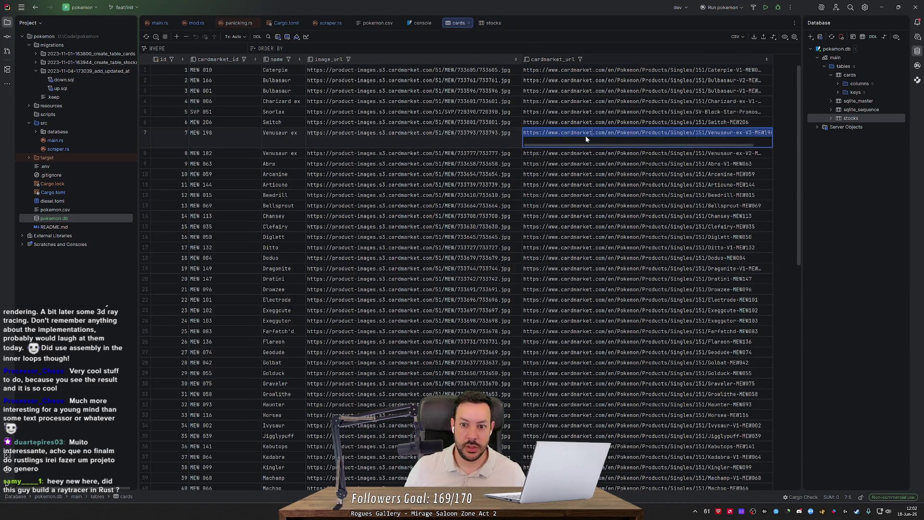
{"action": "key", "text": "alt+Tab"}
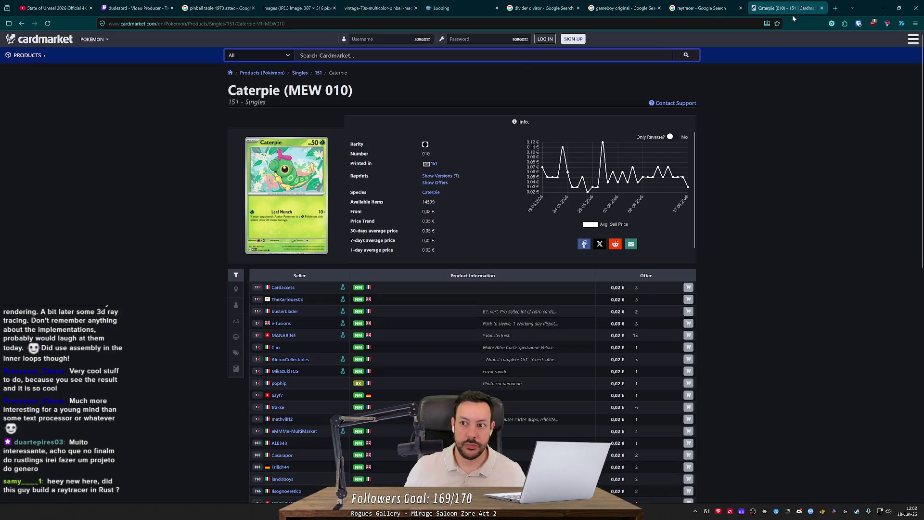
{"action": "left_click", "coordinate": [835, 8]}
{"action": "key", "text": "ctrl+v"}
{"action": "key", "text": "Return"}
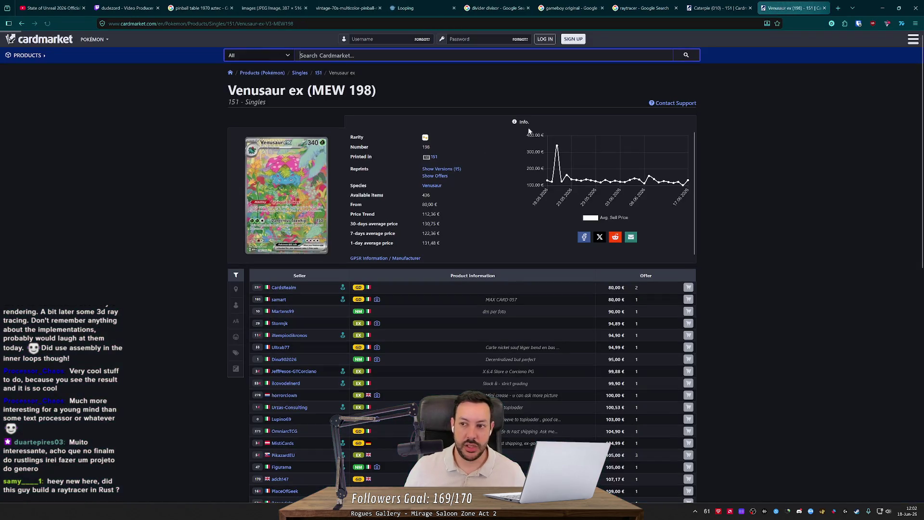
- Check the Venusaur ex seller offers from 80,00 €, then close the Venusaur ex and Caterpie tabs
{"action": "mouse_move", "coordinate": [689, 182]}
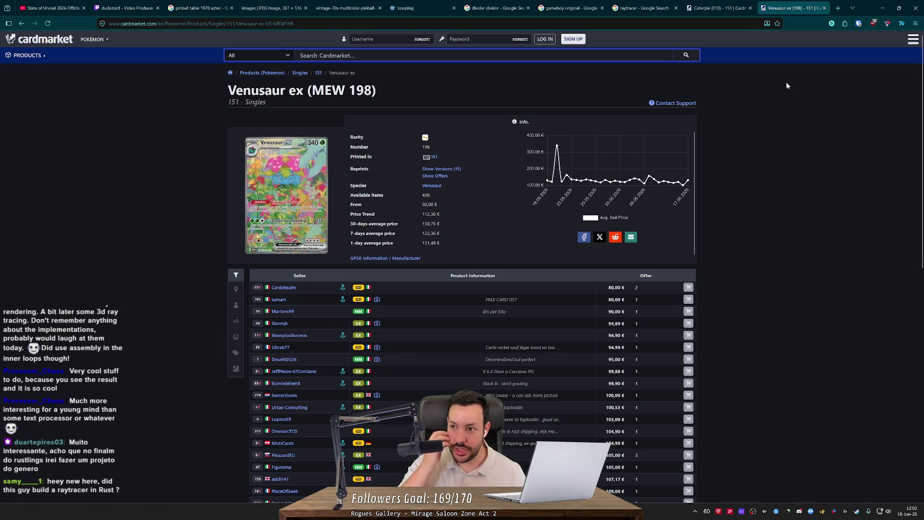
{"action": "scroll", "coordinate": [791, 84], "scroll_direction": "down", "scroll_amount": 3}
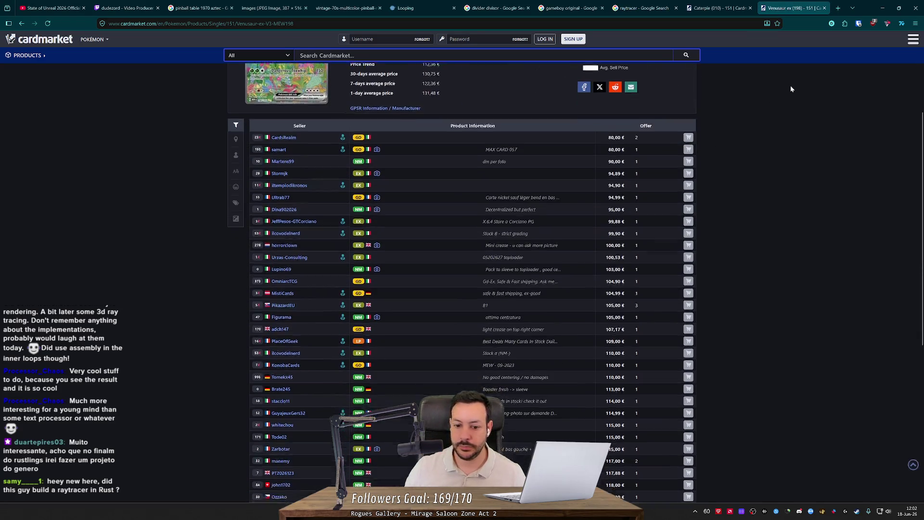
{"action": "scroll", "coordinate": [790, 85], "scroll_direction": "up", "scroll_amount": 3}
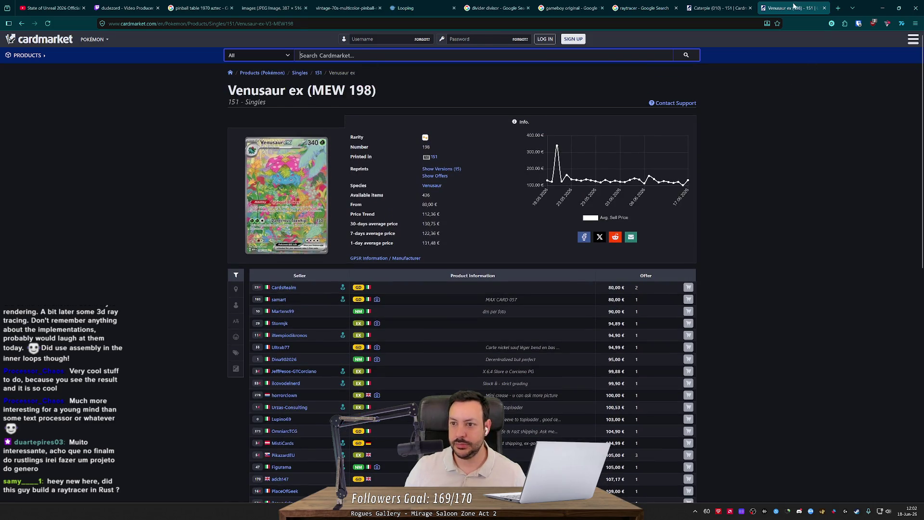
{"action": "middle_click", "coordinate": [776, 10]}
{"action": "middle_click", "coordinate": [776, 9]}
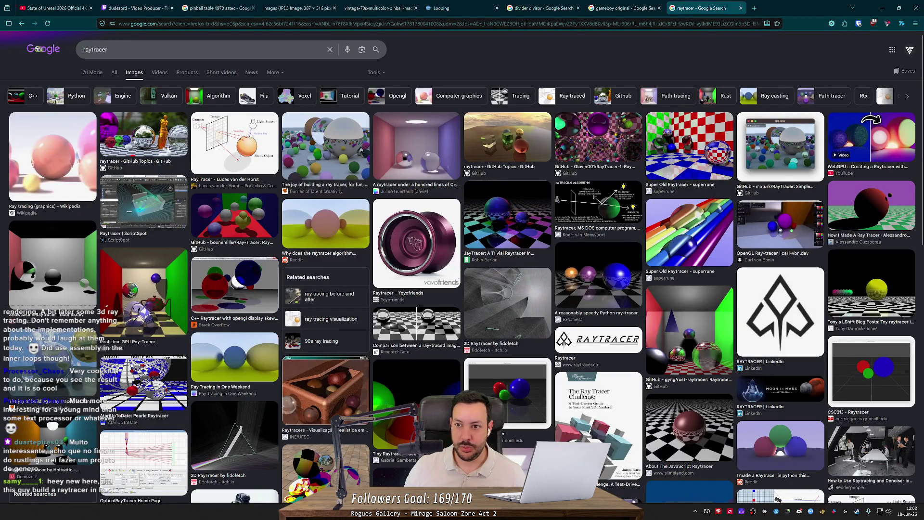
- Close the raytracer and gameboy original image tabs and minimize the browser
{"action": "middle_click", "coordinate": [683, 5]}
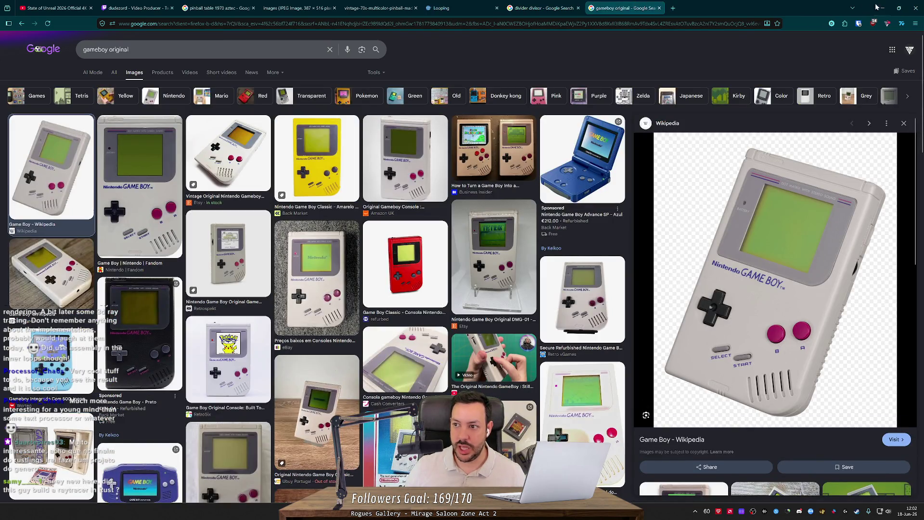
{"action": "mouse_move", "coordinate": [898, 8]}
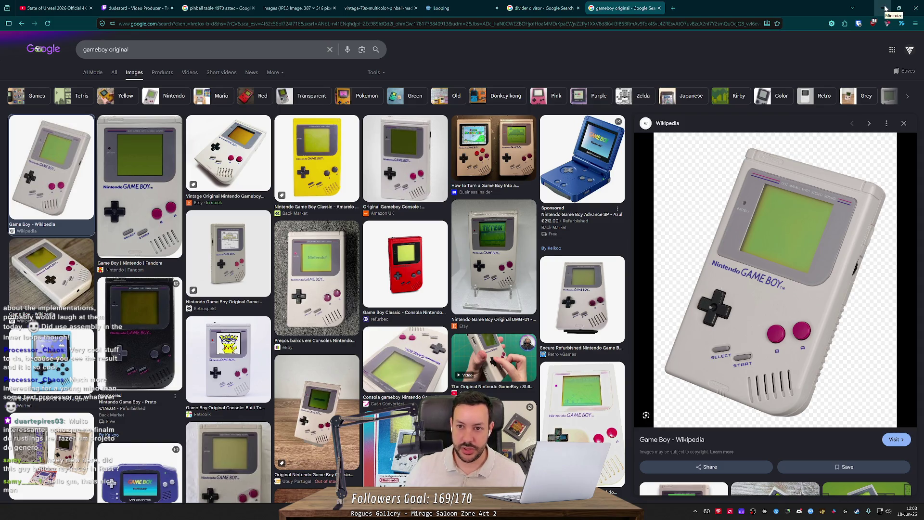
{"action": "left_click", "coordinate": [658, 8]}
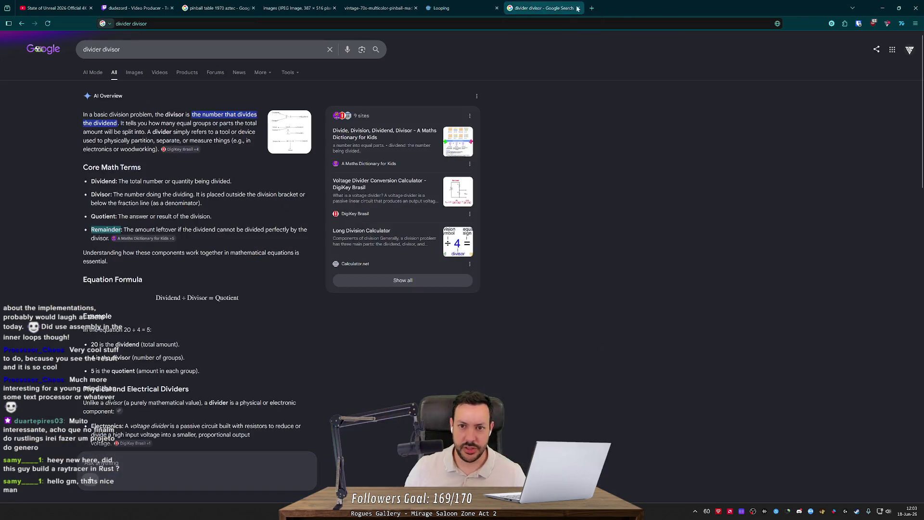
{"action": "left_click", "coordinate": [889, 11]}
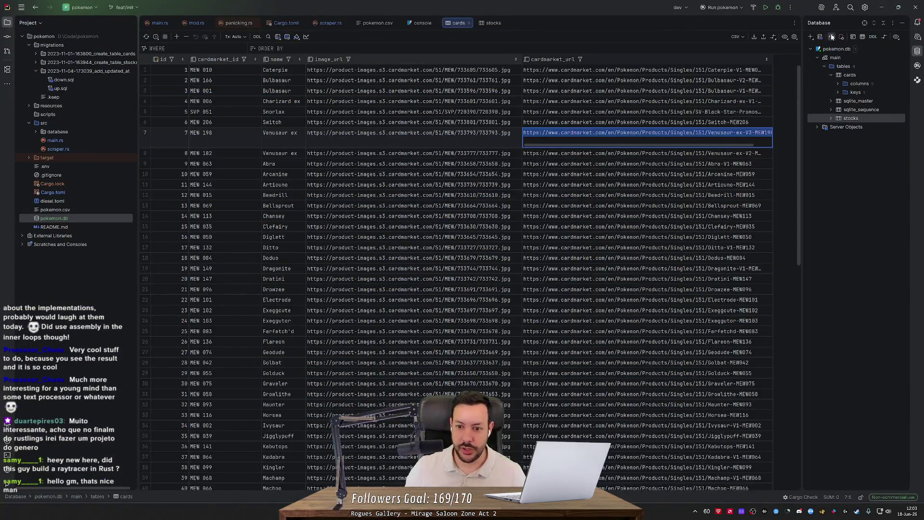
- Close the pokemon project window and run the Game Boy emulator project
{"action": "left_click", "coordinate": [916, 8]}
{"action": "scroll", "coordinate": [526, 200], "scroll_direction": "up", "scroll_amount": 8}
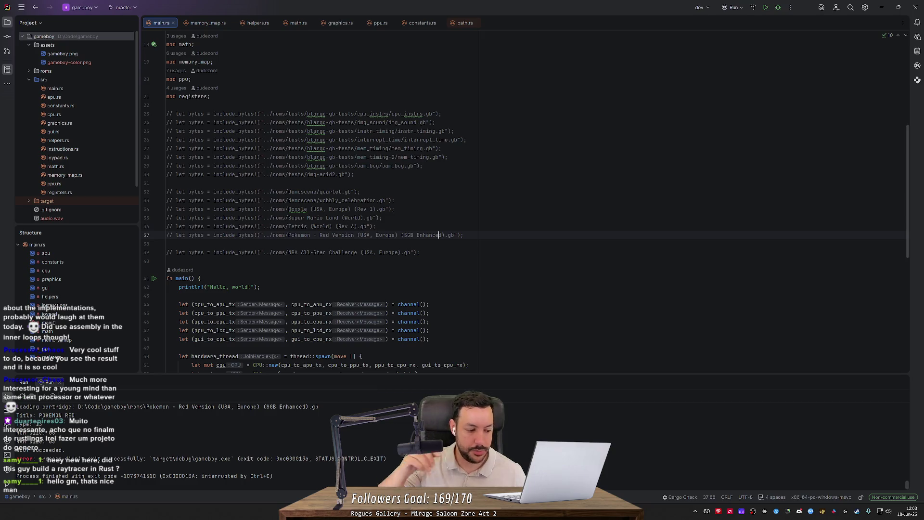
{"action": "scroll", "coordinate": [794, 34], "scroll_direction": "up", "scroll_amount": 3}
{"action": "left_click", "coordinate": [767, 10]}
- Launch the screen Magnifier via Start search, stop the emulator, then close the Magnifier
{"action": "key", "text": "super"}
{"action": "type", "text": "mag"}
{"action": "key", "text": "Return"}
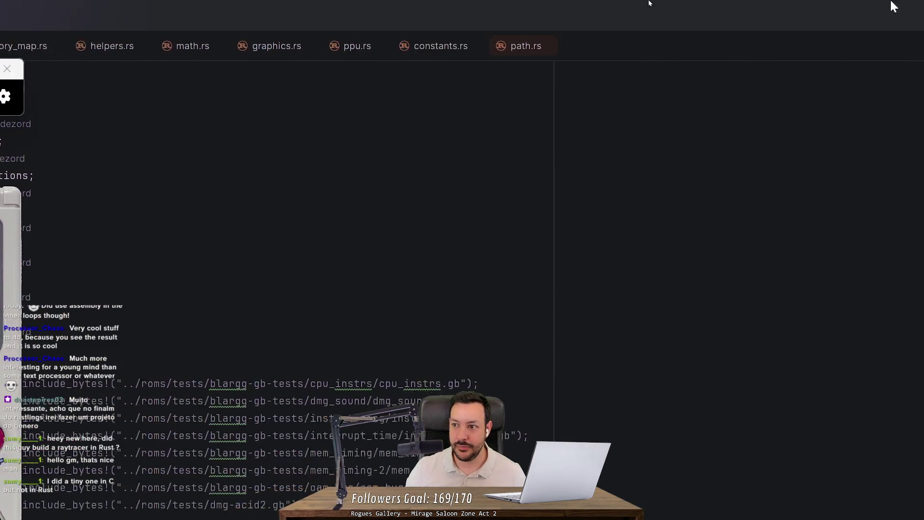
{"action": "left_click", "coordinate": [866, 15]}
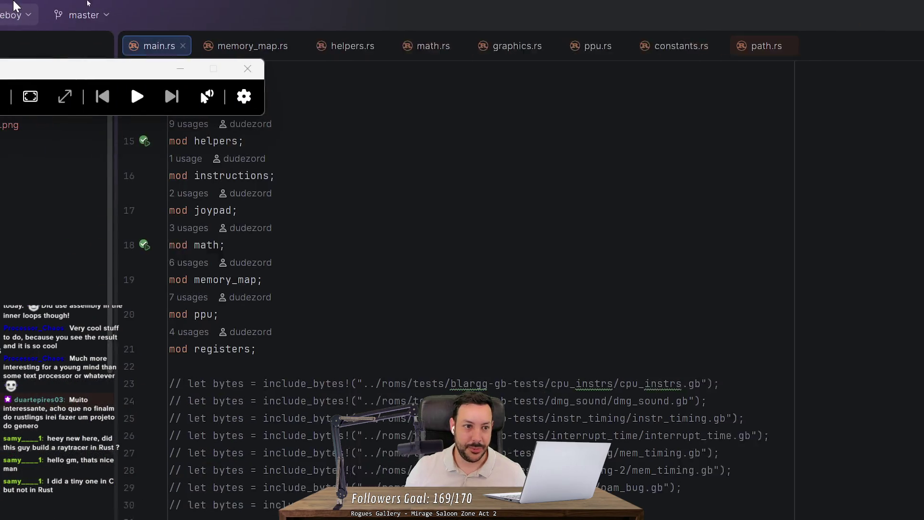
{"action": "key", "text": "super+Escape"}
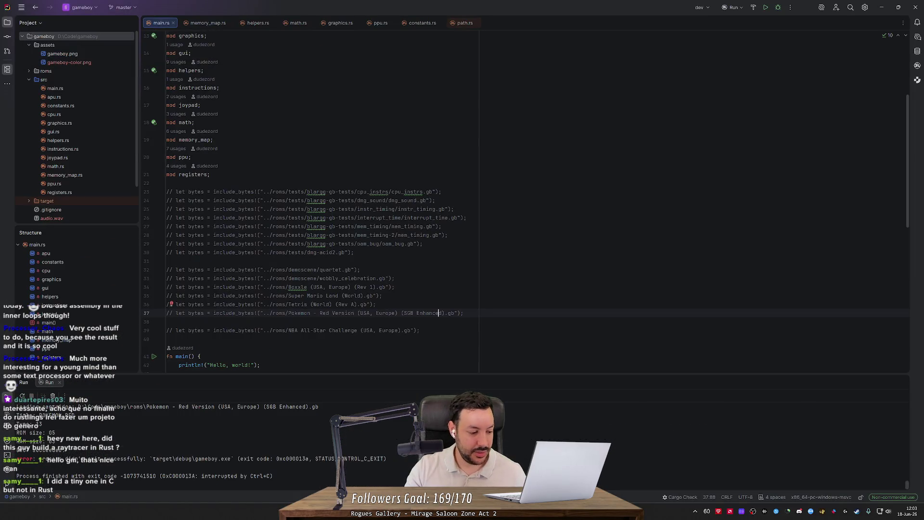
- Put the caret on main.rs's joypad module line and bring YouTube Music forward
{"action": "left_click", "coordinate": [241, 104]}
{"action": "scroll", "coordinate": [526, 202], "scroll_direction": "up", "scroll_amount": 4}
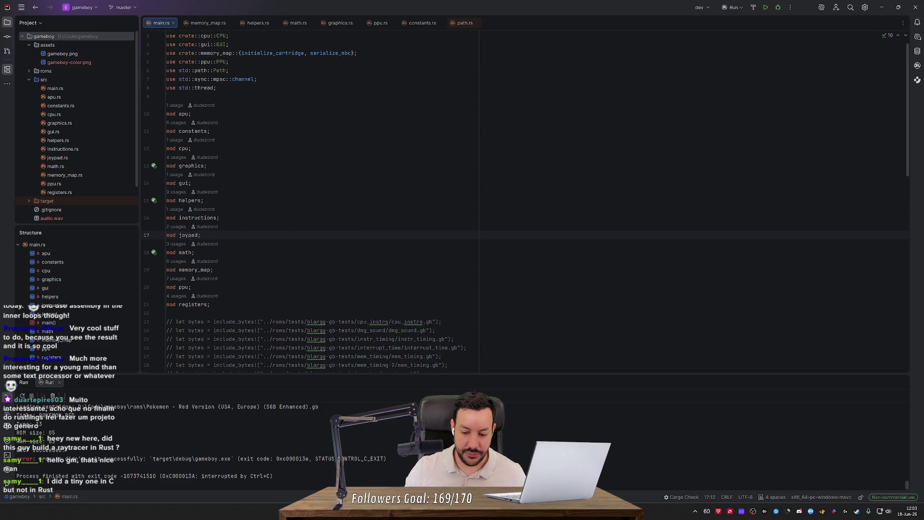
{"action": "key", "text": "alt+Tab"}
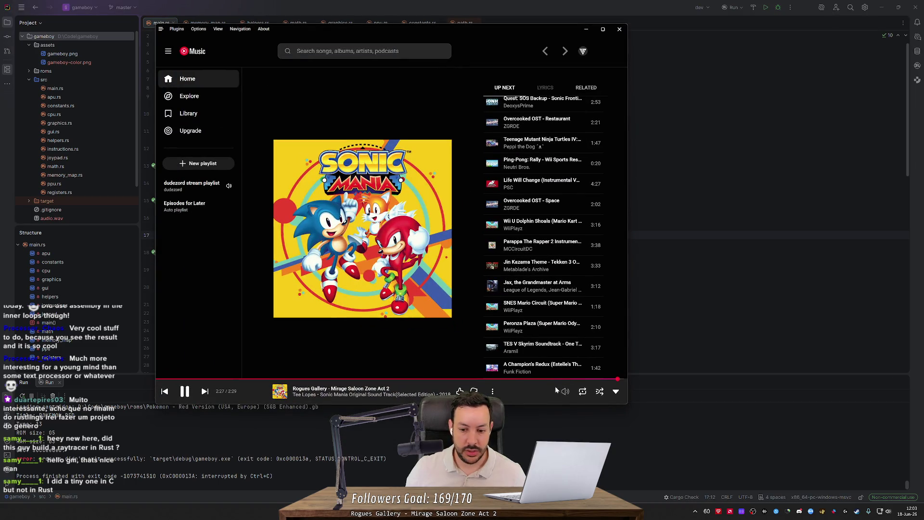
{"action": "left_click", "coordinate": [204, 392]}
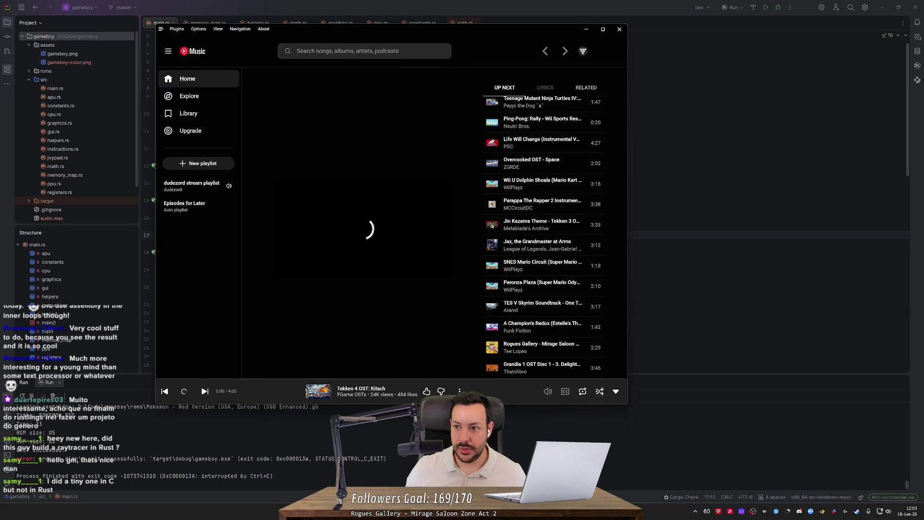
{"action": "key", "text": "alt+Tab"}
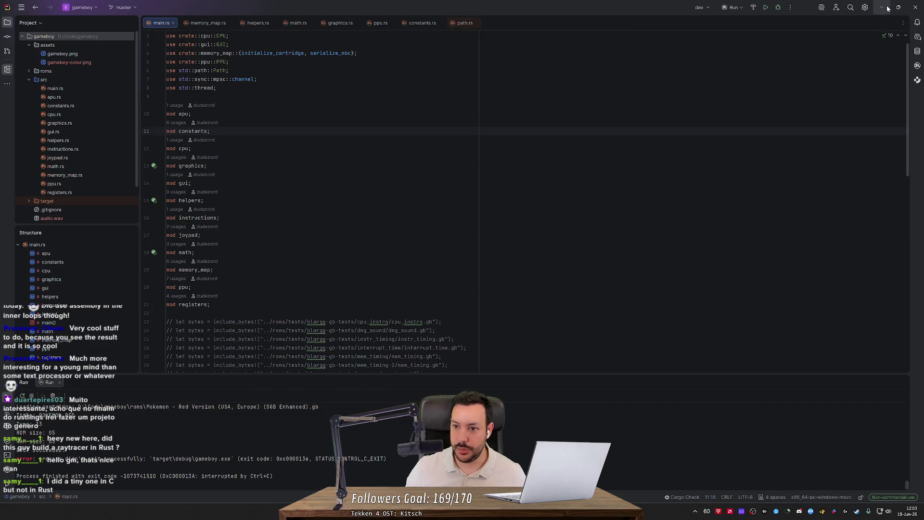
{"action": "key", "text": "ctrl+super+Right"}
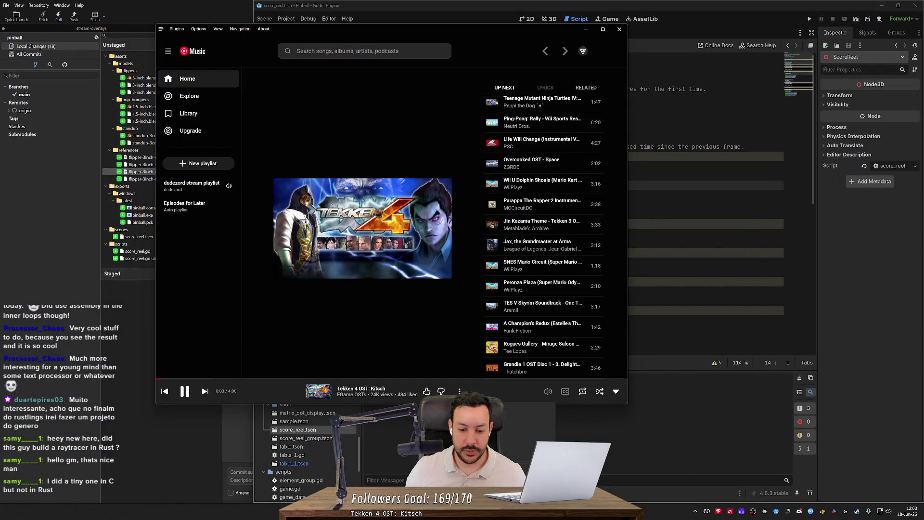
{"action": "key", "text": "alt+F4"}
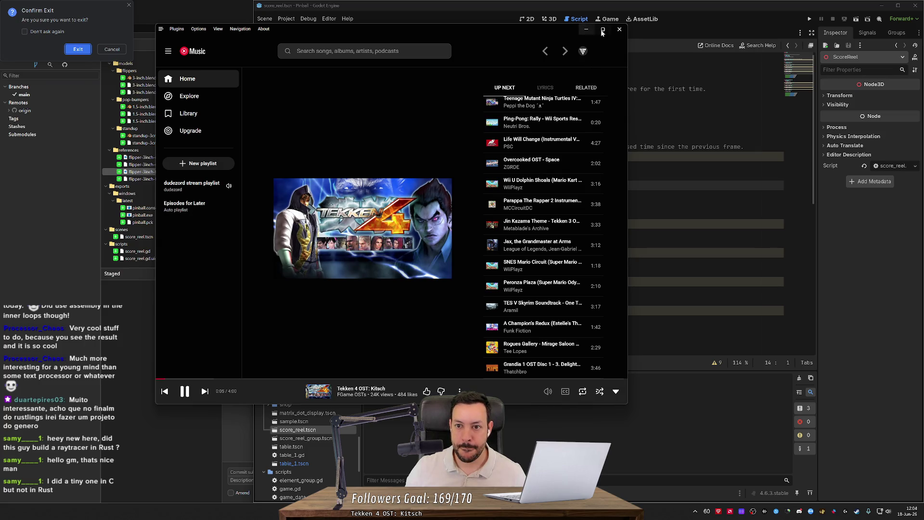
{"action": "left_click", "coordinate": [620, 29]}
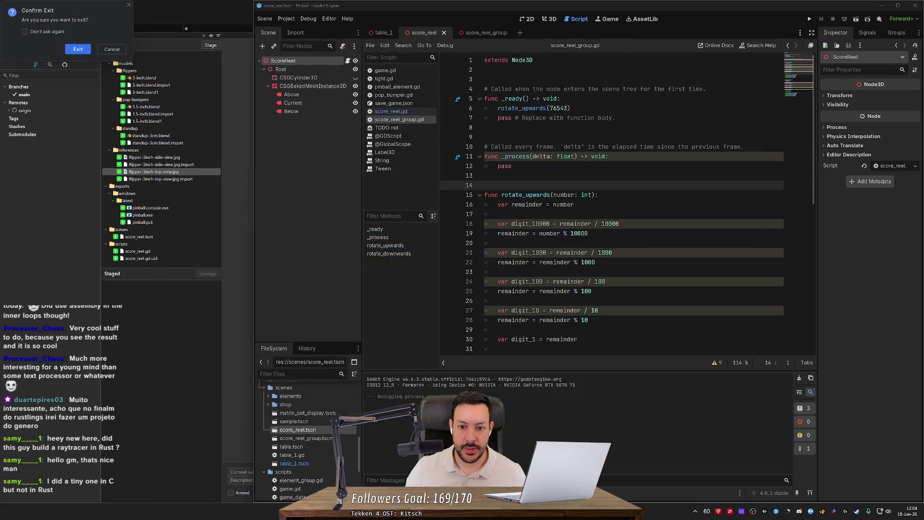
- Switch Godot to the 3D view, orbit around the score reel, and open score_reel_group
{"action": "left_click", "coordinate": [548, 19]}
{"action": "left_click_drag", "start_coordinate": [587, 216], "coordinate": [443, 216]}
{"action": "left_click", "coordinate": [473, 33]}
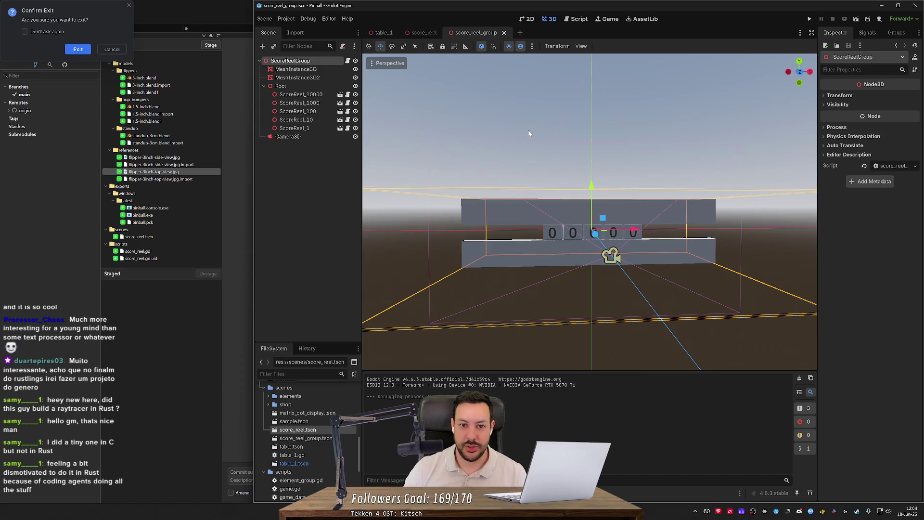
- Open the table_1 pinball scene, clear the viewport selection, and return to RustRover
{"action": "left_click", "coordinate": [384, 32]}
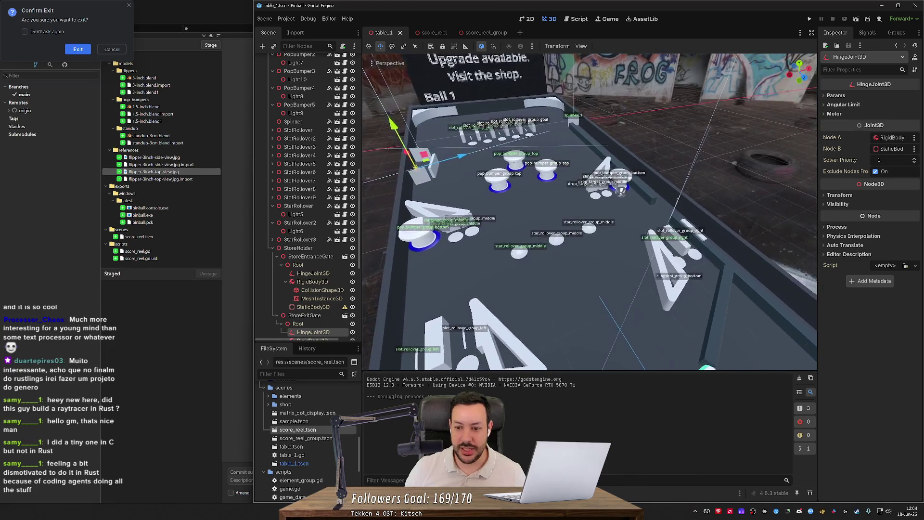
{"action": "scroll", "coordinate": [590, 212], "scroll_direction": "up", "scroll_amount": 10}
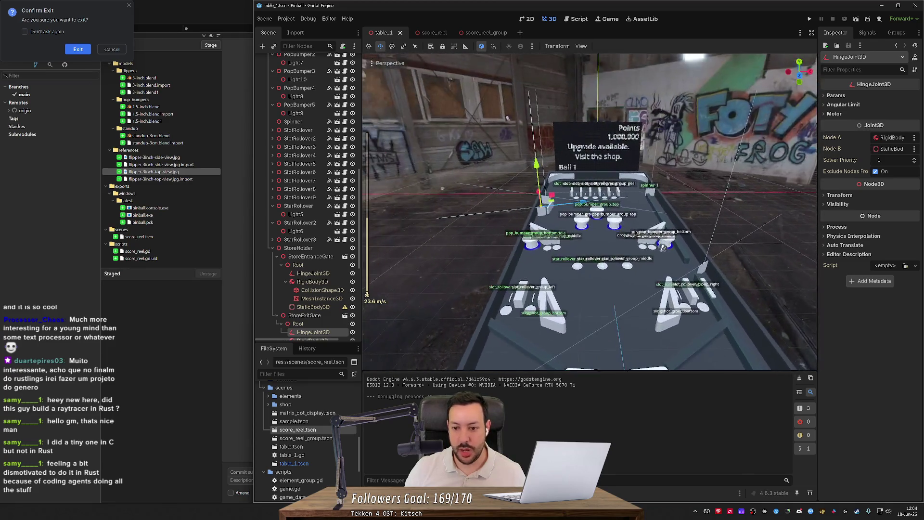
{"action": "left_click", "coordinate": [439, 186]}
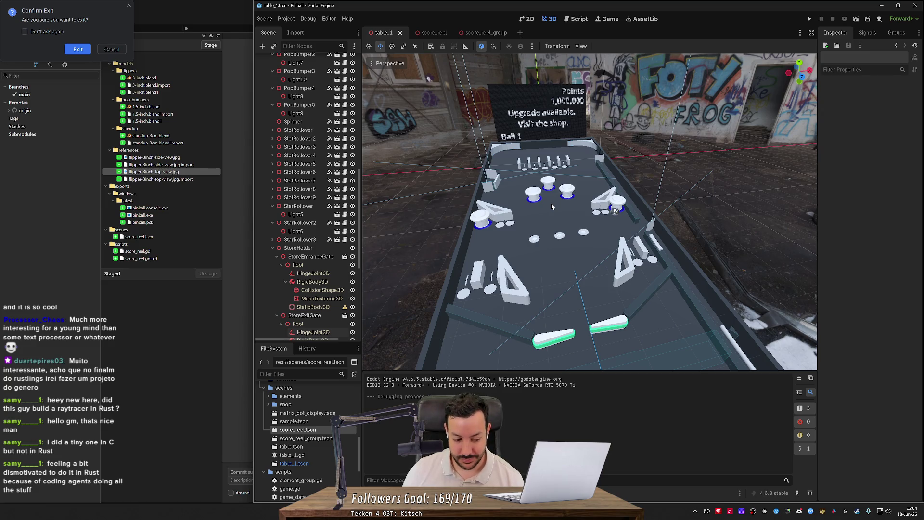
{"action": "key", "text": "alt+Tab"}
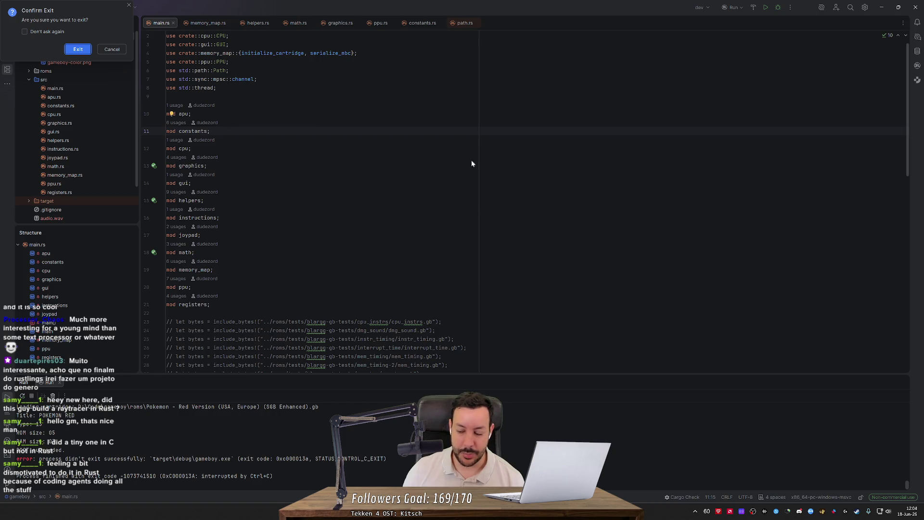
- Confirm Exit to quit RustRover, then restore the Godot window to a smaller size
{"action": "left_click", "coordinate": [76, 50]}
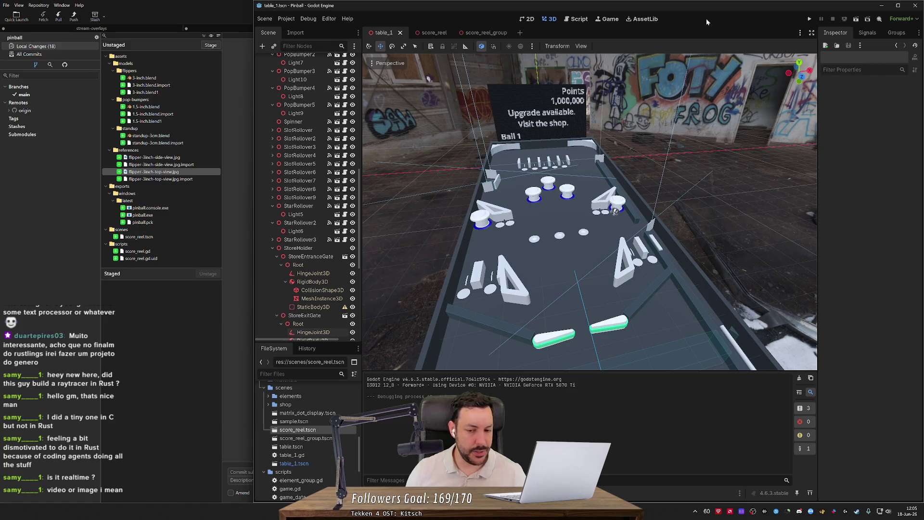
{"action": "double_click", "coordinate": [713, 11]}
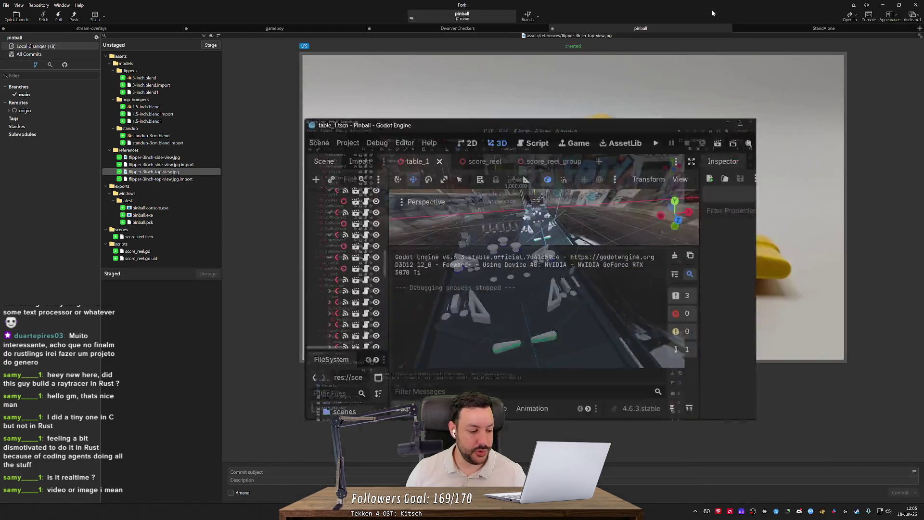
- Maximize the Godot editor and fly the 3D camera in and out over the pinball table
{"action": "double_click", "coordinate": [614, 171]}
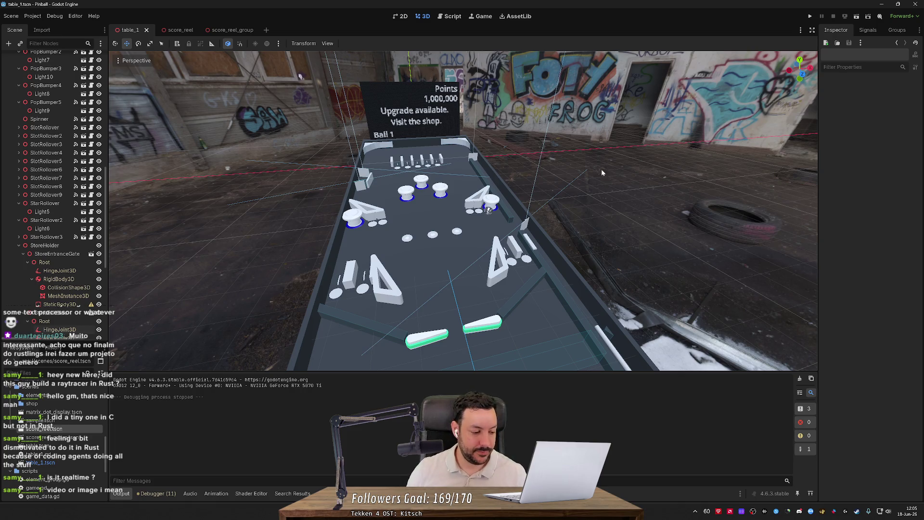
{"action": "right_click", "coordinate": [602, 169]}
{"action": "key", "text": "w"}
{"action": "key", "text": "s"}
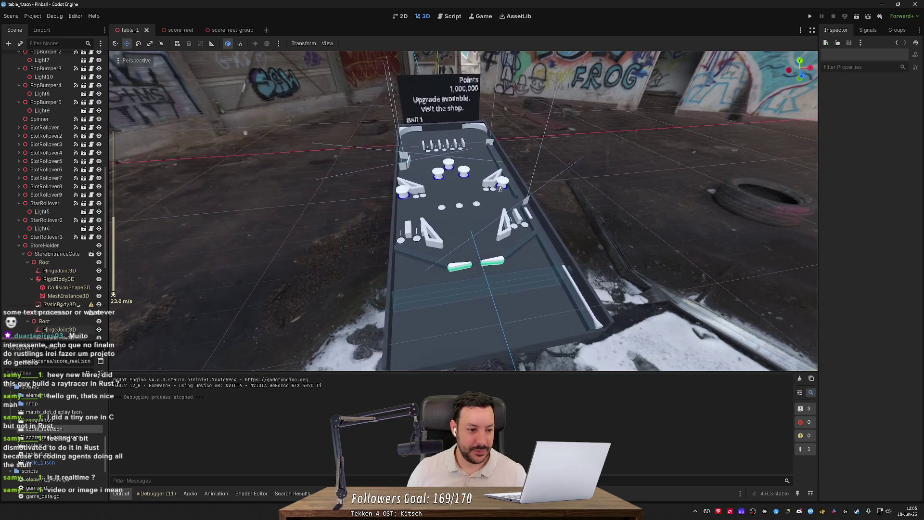
{"action": "key", "text": "w"}
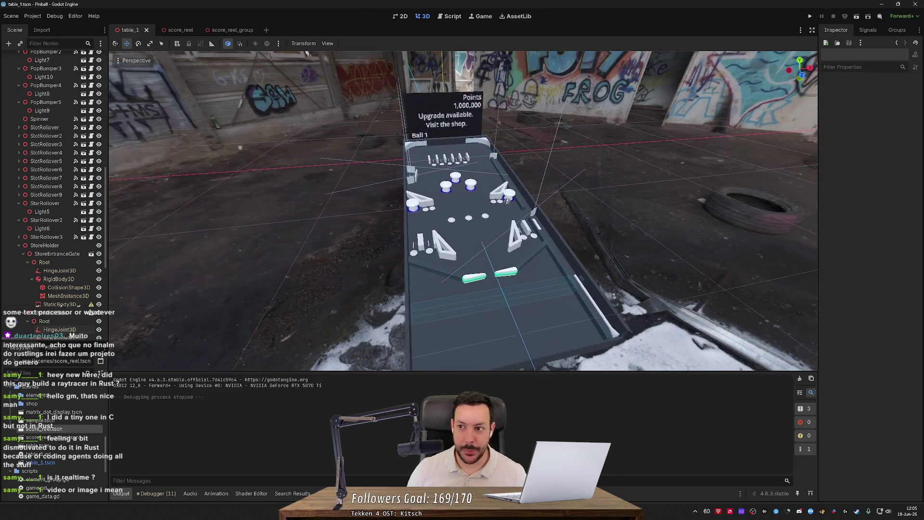
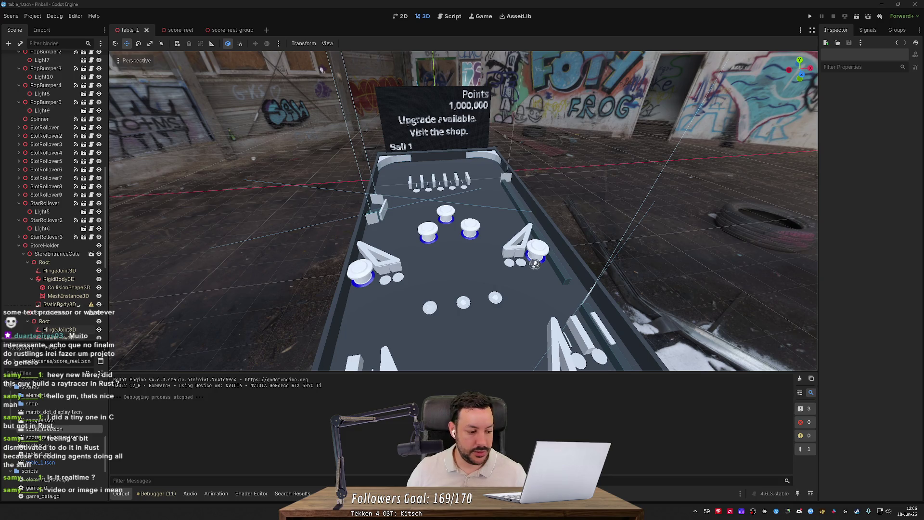
- Zoom in and out on the pinball table in the 3D viewport
{"action": "scroll", "coordinate": [463, 211], "scroll_direction": "up", "scroll_amount": 3}
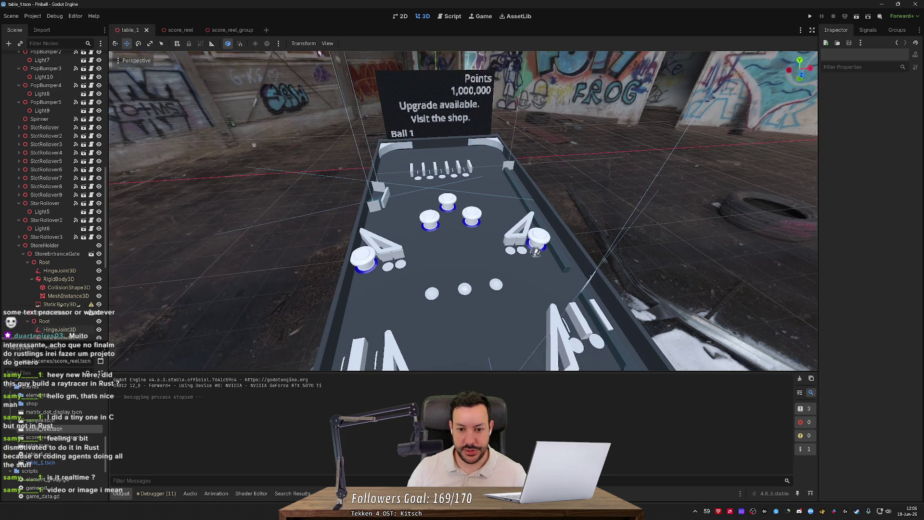
{"action": "scroll", "coordinate": [463, 210], "scroll_direction": "down", "scroll_amount": 3}
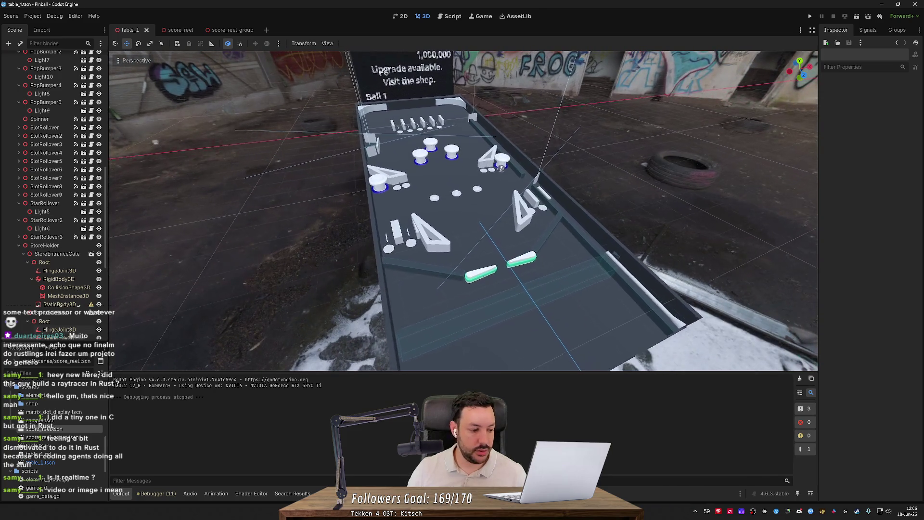
{"action": "scroll", "coordinate": [463, 211], "scroll_direction": "up", "scroll_amount": 3}
{"action": "scroll", "coordinate": [464, 211], "scroll_direction": "down", "scroll_amount": 2}
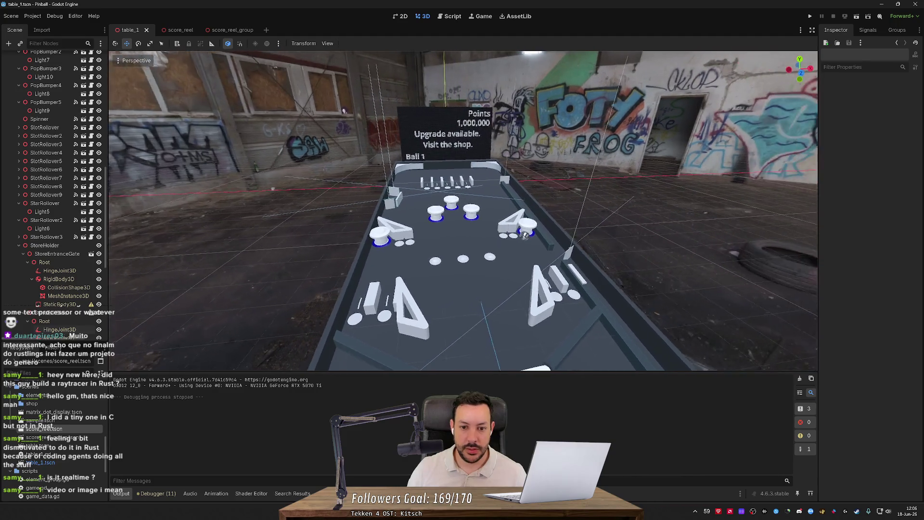
{"action": "scroll", "coordinate": [463, 210], "scroll_direction": "up", "scroll_amount": 3}
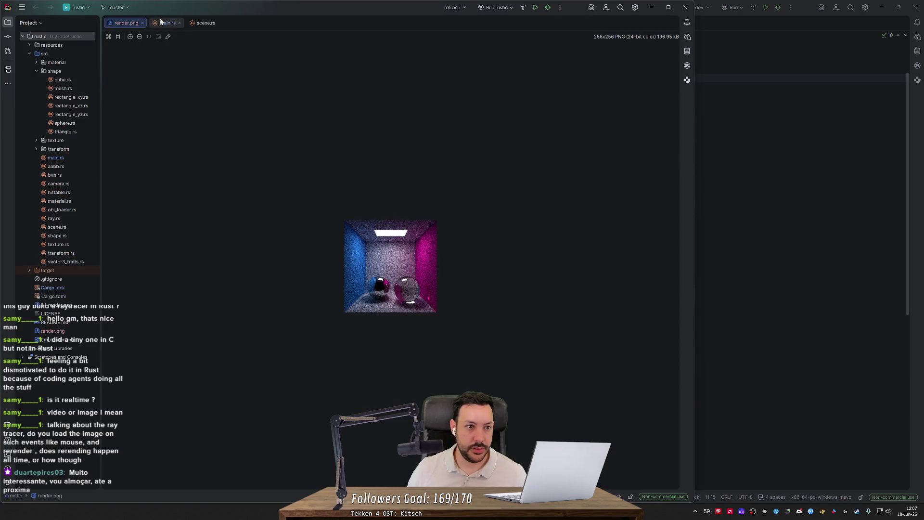
- Run the ray tracer and view the resulting render.png image
{"action": "mouse_move", "coordinate": [143, 158]}
{"action": "left_mouse_down"}
{"action": "mouse_move", "coordinate": [214, 158]}
{"action": "mouse_move", "coordinate": [144, 167]}
{"action": "left_mouse_up"}
{"action": "scroll", "coordinate": [337, 241], "scroll_direction": "down", "scroll_amount": 5}
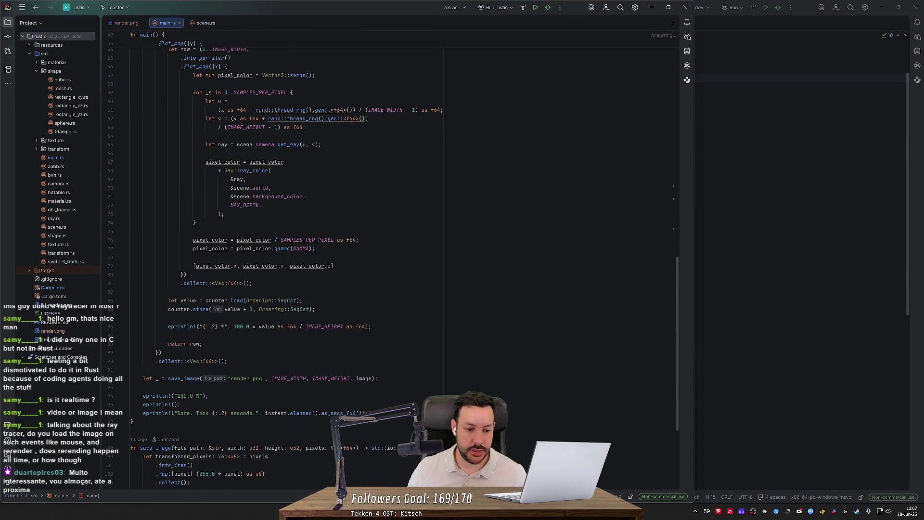
{"action": "scroll", "coordinate": [536, 58], "scroll_direction": "up", "scroll_amount": 5}
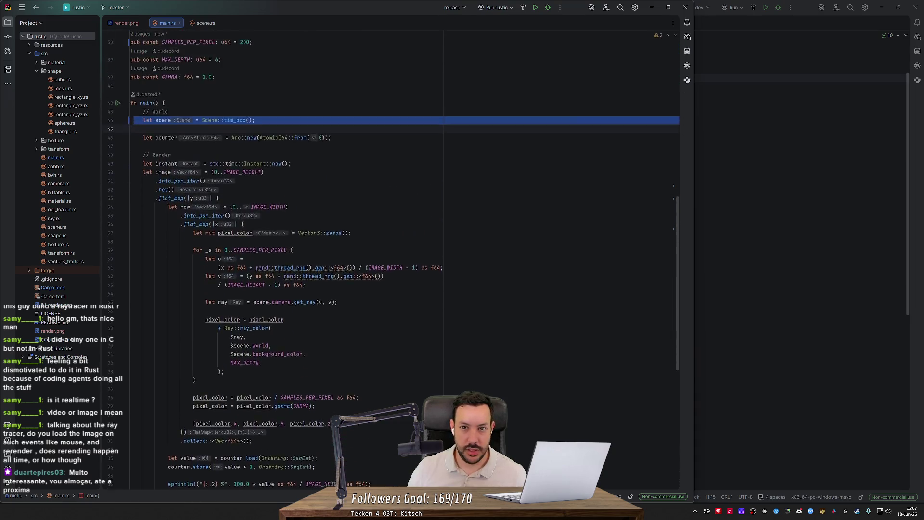
{"action": "left_click", "coordinate": [535, 7]}
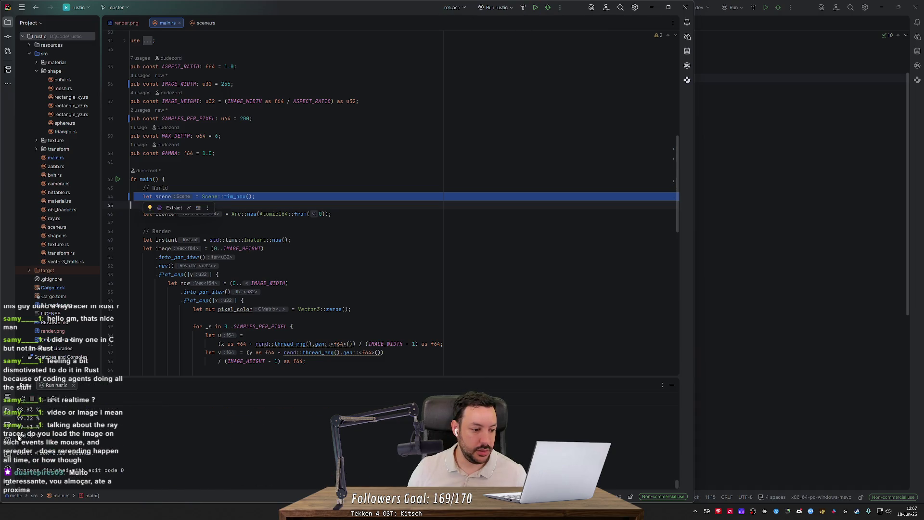
{"action": "triple_click", "coordinate": [101, 453]}
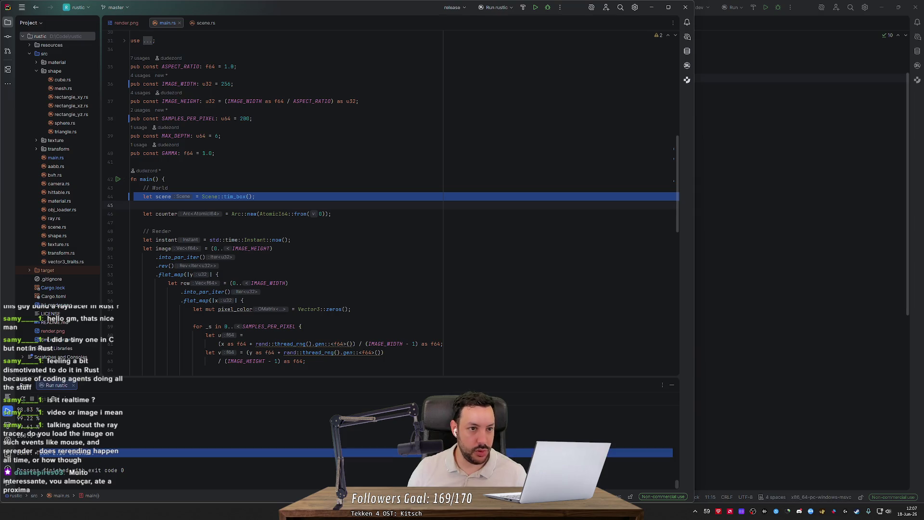
{"action": "left_click", "coordinate": [126, 22]}
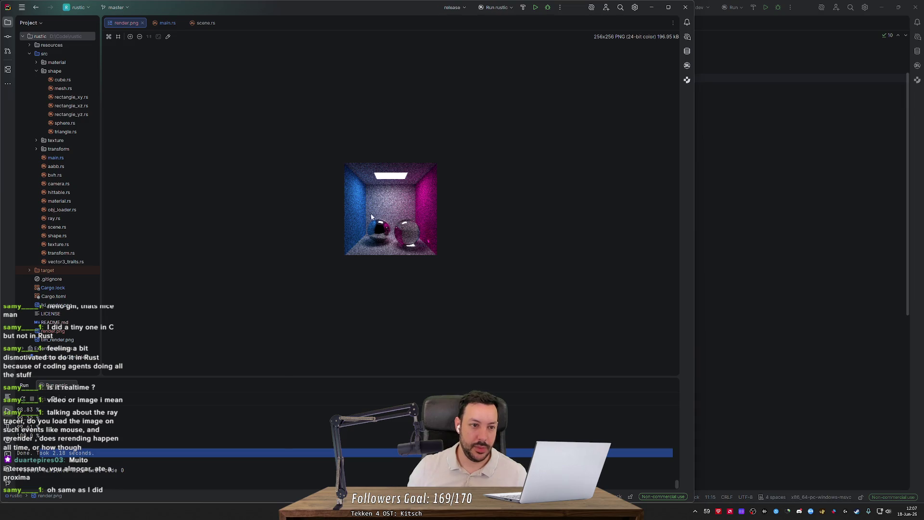
- Change IMAGE_WIDTH in main.rs from 256 to 512 and rerun the ray tracer
{"action": "left_click", "coordinate": [166, 22]}
{"action": "double_click", "coordinate": [226, 84]}
{"action": "type", "text": "512"}
{"action": "left_click", "coordinate": [538, 8]}
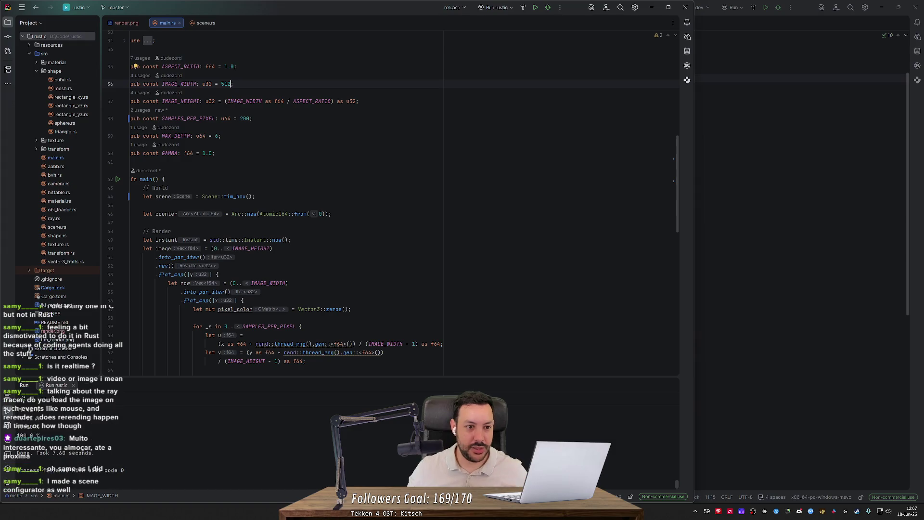
- View the 512-wide render, then set SAMPLES_PER_PIXEL to 500 and rerun the ray tracer
{"action": "left_click", "coordinate": [150, 23]}
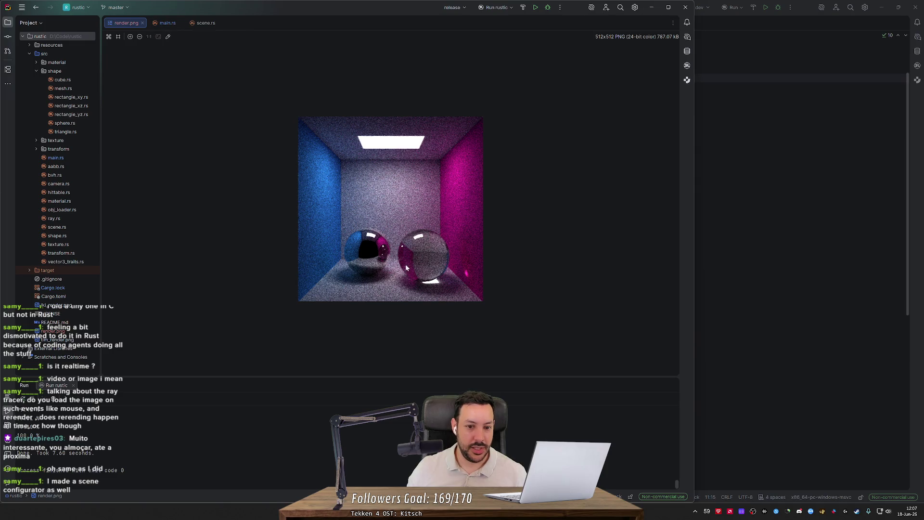
{"action": "key", "text": "ctrl+Tab"}
{"action": "left_click", "coordinate": [246, 118]}
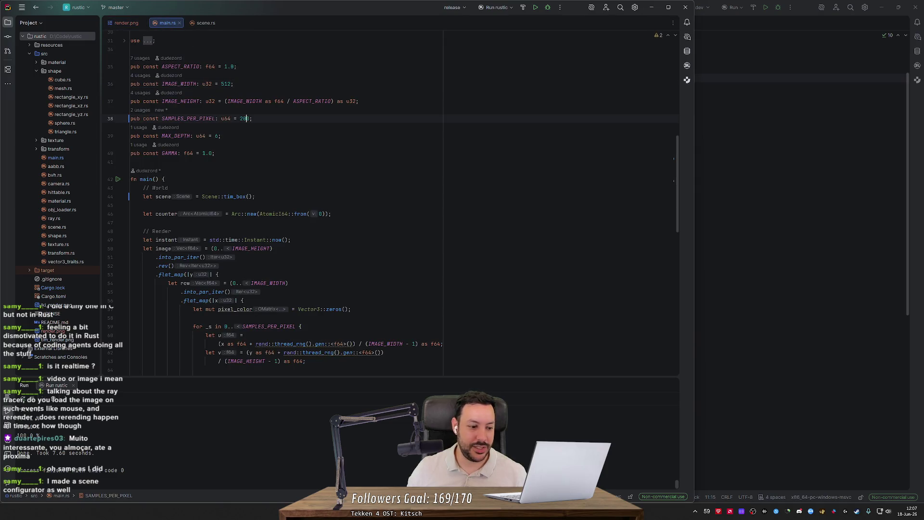
{"action": "type", "text": "0"}
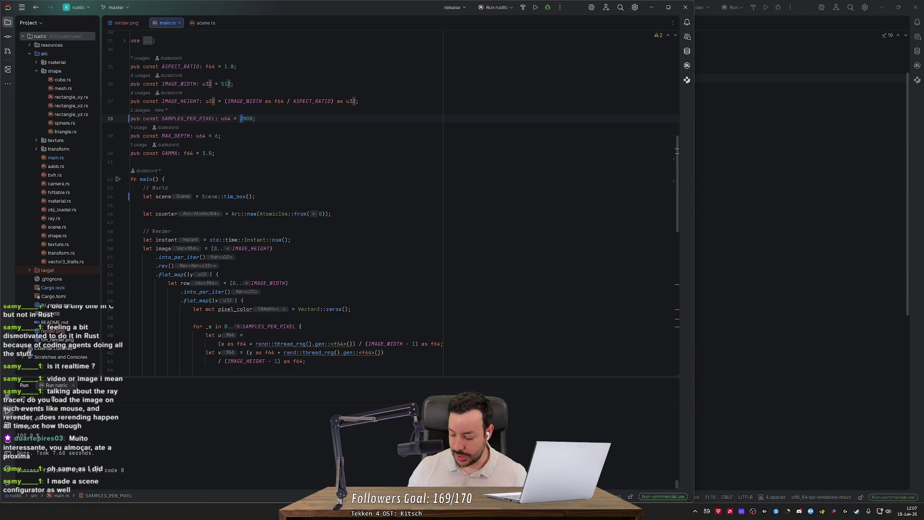
{"action": "type", "text": "5"}
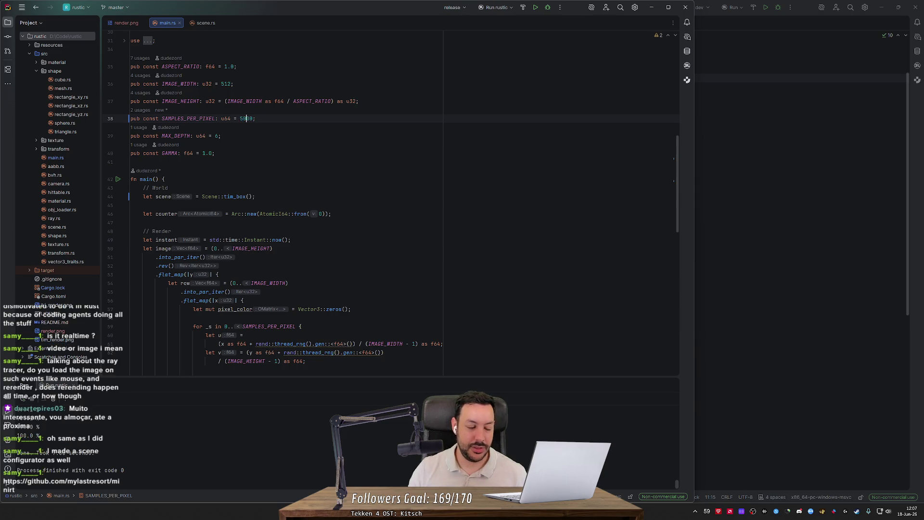
{"action": "left_click", "coordinate": [535, 8]}
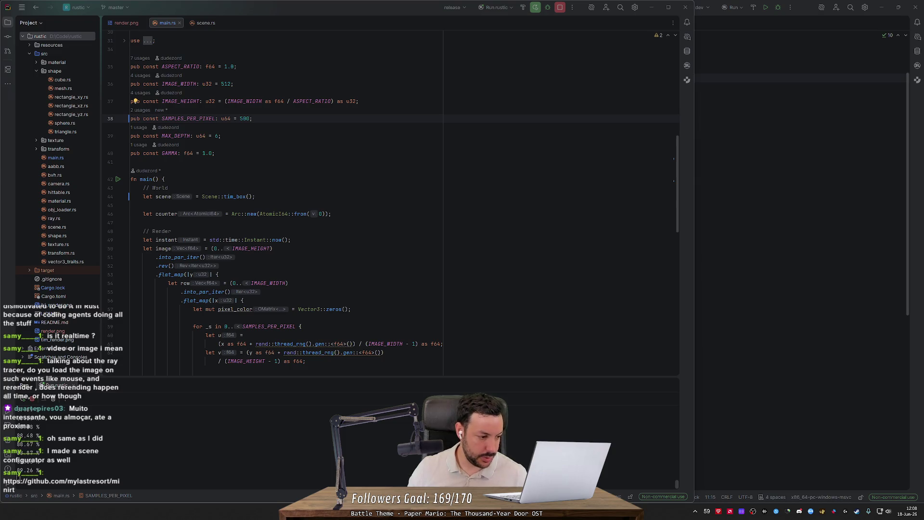
{"action": "left_click", "coordinate": [246, 119]}
{"action": "key", "text": "alt+Tab"}
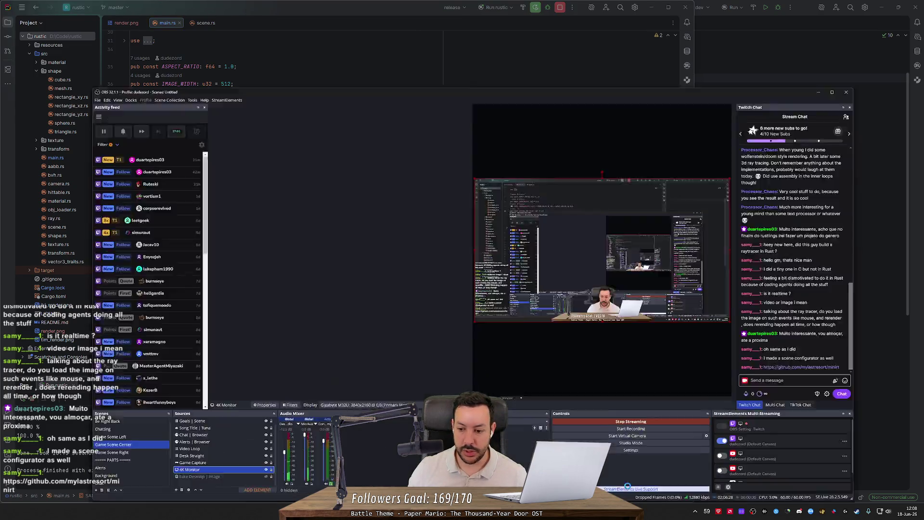
- Open the miniRT GitHub repository and scroll through its six README scene renders
{"action": "left_click", "coordinate": [834, 340]}
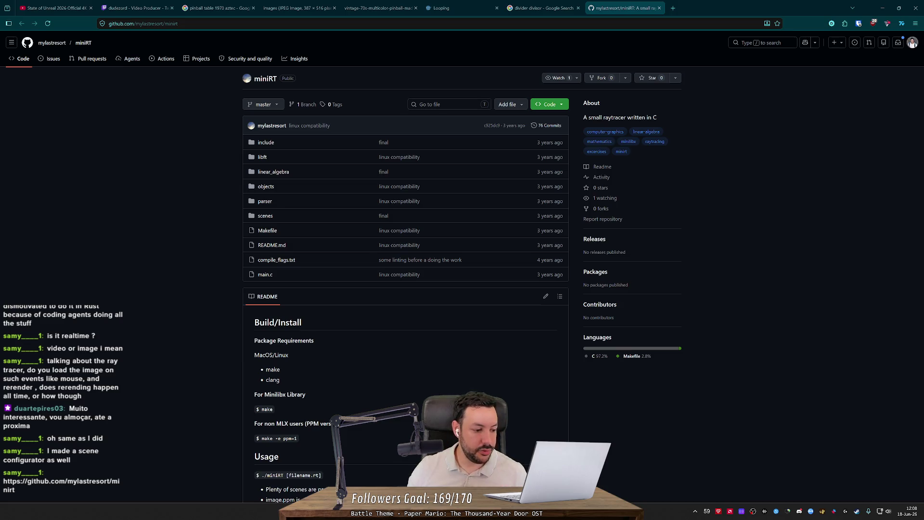
{"action": "scroll", "coordinate": [243, 195], "scroll_direction": "down", "scroll_amount": 5}
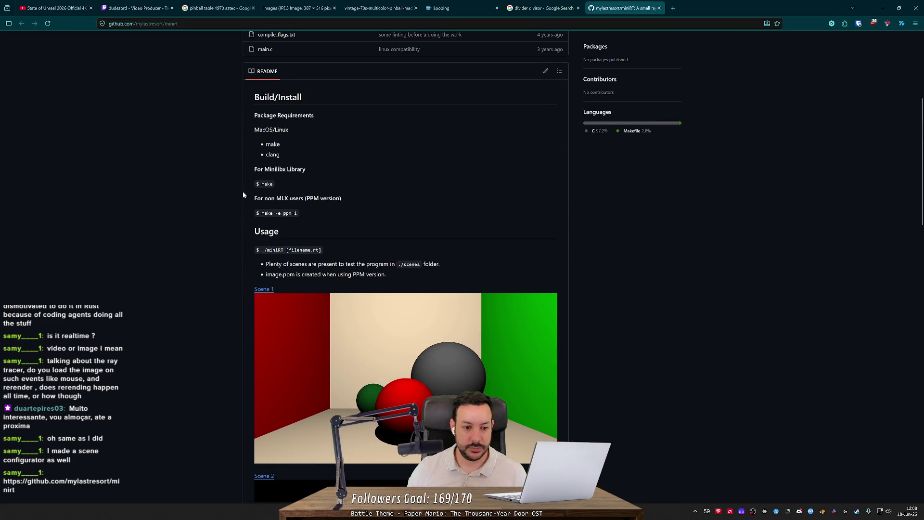
{"action": "scroll", "coordinate": [231, 183], "scroll_direction": "down", "scroll_amount": 3}
{"action": "scroll", "coordinate": [213, 181], "scroll_direction": "down", "scroll_amount": 5}
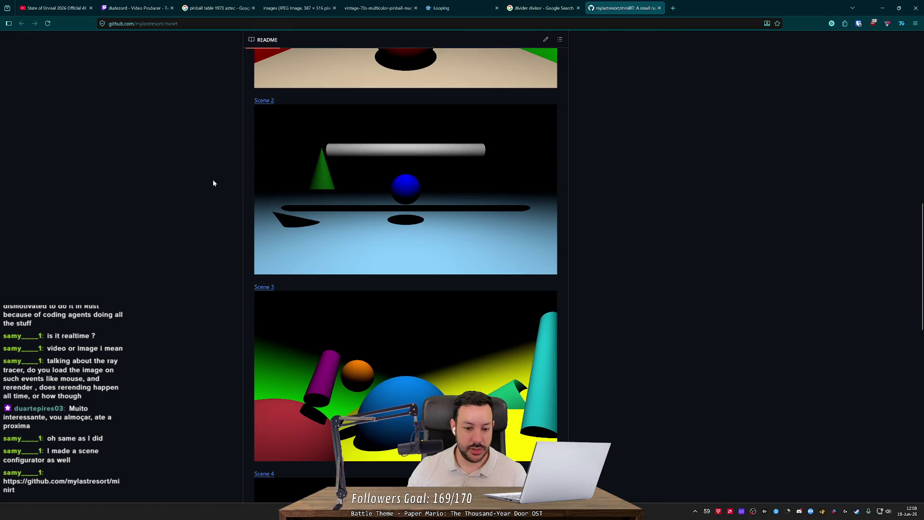
{"action": "scroll", "coordinate": [213, 183], "scroll_direction": "down", "scroll_amount": 4}
{"action": "scroll", "coordinate": [214, 183], "scroll_direction": "down", "scroll_amount": 6}
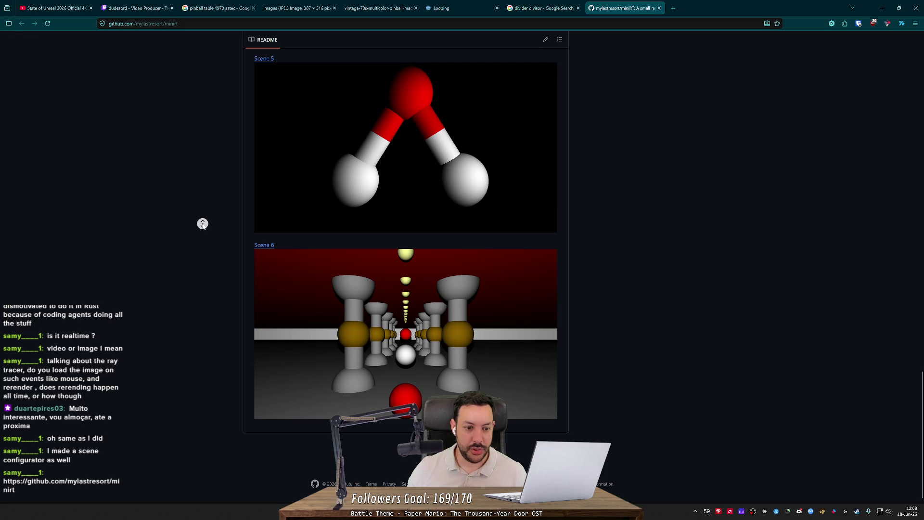
{"action": "scroll", "coordinate": [202, 224], "scroll_direction": "up", "scroll_amount": 20}
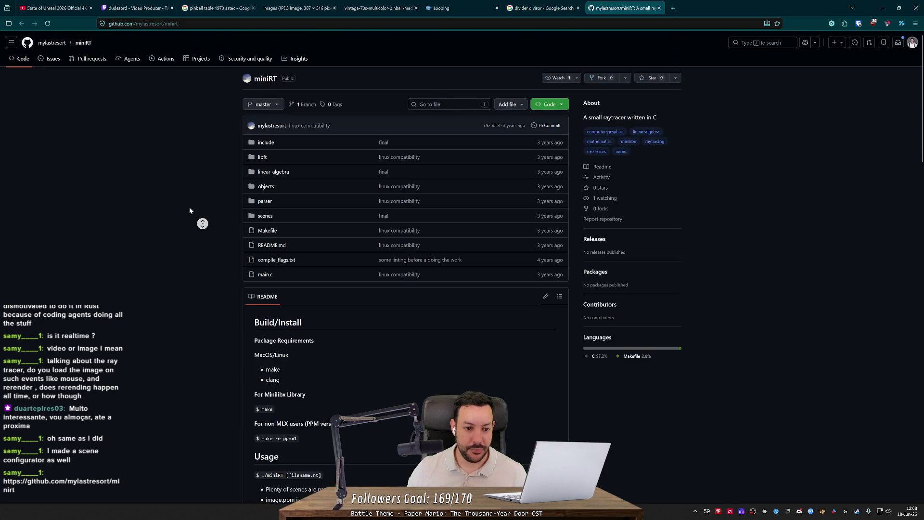
{"action": "scroll", "coordinate": [191, 249], "scroll_direction": "down", "scroll_amount": 15}
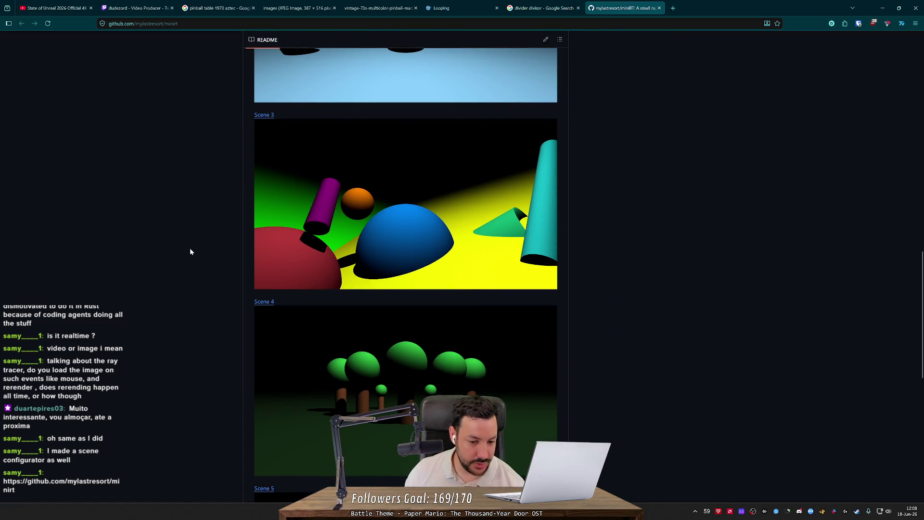
{"action": "scroll", "coordinate": [190, 249], "scroll_direction": "up", "scroll_amount": 5}
{"action": "scroll", "coordinate": [190, 251], "scroll_direction": "up", "scroll_amount": 10}
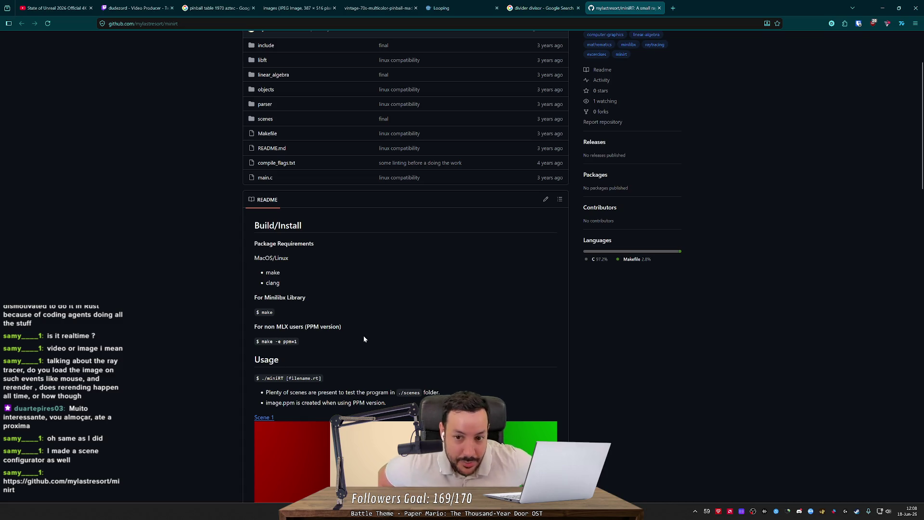
{"action": "scroll", "coordinate": [370, 334], "scroll_direction": "down", "scroll_amount": 3}
{"action": "scroll", "coordinate": [374, 332], "scroll_direction": "down", "scroll_amount": 12}
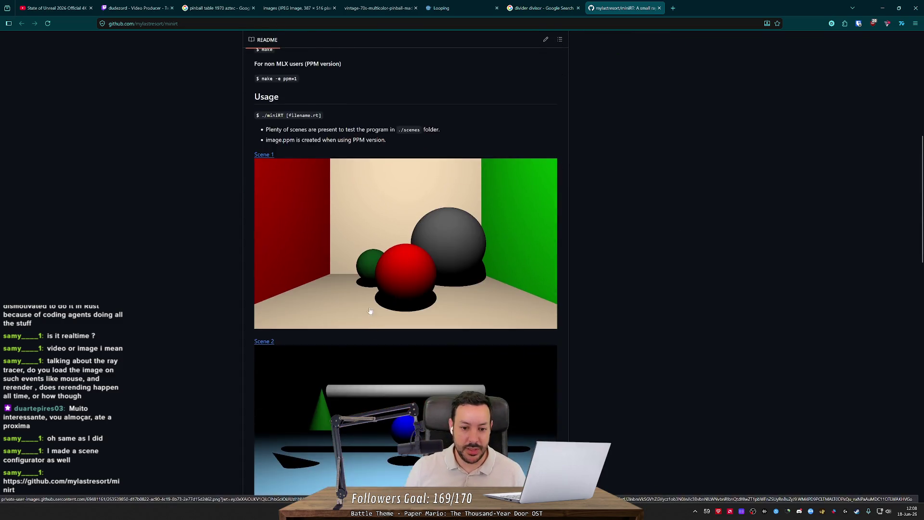
{"action": "scroll", "coordinate": [239, 299], "scroll_direction": "down", "scroll_amount": 7}
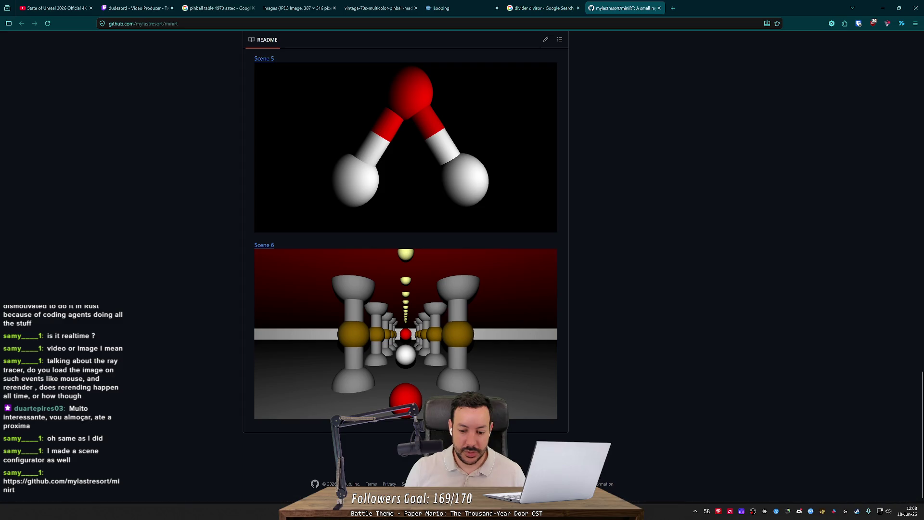
{"action": "key", "text": "alt+Tab"}
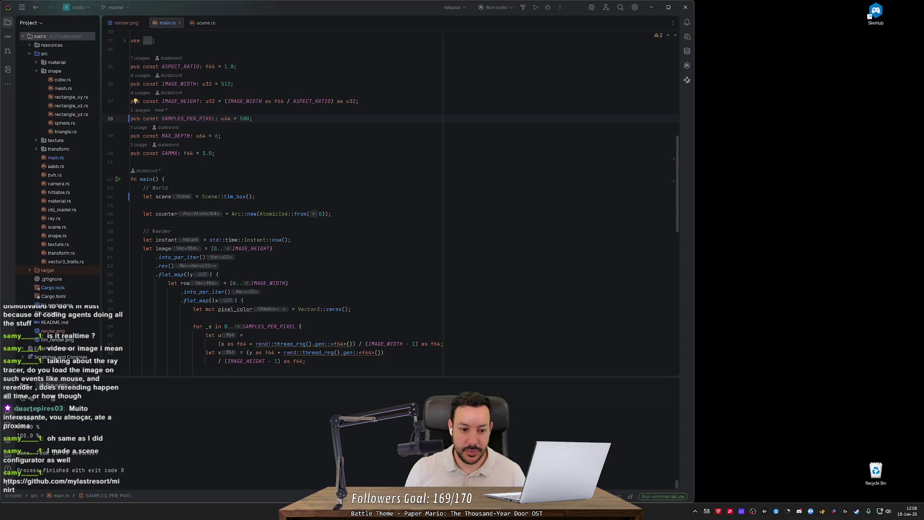
- View the new 512x512 Cornell box render, then return to the miniRT README
{"action": "key", "text": "alt+Right"}
{"action": "key", "text": "alt+Right"}
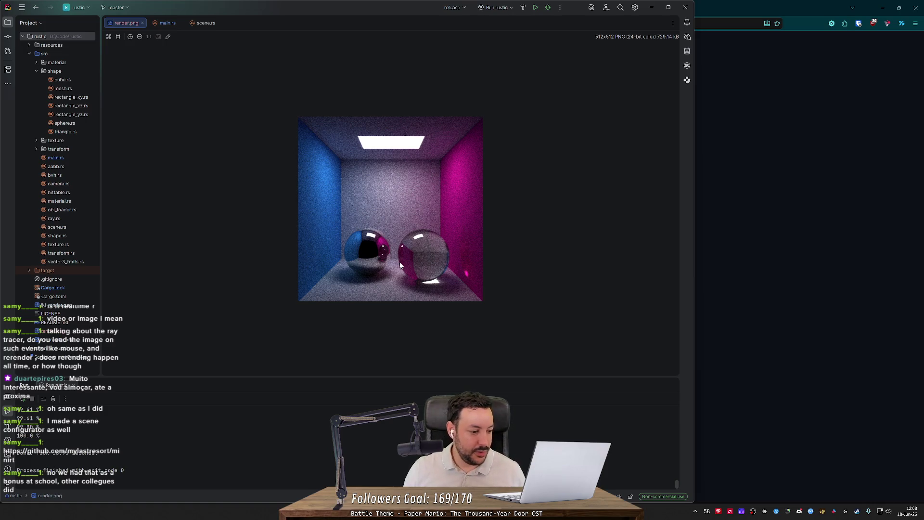
{"action": "left_click", "coordinate": [782, 189]}
{"action": "middle_click", "coordinate": [621, 280]}
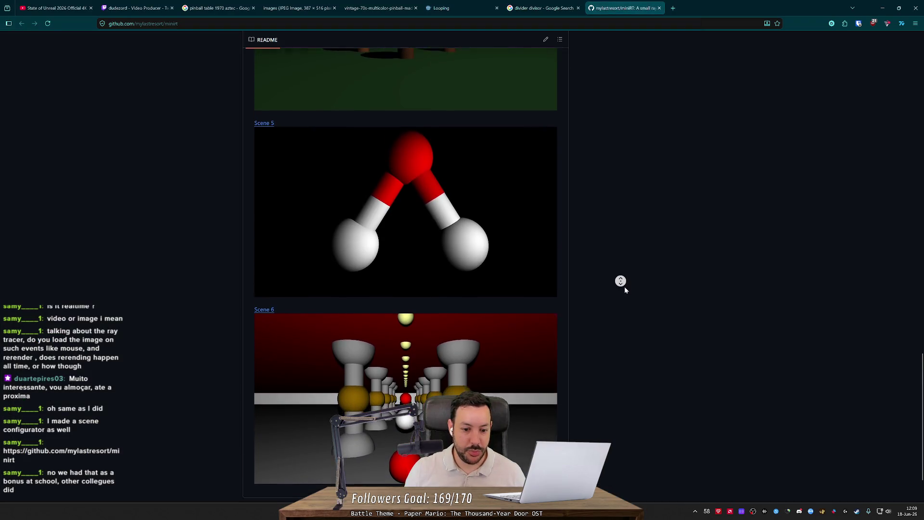
- Open the aladin.rt scene file behind Scene 6 and read through its lines
{"action": "middle_click", "coordinate": [623, 314]}
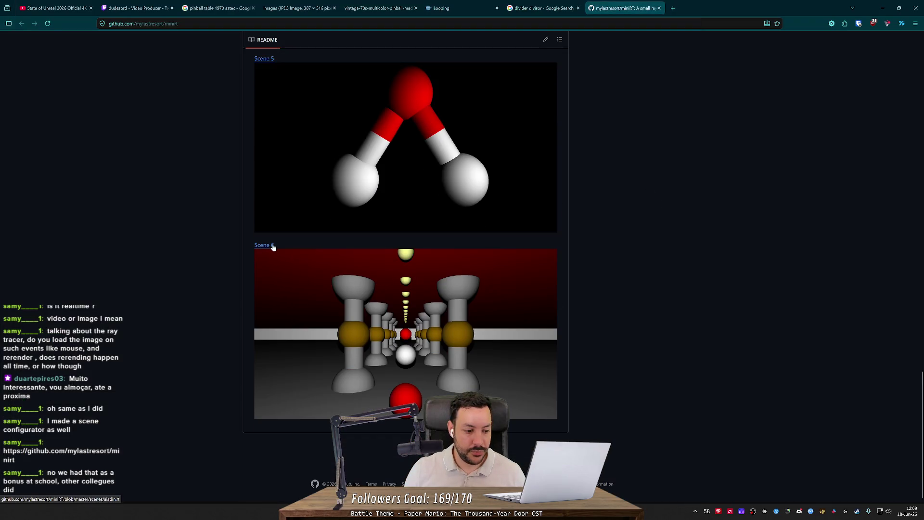
{"action": "left_click", "coordinate": [273, 246]}
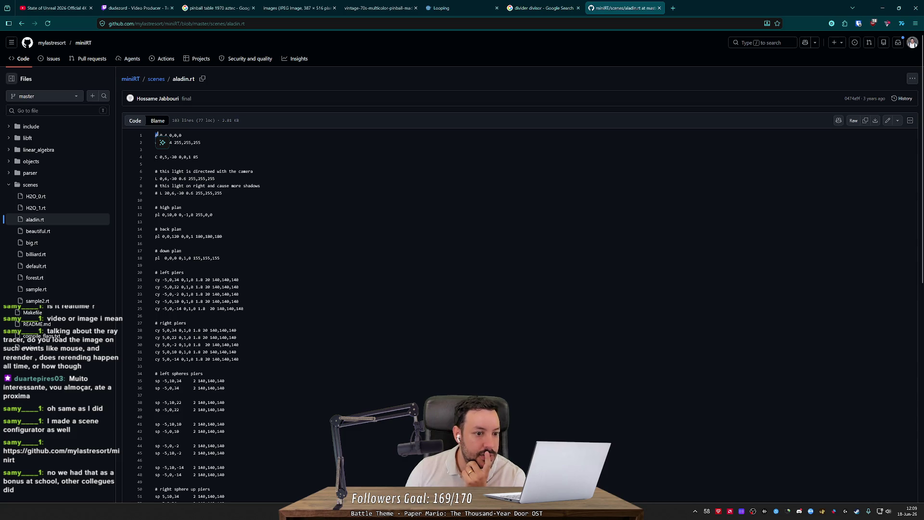
{"action": "scroll", "coordinate": [155, 135], "scroll_direction": "down", "scroll_amount": 3}
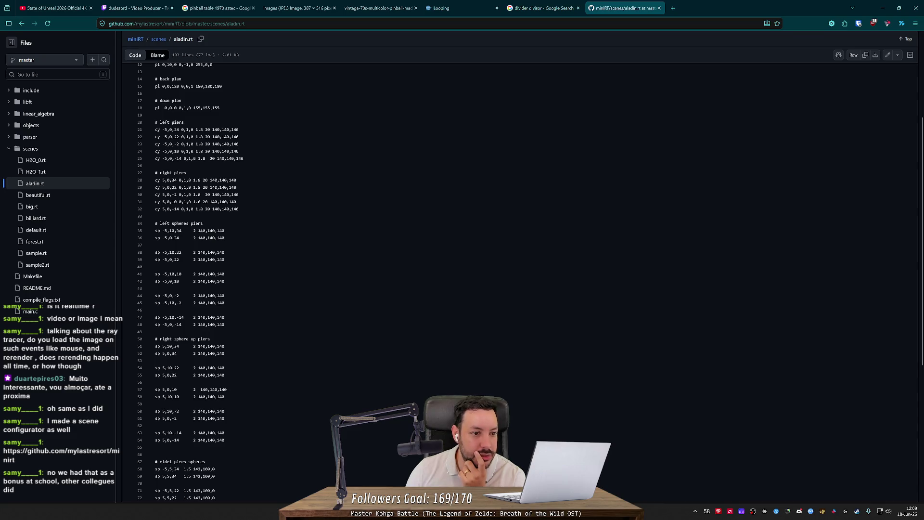
{"action": "scroll", "coordinate": [156, 135], "scroll_direction": "up", "scroll_amount": 3}
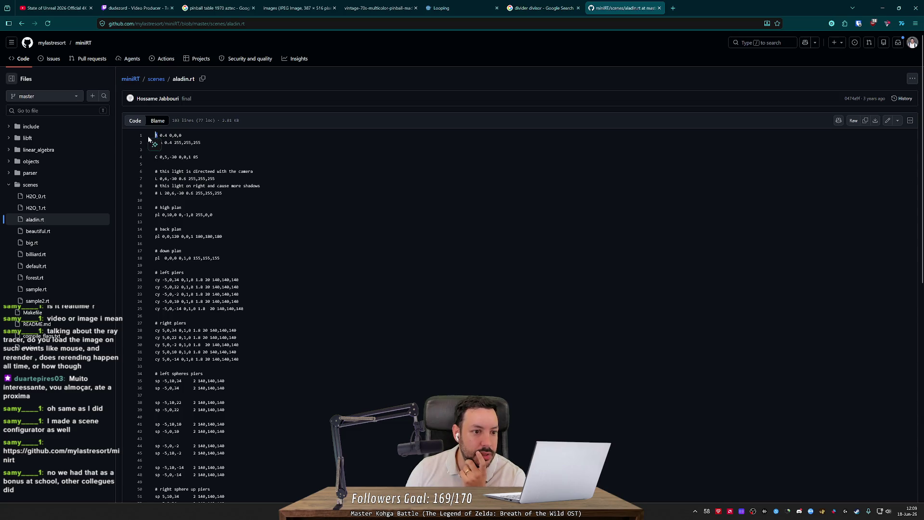
{"action": "key", "text": "End"}
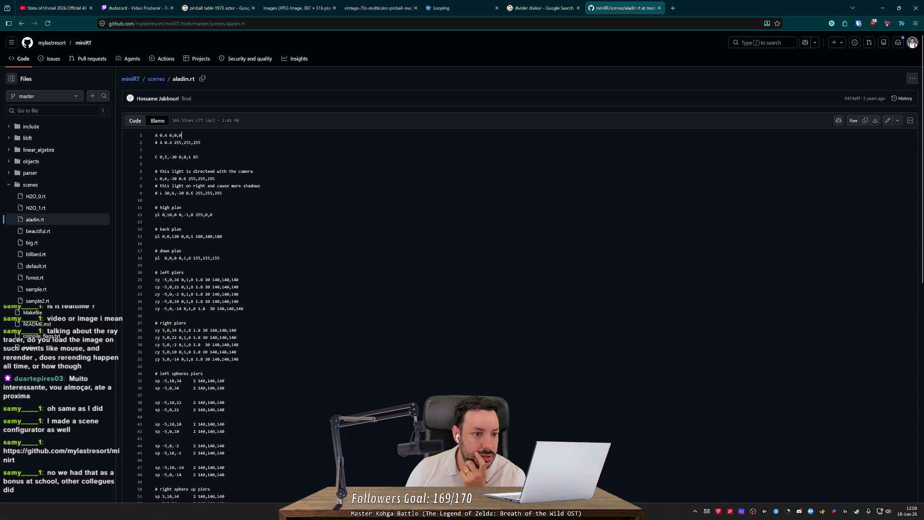
{"action": "key", "text": "End"}
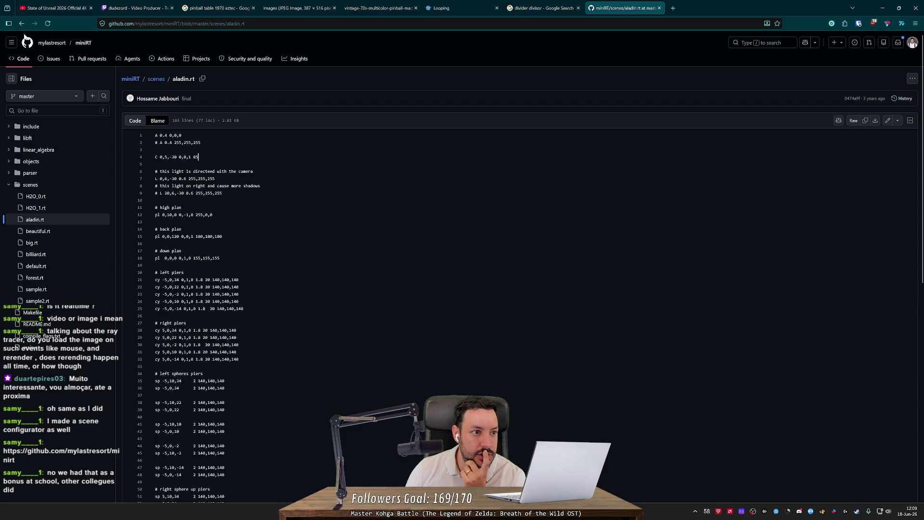
{"action": "scroll", "coordinate": [414, 155], "scroll_direction": "down", "scroll_amount": 4}
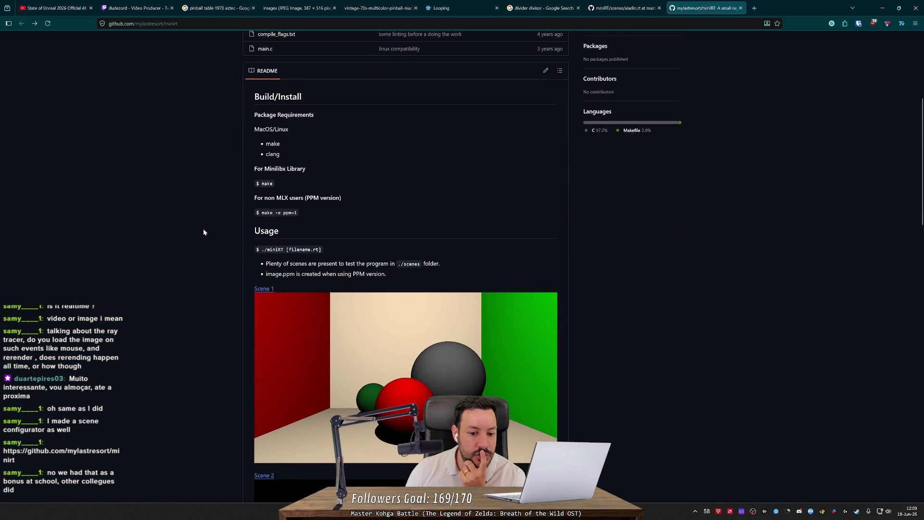
{"action": "scroll", "coordinate": [203, 230], "scroll_direction": "up", "scroll_amount": 5}
{"action": "scroll", "coordinate": [192, 391], "scroll_direction": "down", "scroll_amount": 20}
{"action": "scroll", "coordinate": [199, 374], "scroll_direction": "up", "scroll_amount": 4}
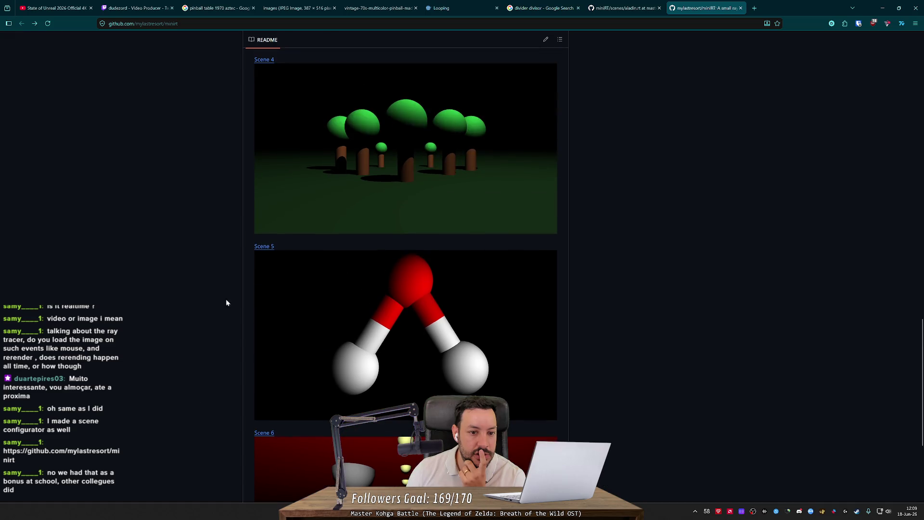
- Browse the miniRT README in the other tab, then return to aladin.rt
{"action": "left_click", "coordinate": [625, 8]}
{"action": "left_click", "coordinate": [684, 4]}
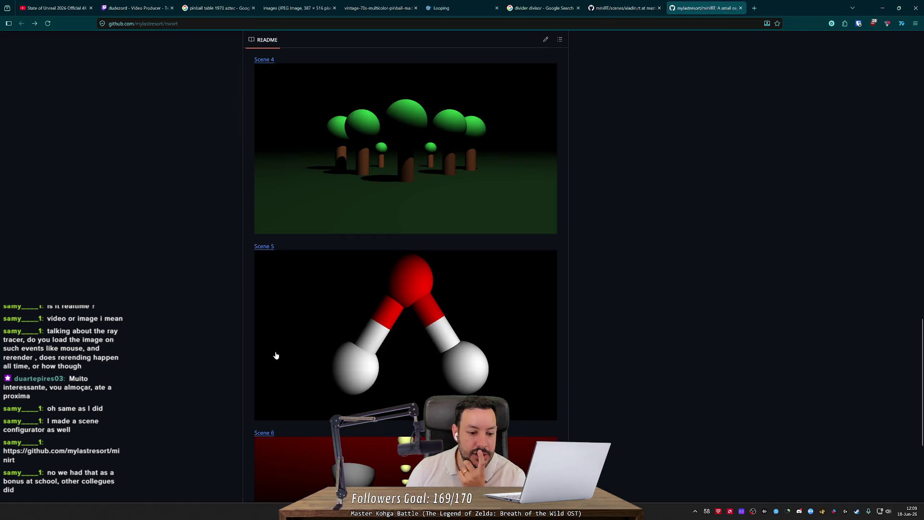
{"action": "scroll", "coordinate": [274, 355], "scroll_direction": "down", "scroll_amount": 4}
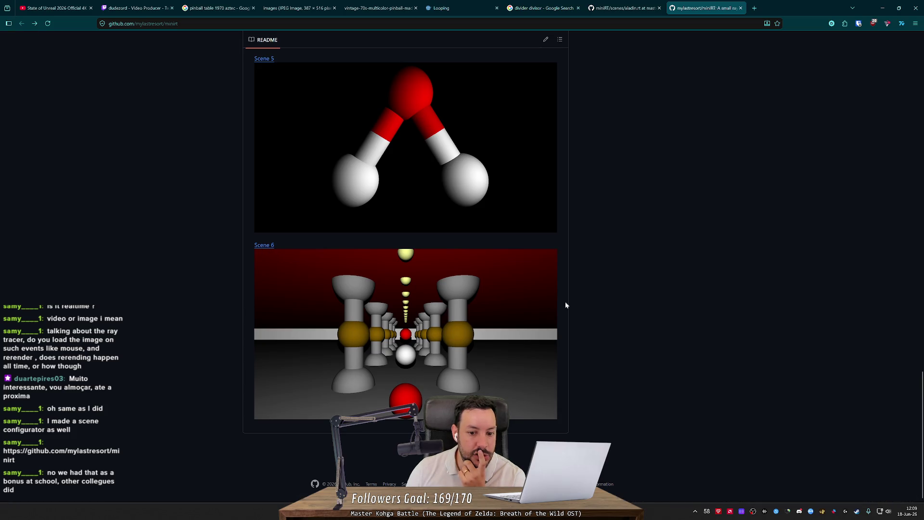
{"action": "key", "text": "ctrl+shift+Tab"}
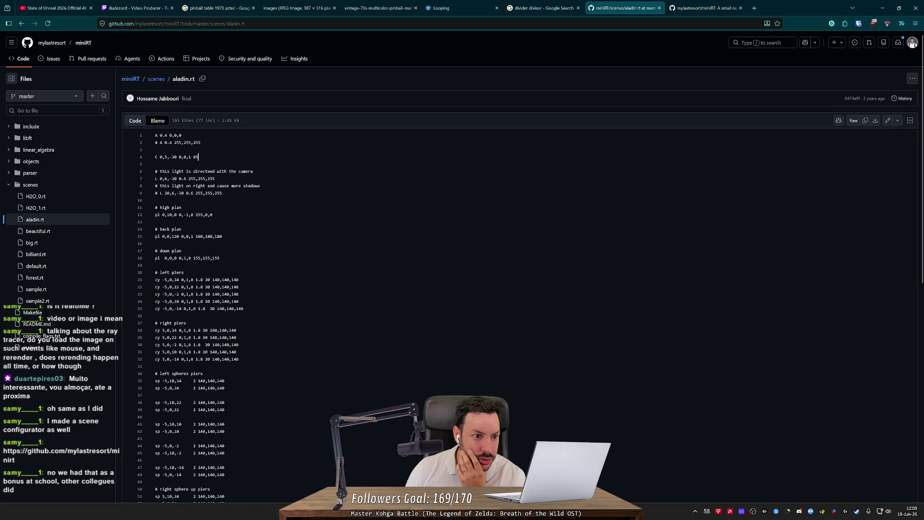
- Highlight the camera coordinates on line 4 of aladin.rt, then close that tab
{"action": "left_click_drag", "start_coordinate": [162, 157], "coordinate": [198, 157]}
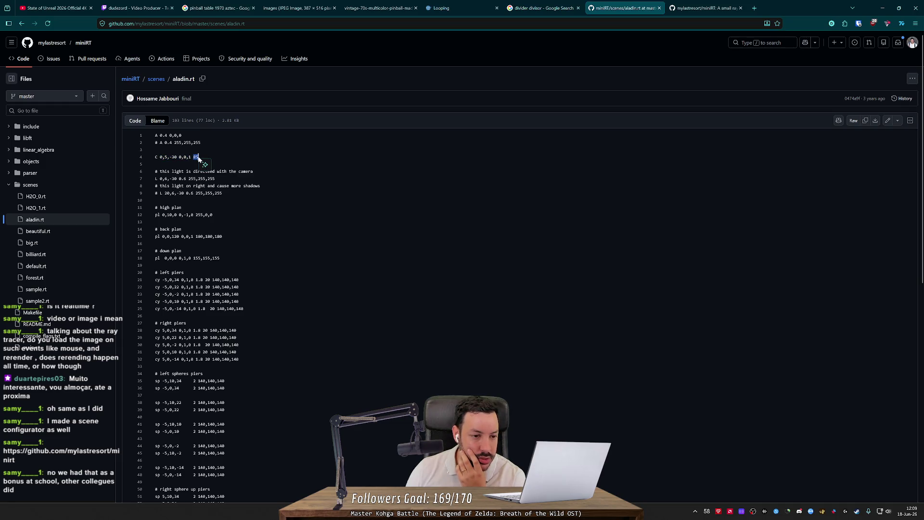
{"action": "left_click_drag", "start_coordinate": [179, 157], "coordinate": [192, 157]}
{"action": "left_click", "coordinate": [191, 157]}
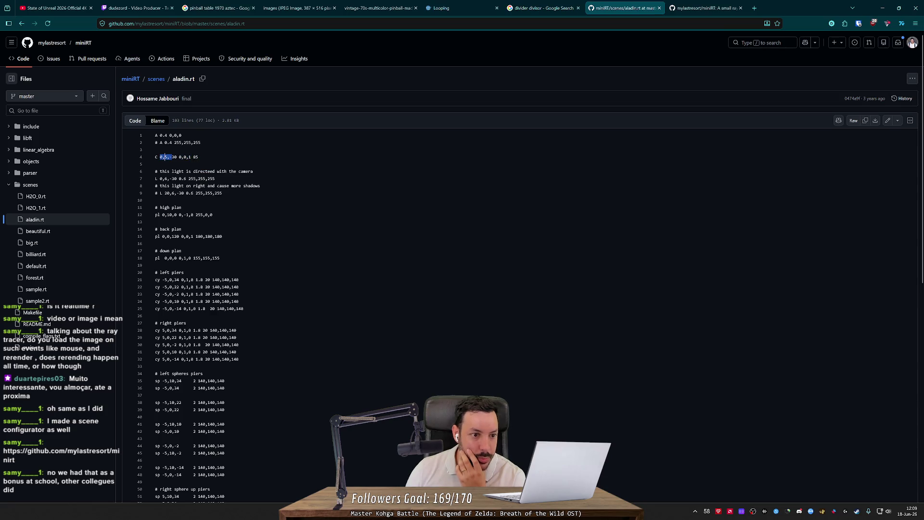
{"action": "left_click", "coordinate": [206, 158]}
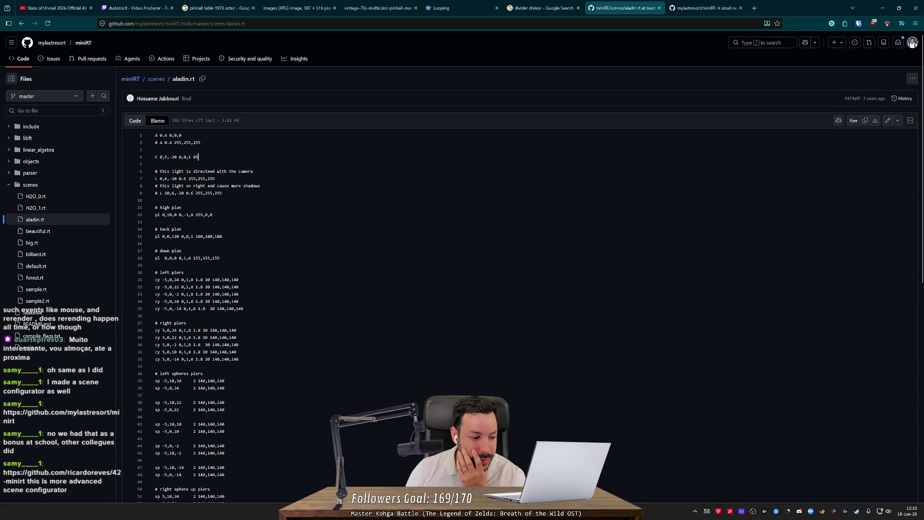
{"action": "scroll", "coordinate": [337, 270], "scroll_direction": "down", "scroll_amount": 8}
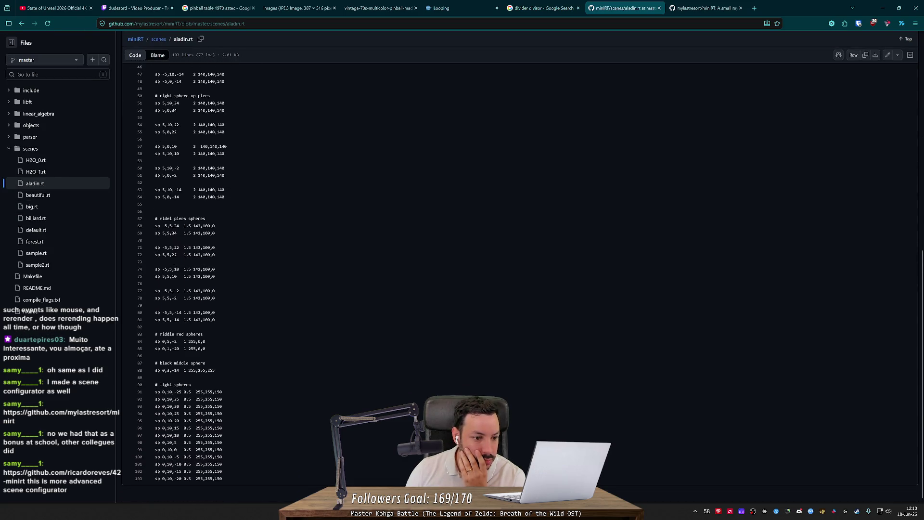
{"action": "middle_click", "coordinate": [310, 281]}
{"action": "scroll", "coordinate": [310, 281], "scroll_direction": "up", "scroll_amount": 10}
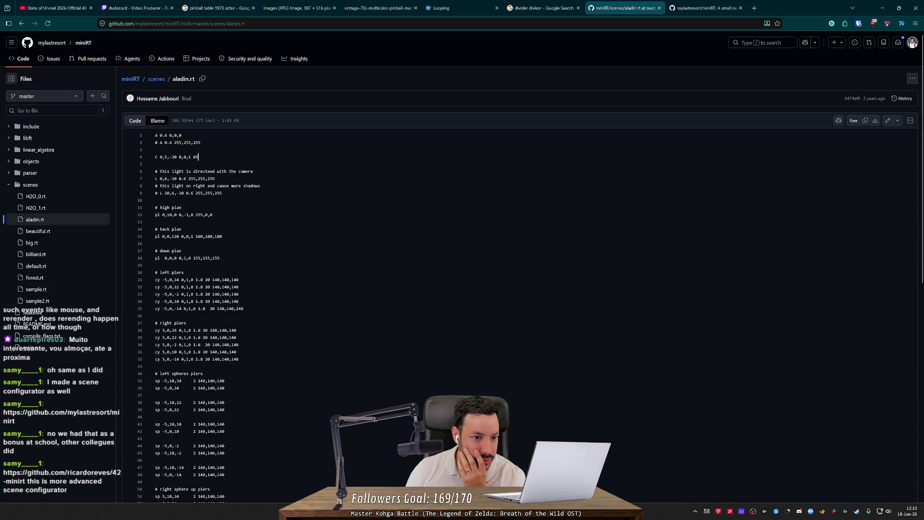
{"action": "key", "text": "ctrl+w"}
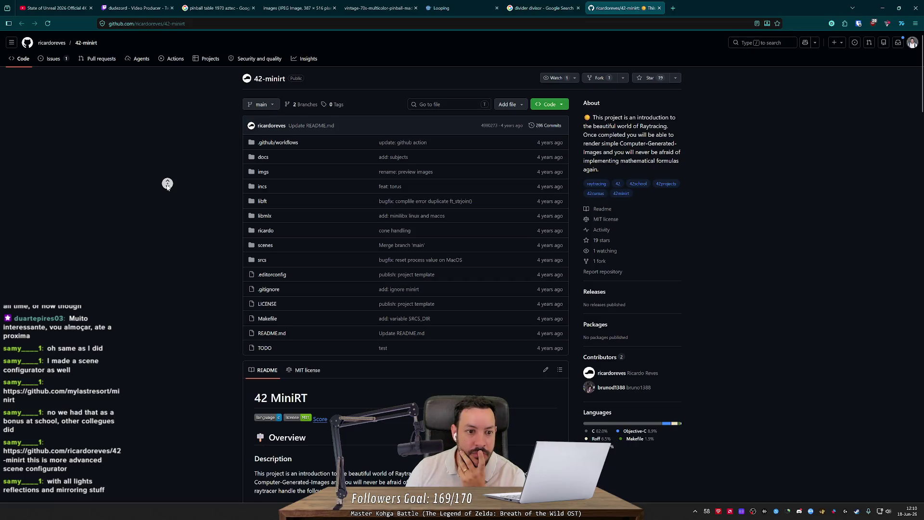
- Scroll through the 42-minirt README preview renders and open the owner's profile in a new tab
{"action": "scroll", "coordinate": [167, 184], "scroll_direction": "down", "scroll_amount": 2}
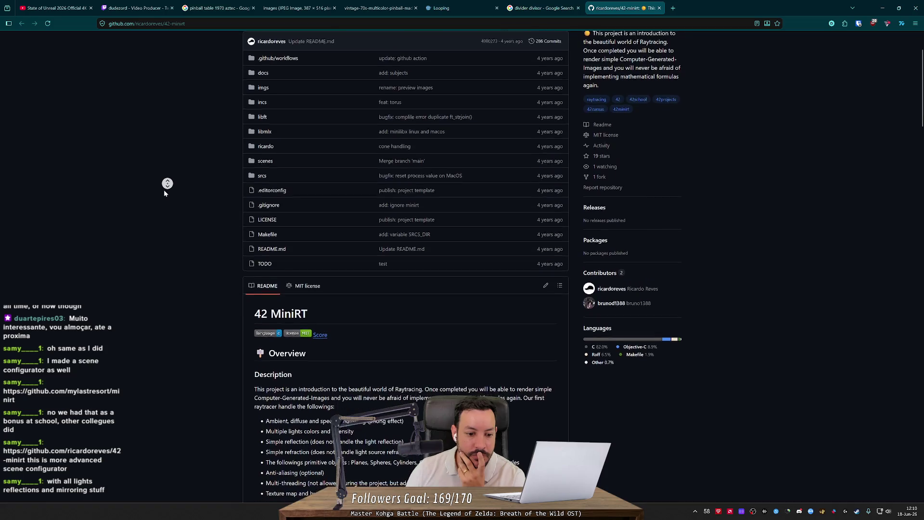
{"action": "middle_click", "coordinate": [164, 193]}
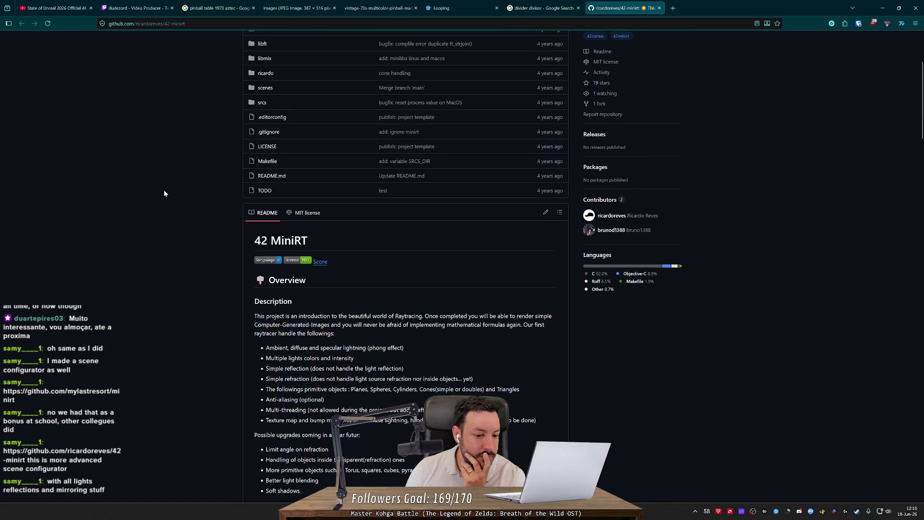
{"action": "scroll", "coordinate": [165, 200], "scroll_direction": "up", "scroll_amount": 5}
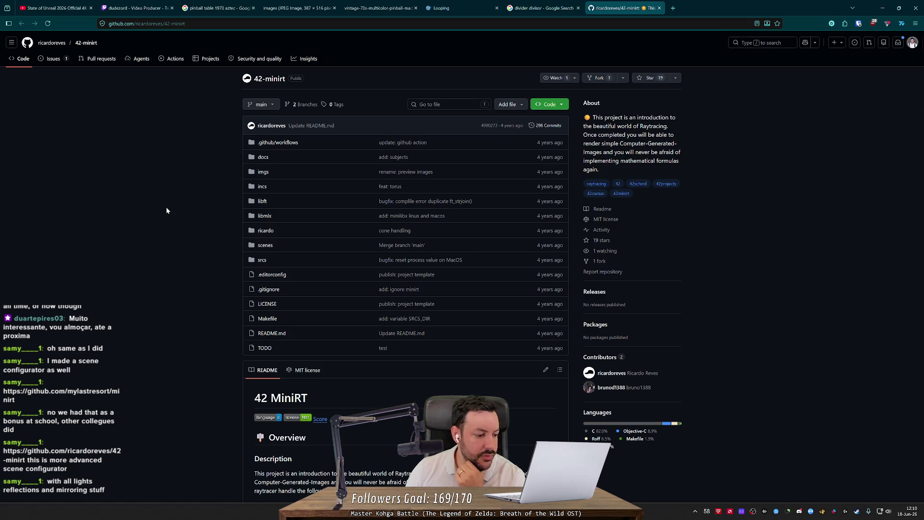
{"action": "scroll", "coordinate": [167, 210], "scroll_direction": "down", "scroll_amount": 4}
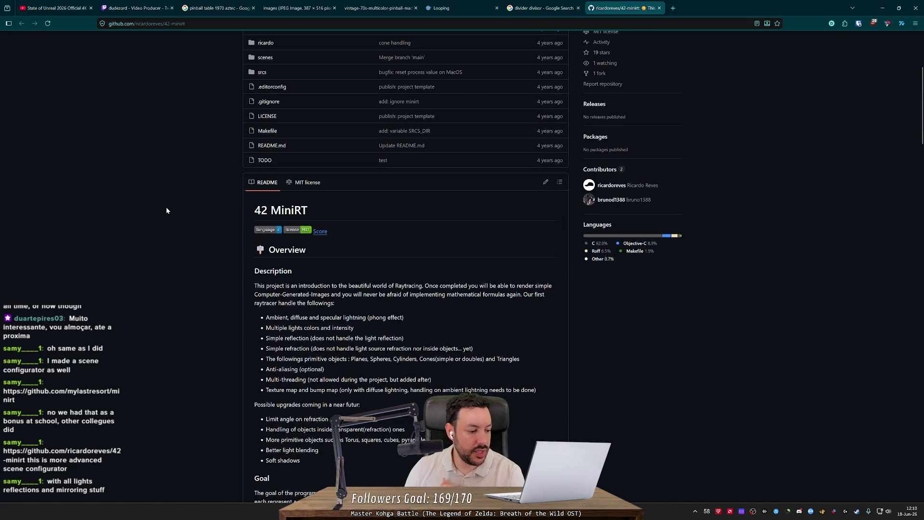
{"action": "scroll", "coordinate": [166, 210], "scroll_direction": "down", "scroll_amount": 10}
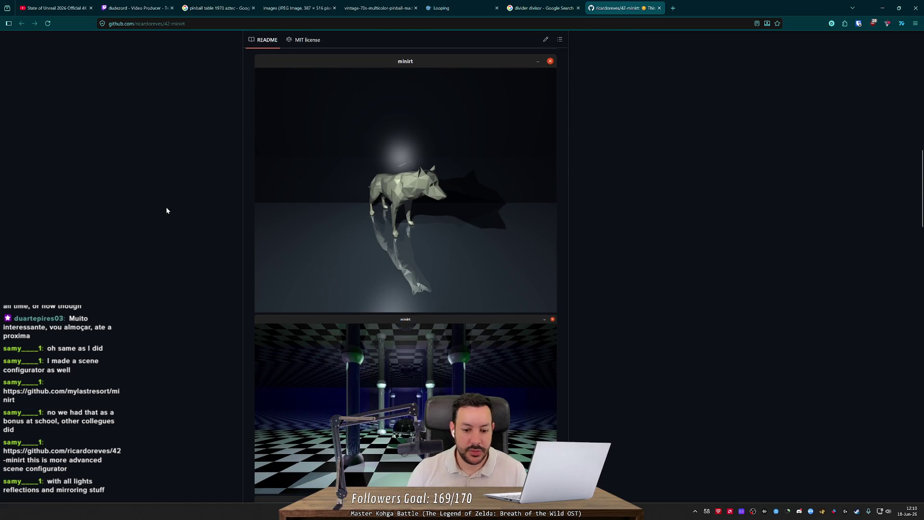
{"action": "scroll", "coordinate": [166, 211], "scroll_direction": "down", "scroll_amount": 4}
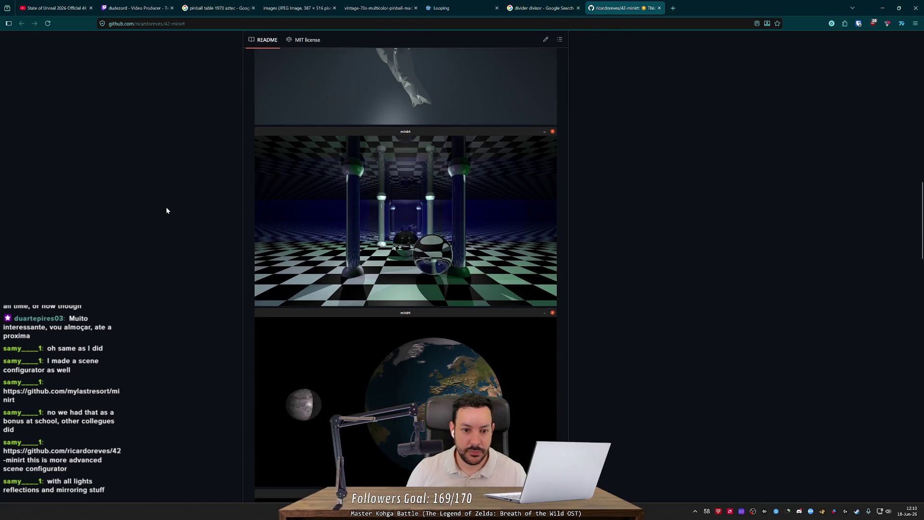
{"action": "scroll", "coordinate": [166, 211], "scroll_direction": "down", "scroll_amount": 8}
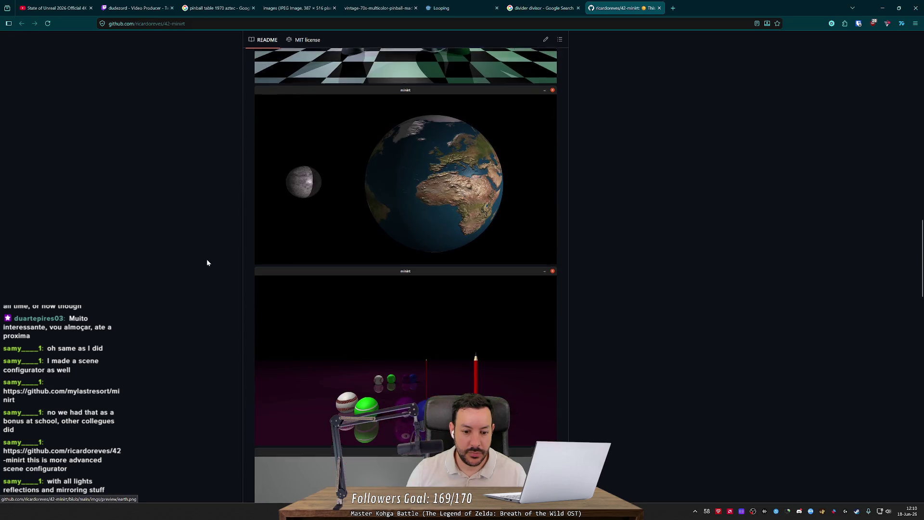
{"action": "scroll", "coordinate": [202, 270], "scroll_direction": "down", "scroll_amount": 18}
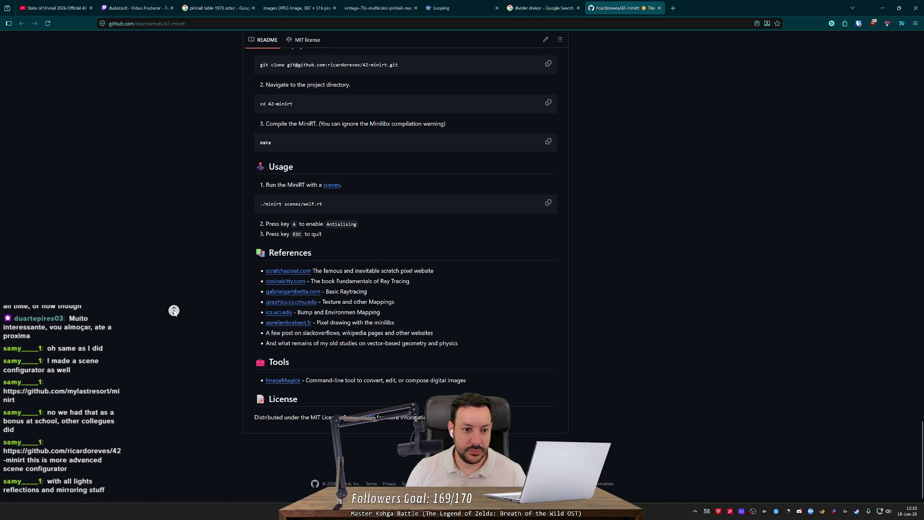
{"action": "scroll", "coordinate": [174, 310], "scroll_direction": "up", "scroll_amount": 20}
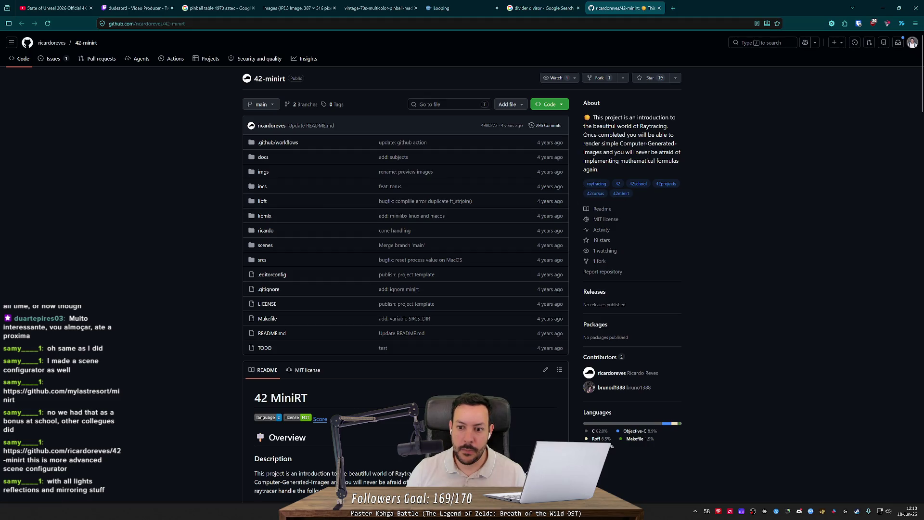
{"action": "scroll", "coordinate": [390, 183], "scroll_direction": "down", "scroll_amount": 2}
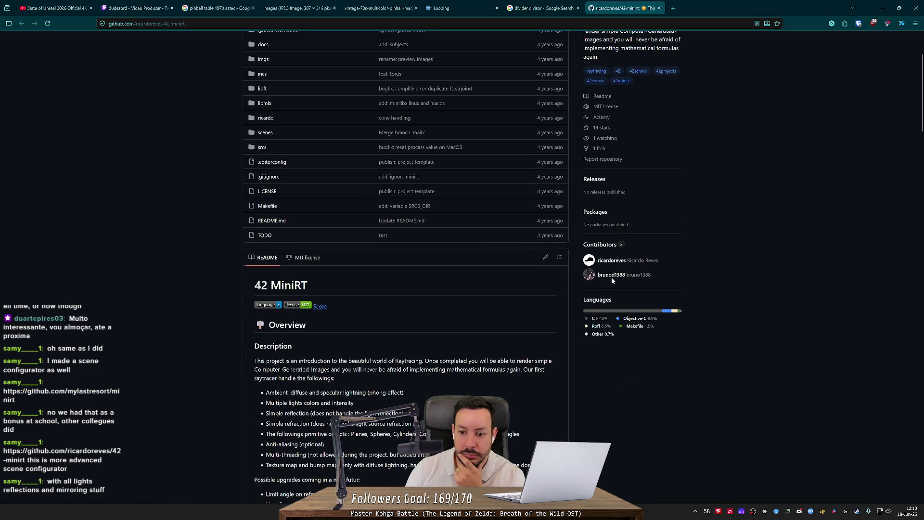
{"action": "scroll", "coordinate": [268, 214], "scroll_direction": "up", "scroll_amount": 2}
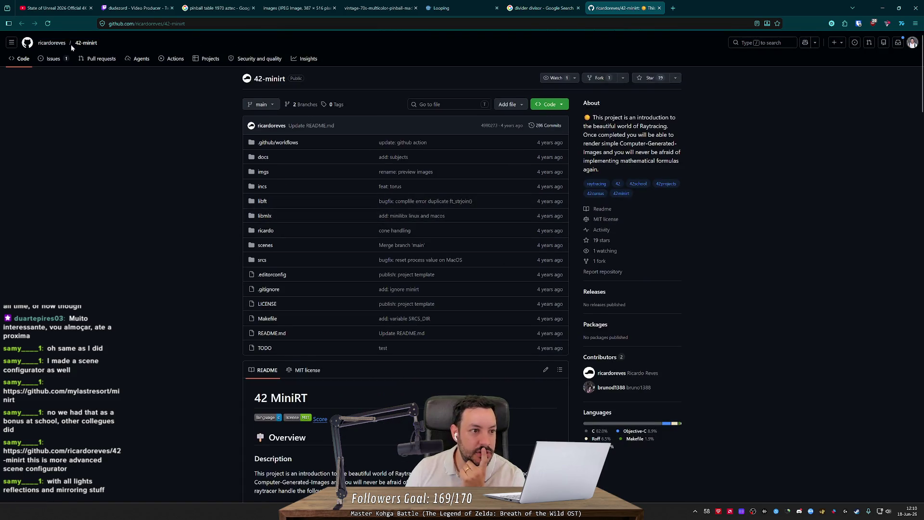
{"action": "middle_click", "coordinate": [52, 43]}
{"action": "left_click", "coordinate": [687, 9]}
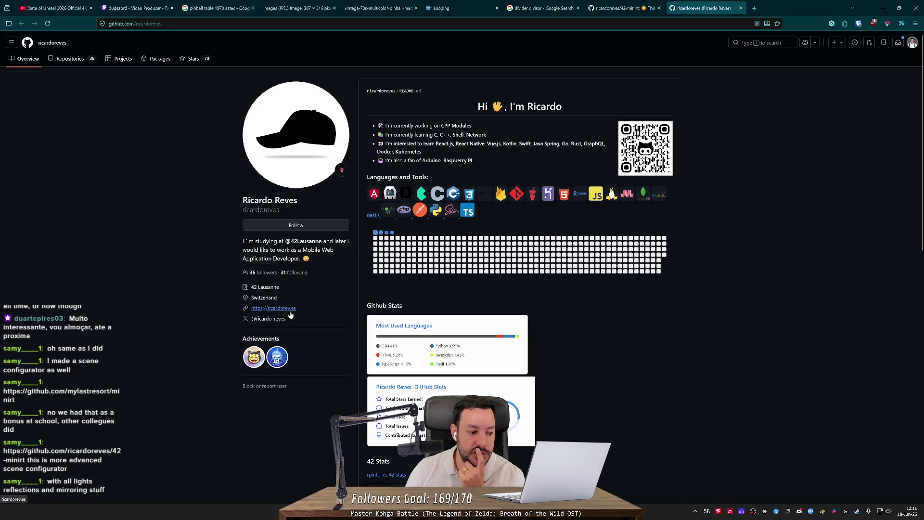
{"action": "middle_click", "coordinate": [687, 10]}
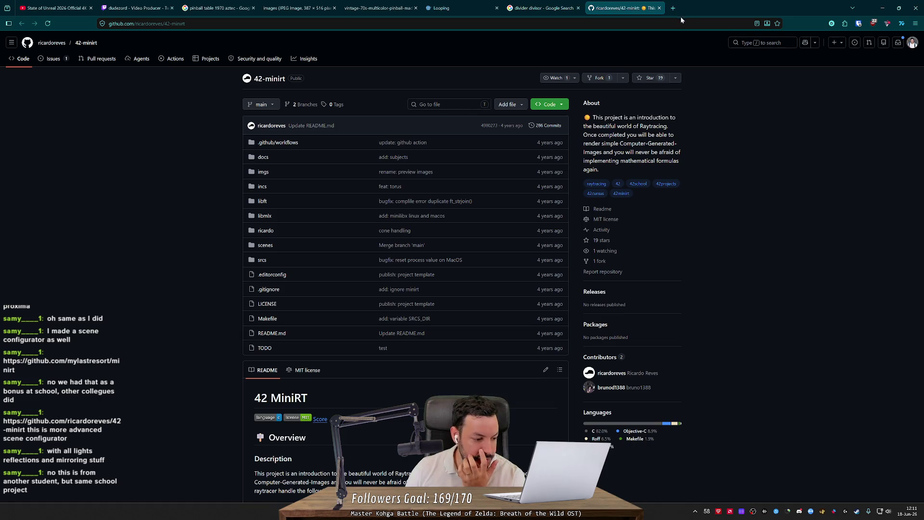
{"action": "left_click", "coordinate": [528, 4]}
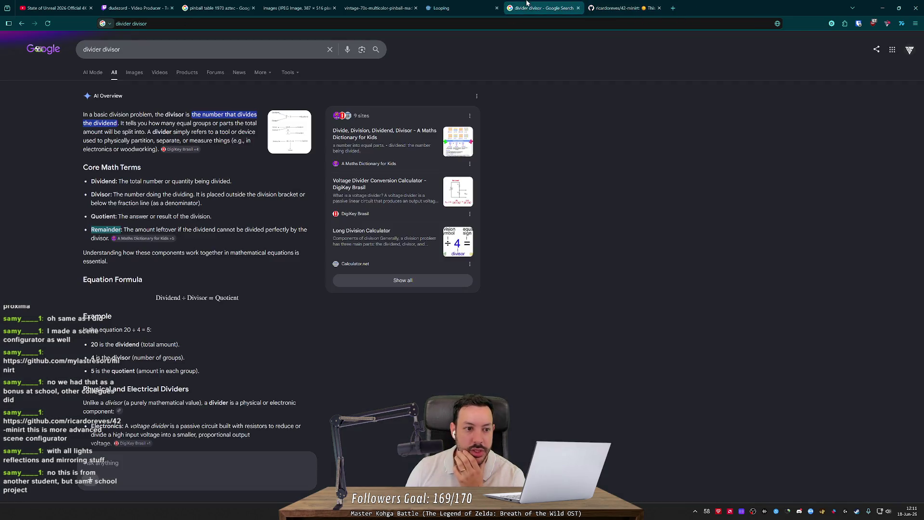
{"action": "middle_click", "coordinate": [530, 5]}
{"action": "middle_click", "coordinate": [131, 163]}
{"action": "scroll", "coordinate": [131, 163], "scroll_direction": "down", "scroll_amount": 15}
{"action": "middle_click", "coordinate": [151, 122]}
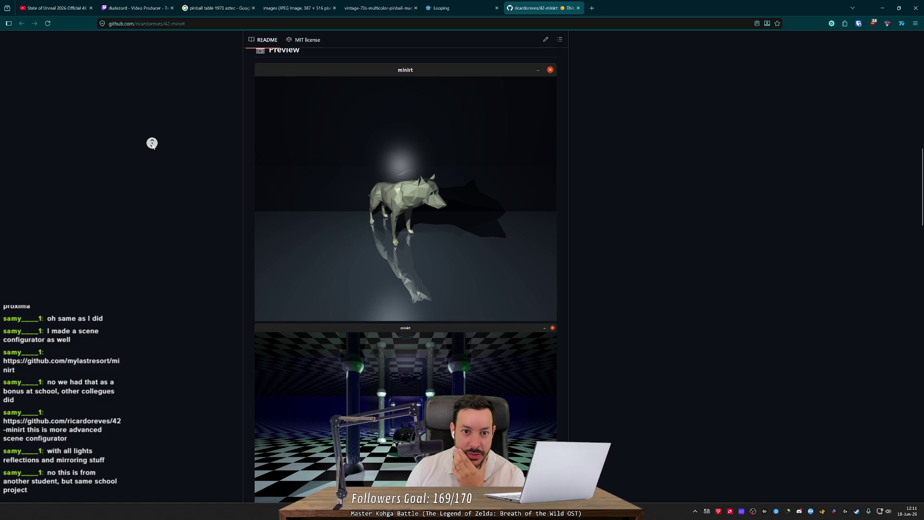
{"action": "scroll", "coordinate": [153, 143], "scroll_direction": "down", "scroll_amount": 15}
{"action": "middle_click", "coordinate": [148, 201]}
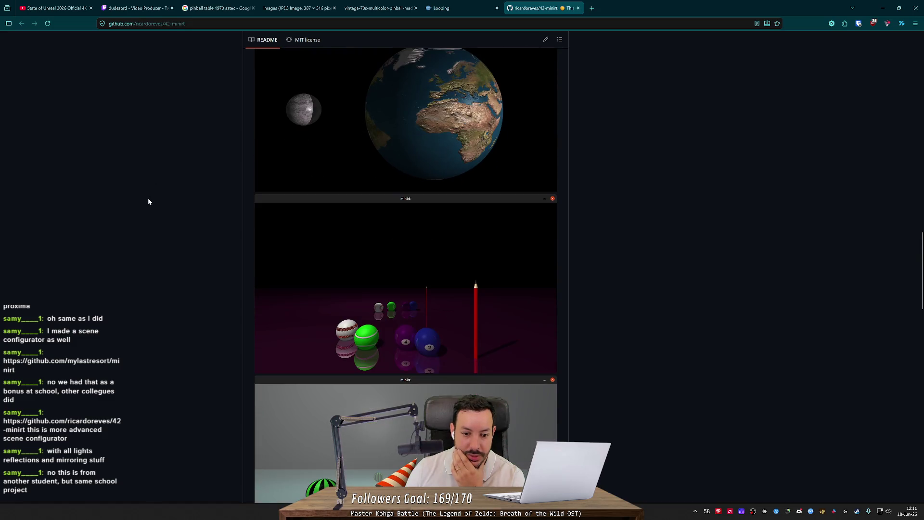
{"action": "middle_click", "coordinate": [148, 199]}
{"action": "scroll", "coordinate": [148, 199], "scroll_direction": "down", "scroll_amount": 5}
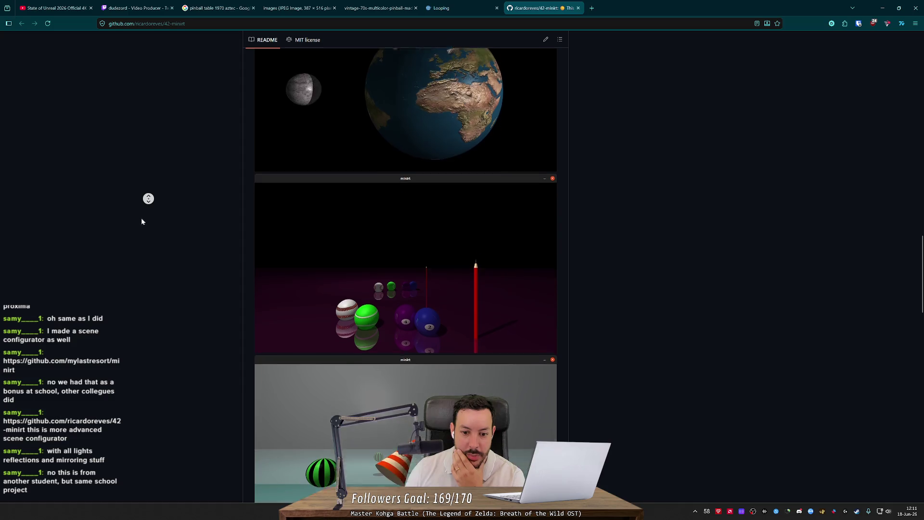
{"action": "middle_click", "coordinate": [135, 246]}
{"action": "middle_click", "coordinate": [149, 221]}
{"action": "scroll", "coordinate": [149, 222], "scroll_direction": "down", "scroll_amount": 6}
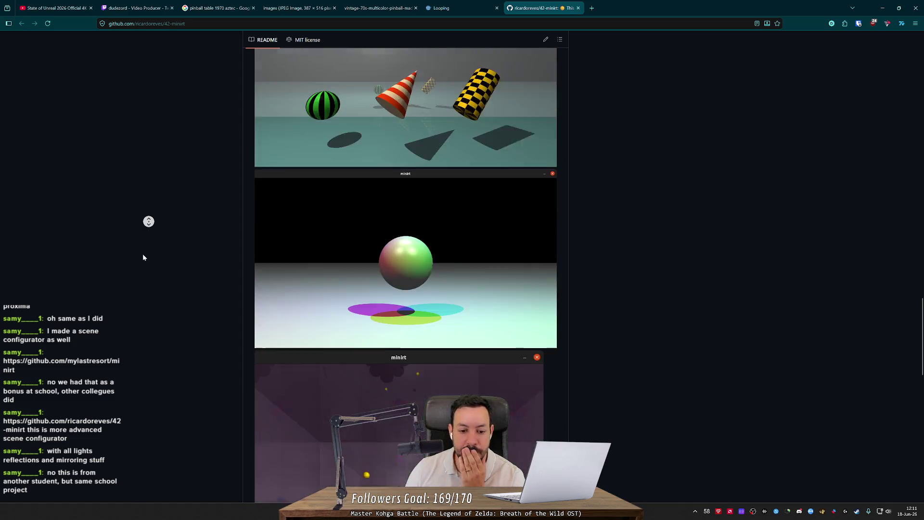
{"action": "middle_click", "coordinate": [143, 254]}
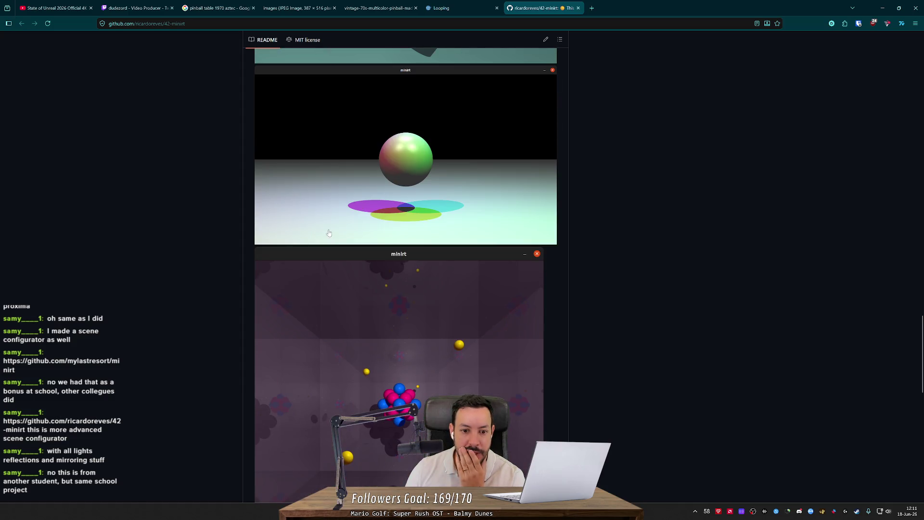
{"action": "scroll", "coordinate": [379, 226], "scroll_direction": "down", "scroll_amount": 2}
{"action": "scroll", "coordinate": [378, 227], "scroll_direction": "up", "scroll_amount": 2}
{"action": "scroll", "coordinate": [403, 255], "scroll_direction": "down", "scroll_amount": 8}
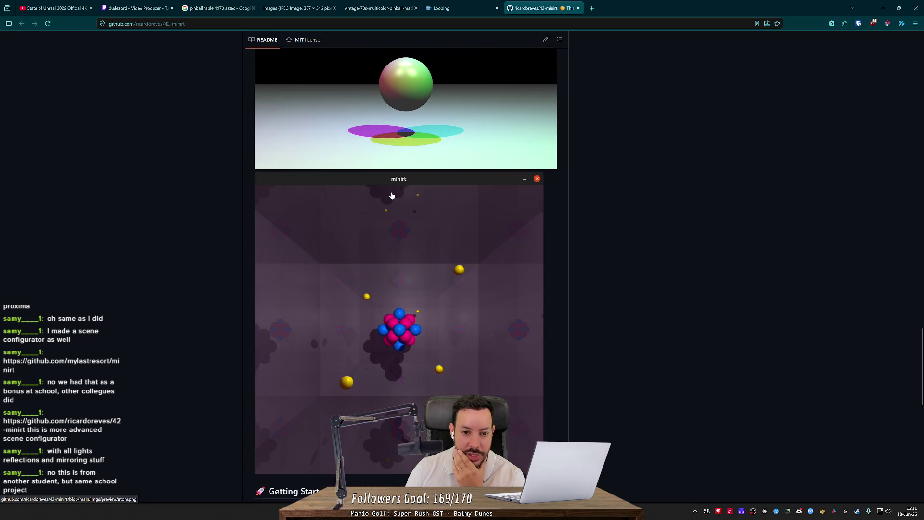
{"action": "scroll", "coordinate": [334, 277], "scroll_direction": "up", "scroll_amount": 11}
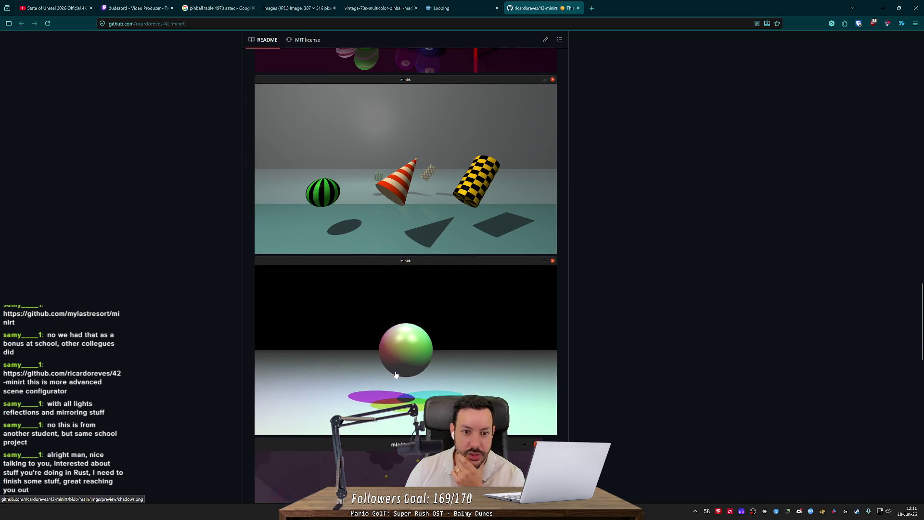
{"action": "scroll", "coordinate": [366, 327], "scroll_direction": "up", "scroll_amount": 8}
{"action": "scroll", "coordinate": [394, 370], "scroll_direction": "up", "scroll_amount": 3}
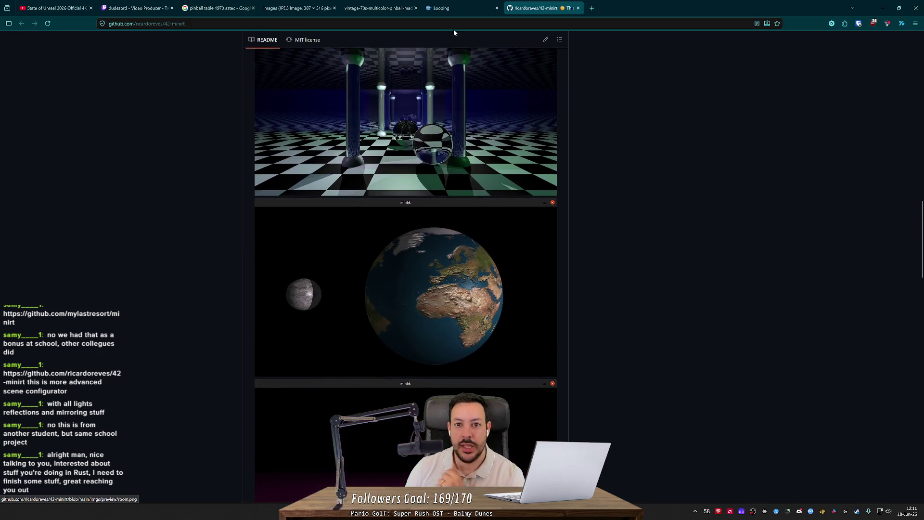
{"action": "left_click", "coordinate": [485, 6]}
{"action": "key", "text": "ctrl+w"}
{"action": "key", "text": "ctrl+w"}
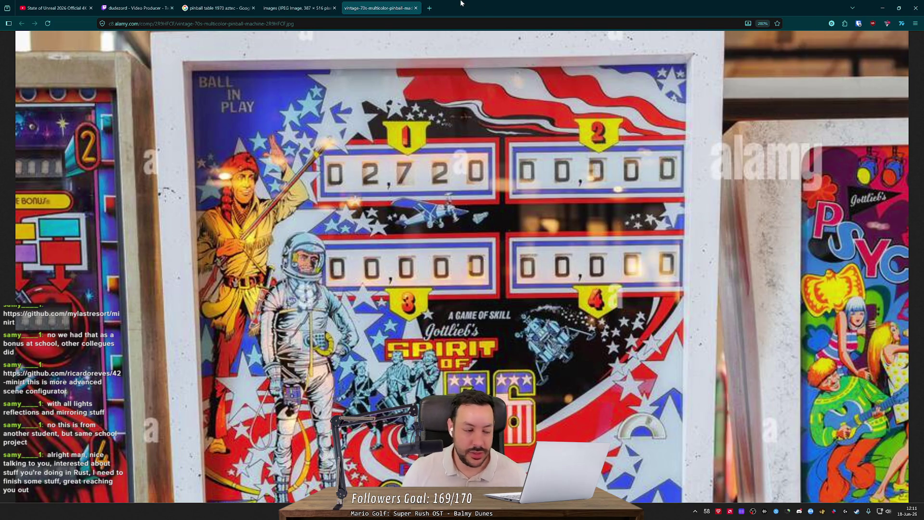
- Close RustRover, snap the backglass photo browser left and a widened Godot window right
{"action": "double_click", "coordinate": [470, 1]}
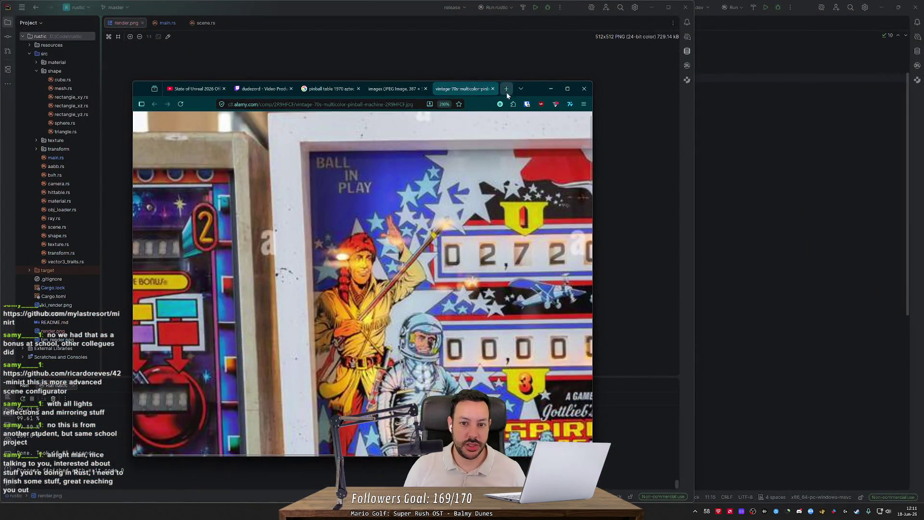
{"action": "mouse_move", "coordinate": [537, 91]}
{"action": "left_mouse_down"}
{"action": "mouse_move", "coordinate": [95, 116]}
{"action": "mouse_move", "coordinate": [227, 103]}
{"action": "left_mouse_up"}
{"action": "left_click", "coordinate": [687, 11]}
{"action": "left_click", "coordinate": [687, 10]}
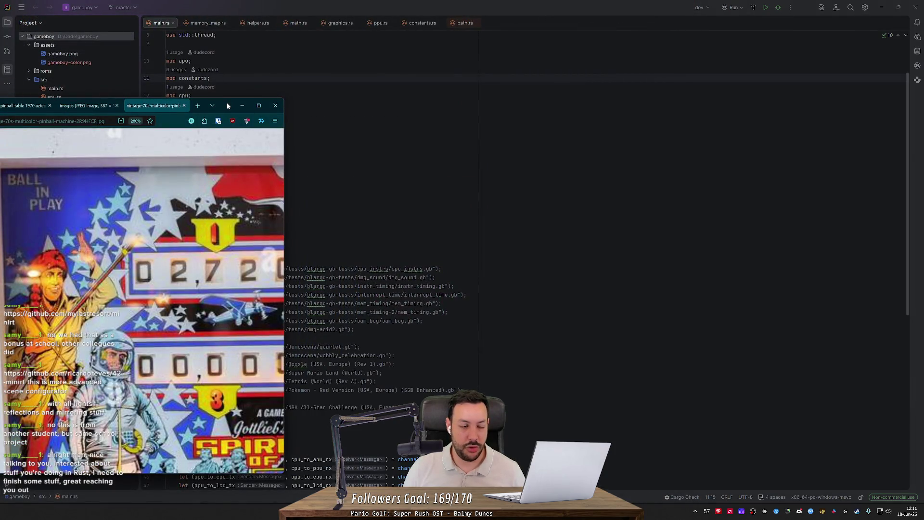
{"action": "left_click_drag", "start_coordinate": [226, 103], "coordinate": [1, 91]}
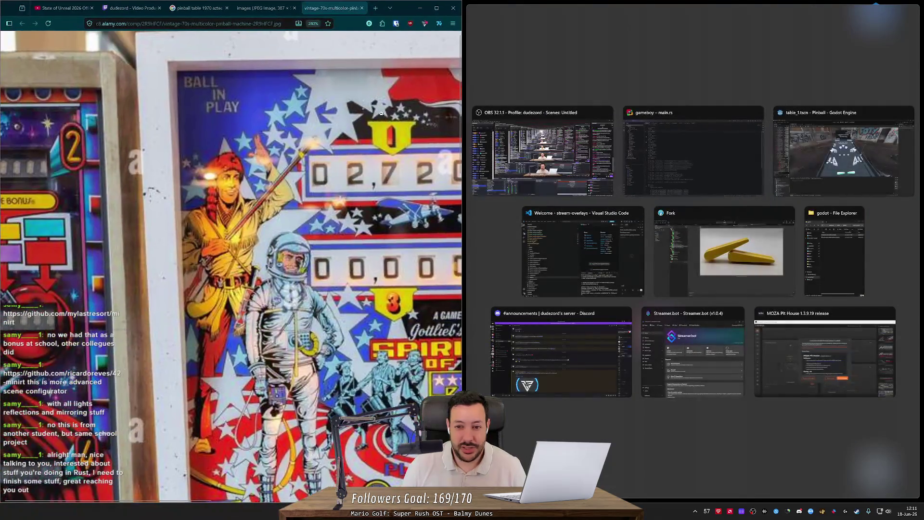
{"action": "left_click", "coordinate": [848, 149]}
{"action": "mouse_move", "coordinate": [462, 105]}
{"action": "left_mouse_down"}
{"action": "mouse_move", "coordinate": [269, 105]}
{"action": "mouse_move", "coordinate": [314, 106]}
{"action": "left_mouse_up"}
{"action": "key", "text": "ctrl+0"}
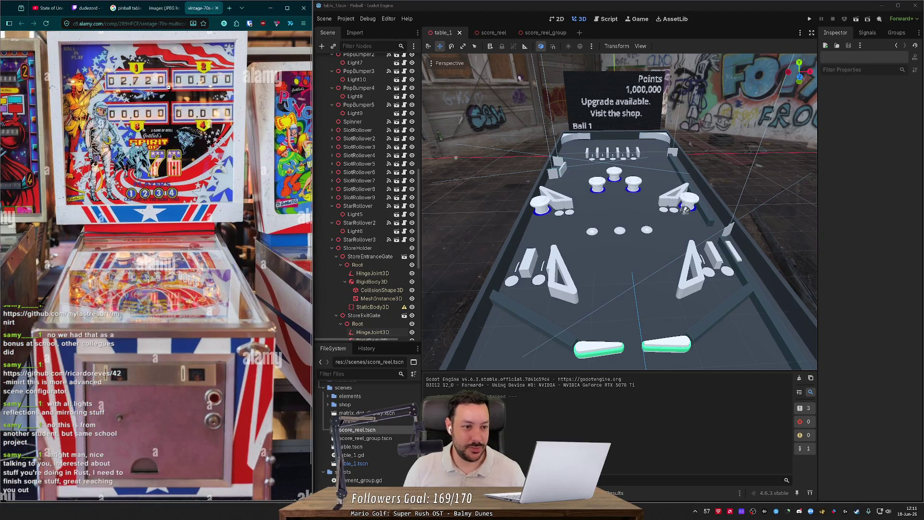
- Zoom the photo page to 120%, fly the view down the pinball table, then open score_reel_group
{"action": "key", "text": "ctrl+plus"}
{"action": "key", "text": "ctrl+plus"}
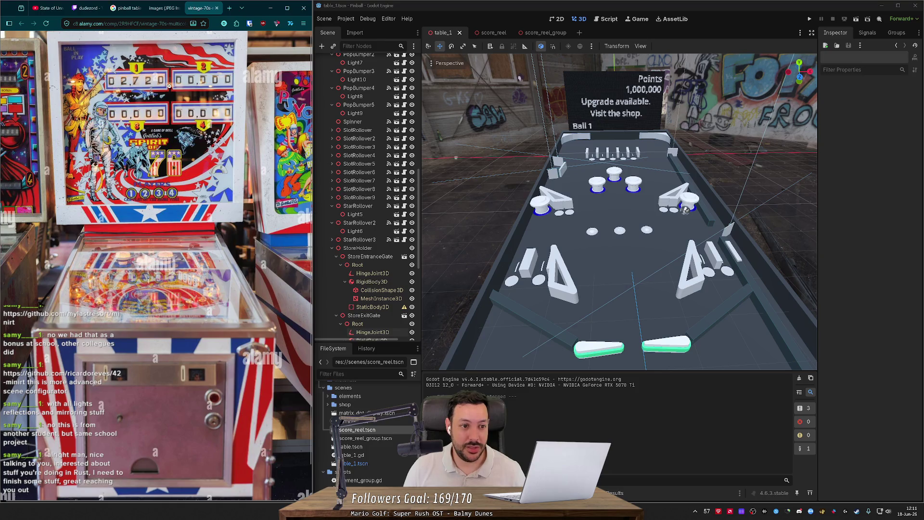
{"action": "scroll", "coordinate": [186, 88], "scroll_direction": "right", "scroll_amount": 2}
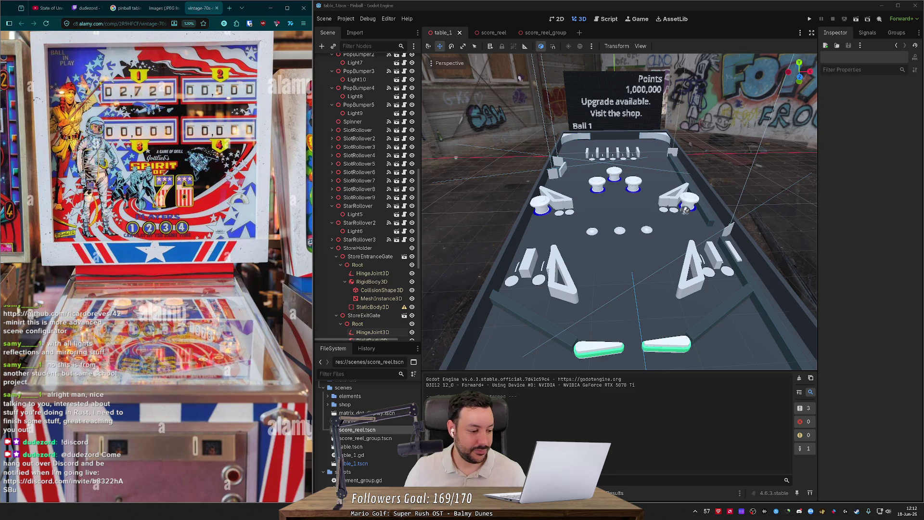
{"action": "left_click_drag", "start_coordinate": [526, 222], "coordinate": [650, 224]}
{"action": "key", "text": "s"}
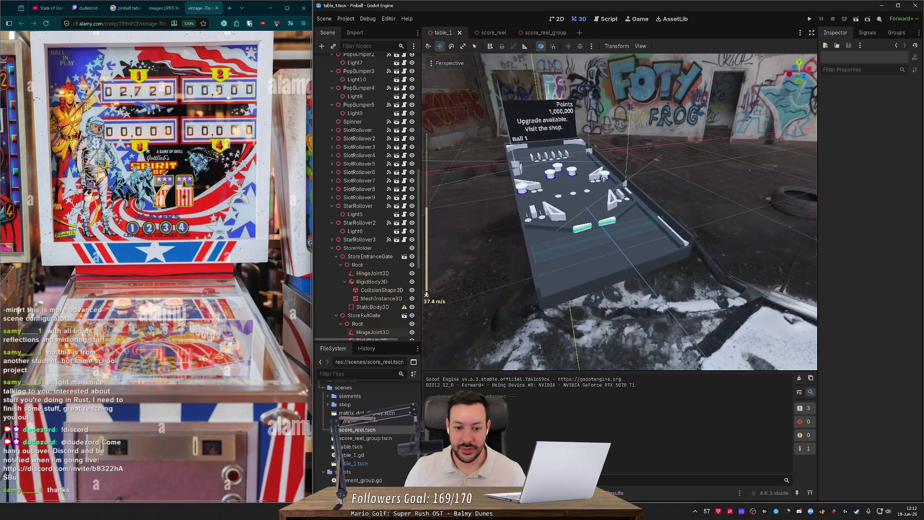
{"action": "key", "text": "w"}
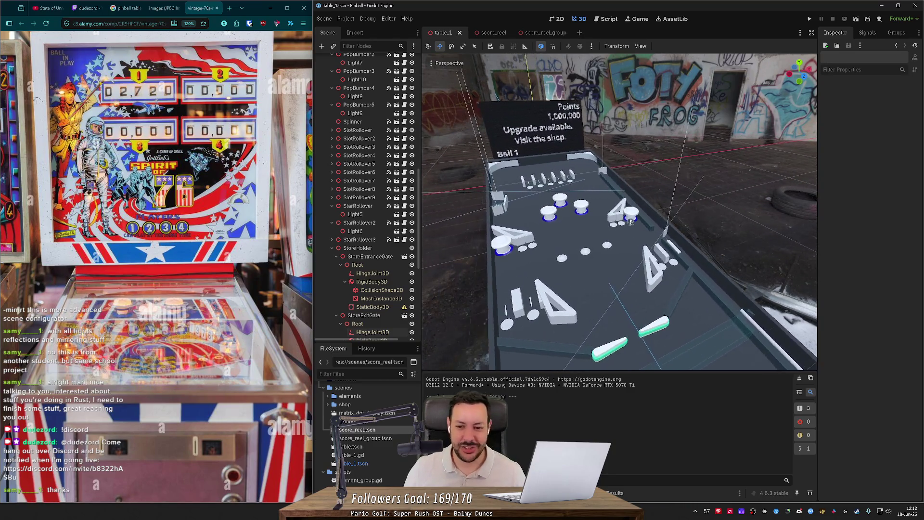
{"action": "key", "text": "d"}
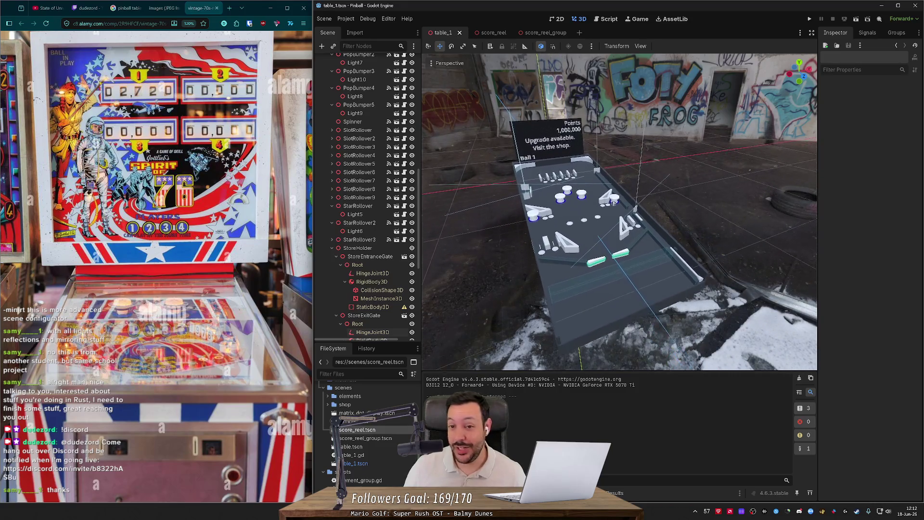
{"action": "key", "text": "w"}
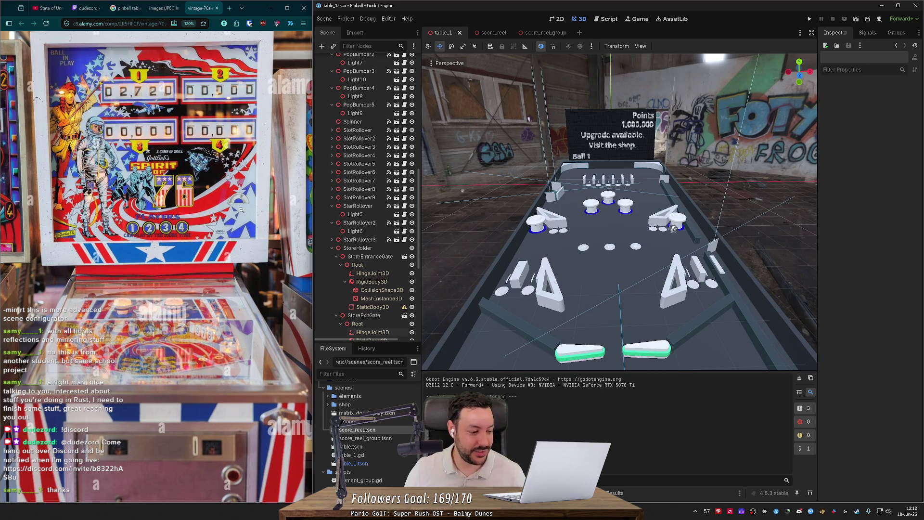
{"action": "key", "text": "w"}
{"action": "key", "text": "w"}
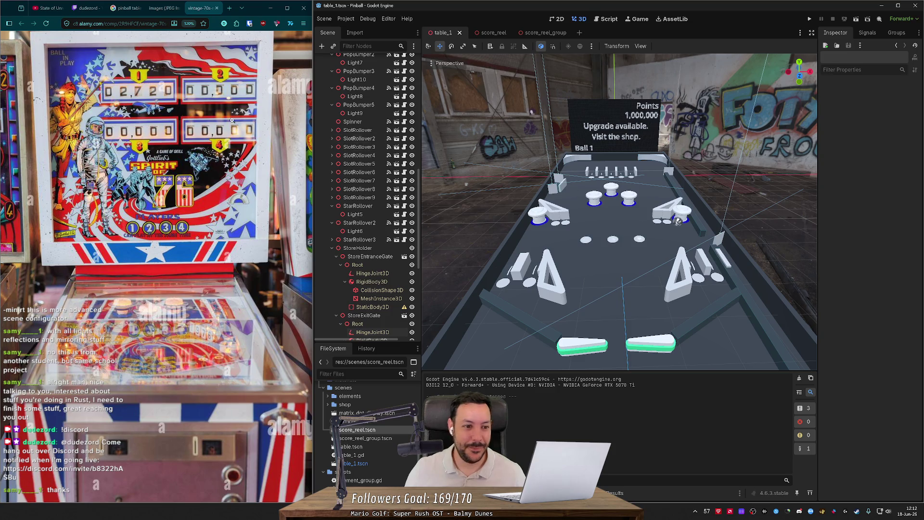
{"action": "left_click", "coordinate": [545, 32]}
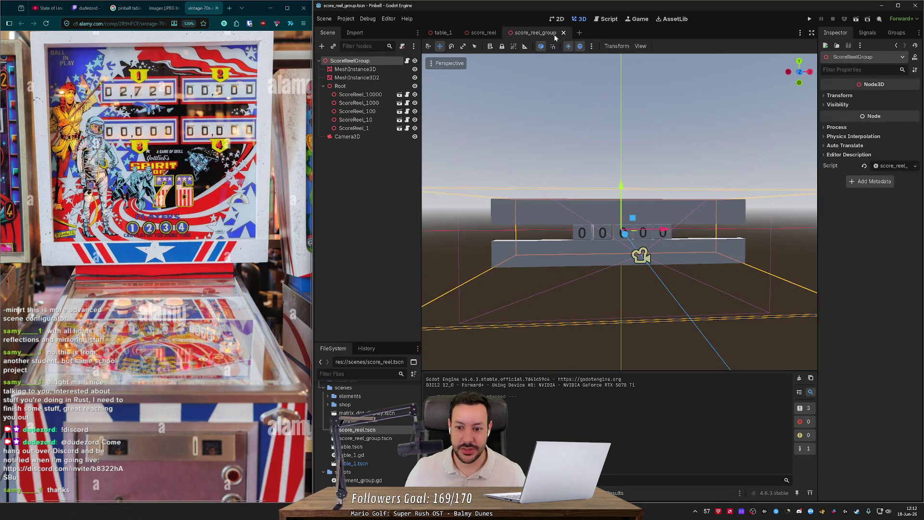
{"action": "left_click", "coordinate": [857, 19]}
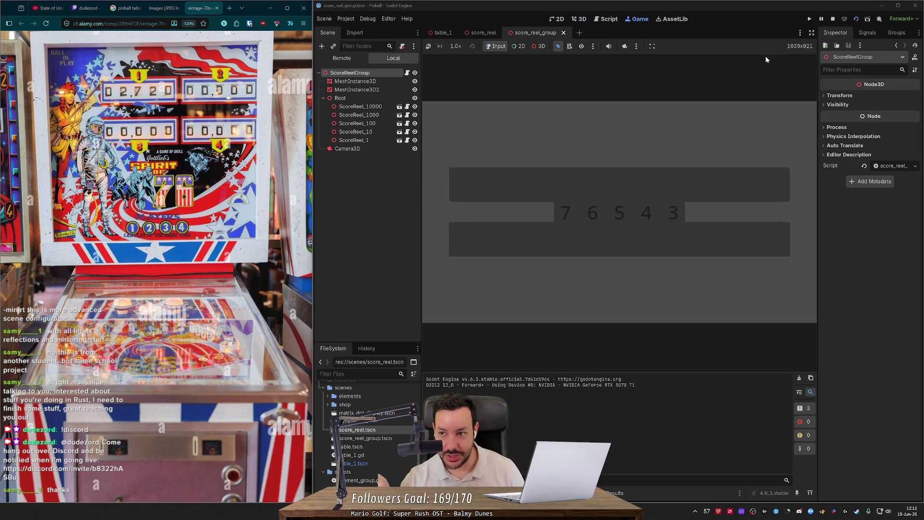
{"action": "left_click", "coordinate": [834, 20]}
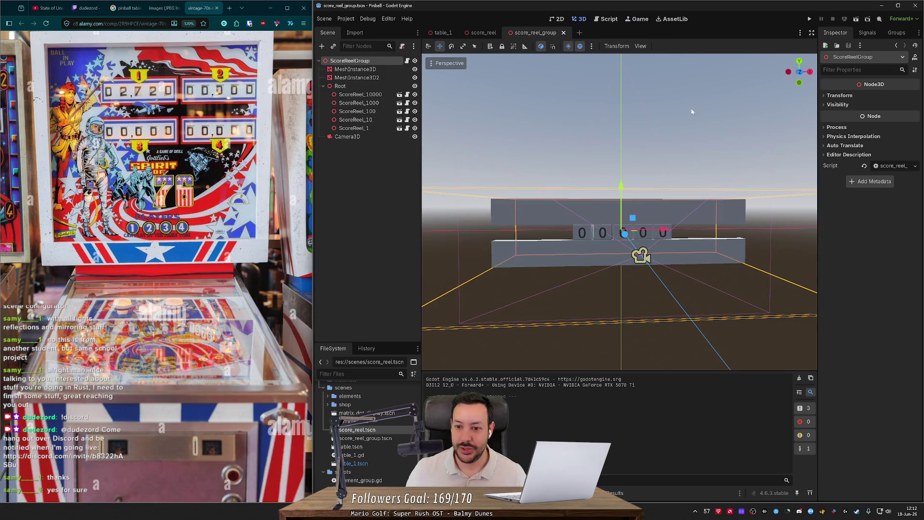
{"action": "left_click", "coordinate": [856, 21]}
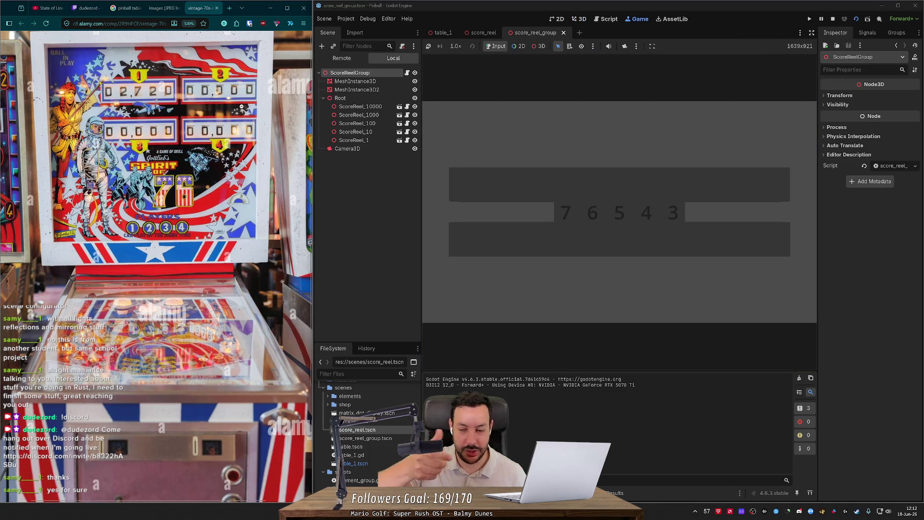
{"action": "left_click", "coordinate": [832, 20]}
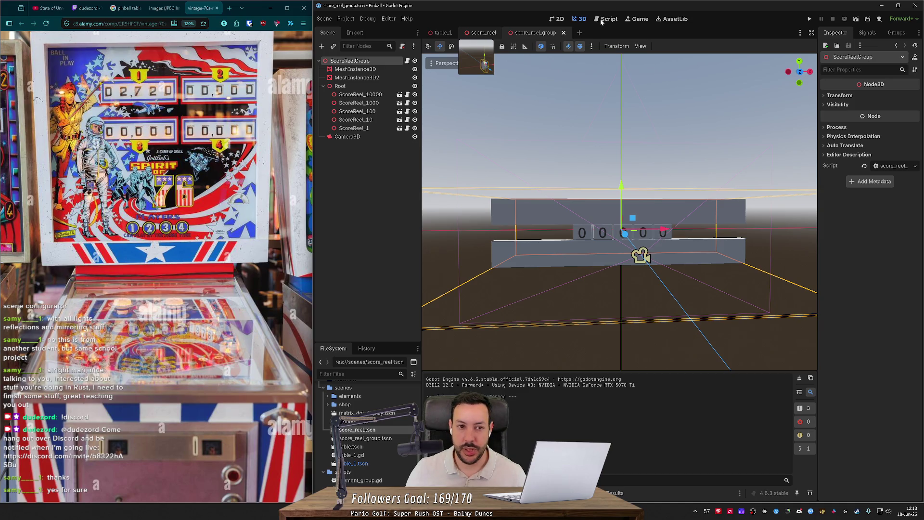
{"action": "left_click", "coordinate": [601, 19]}
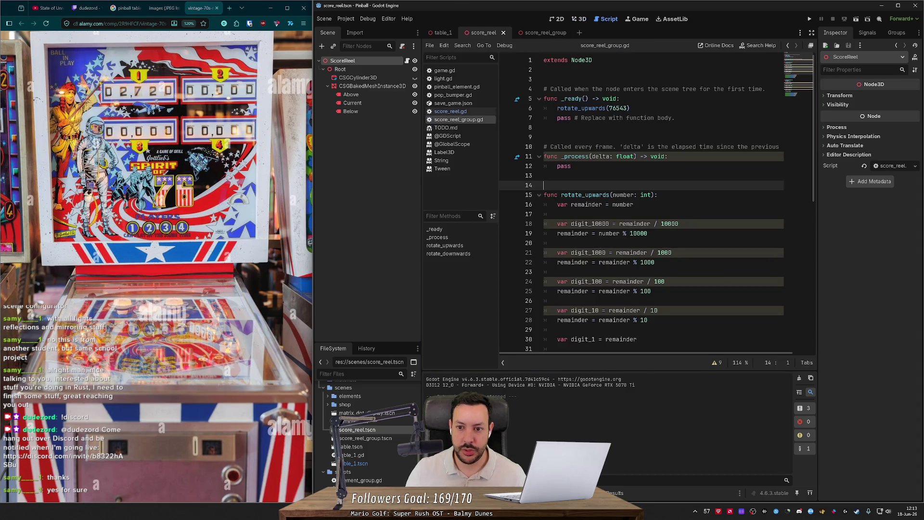
- Change the test call to rotate_downwards with number 12345 and save the script
{"action": "left_click", "coordinate": [581, 108]}
{"action": "key", "text": "Delete"}
{"action": "key", "text": "Delete"}
{"action": "type", "text": "down"}
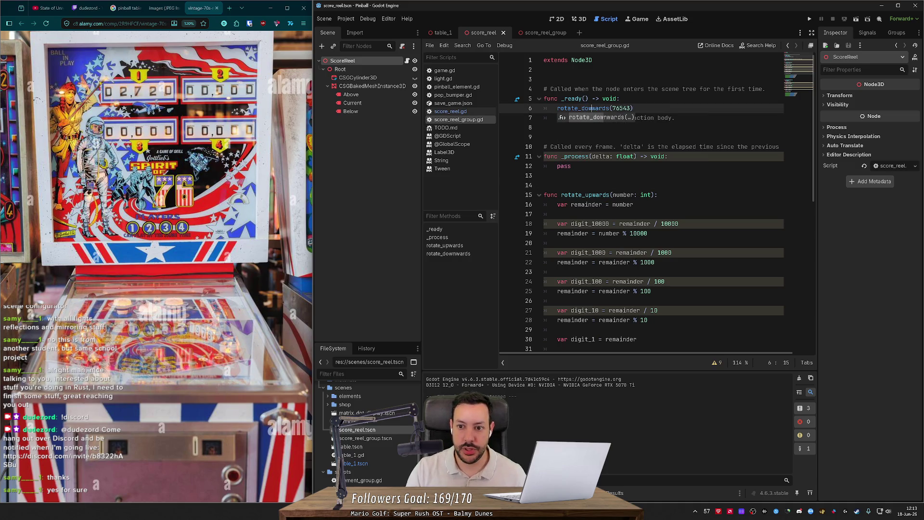
{"action": "key", "text": "Escape"}
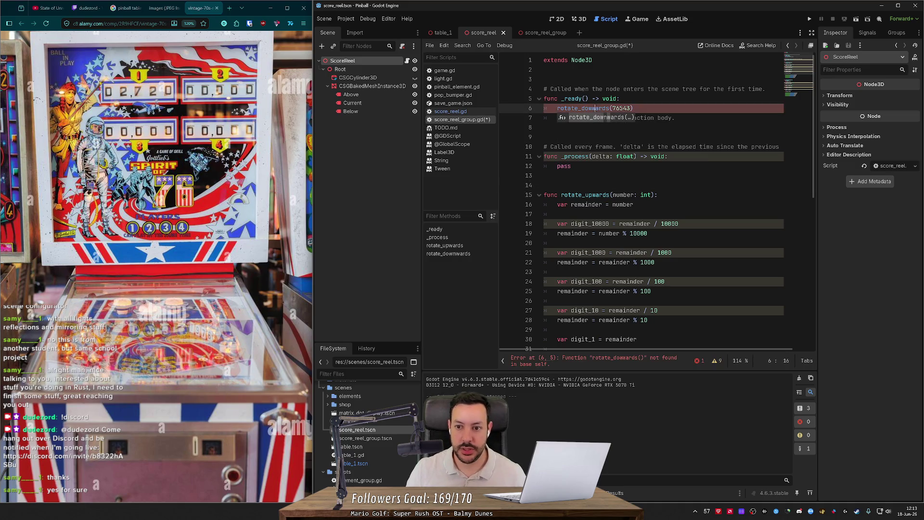
{"action": "left_click", "coordinate": [615, 108]}
{"action": "key", "text": "ctrl+shift+Right"}
{"action": "type", "text": "12345"}
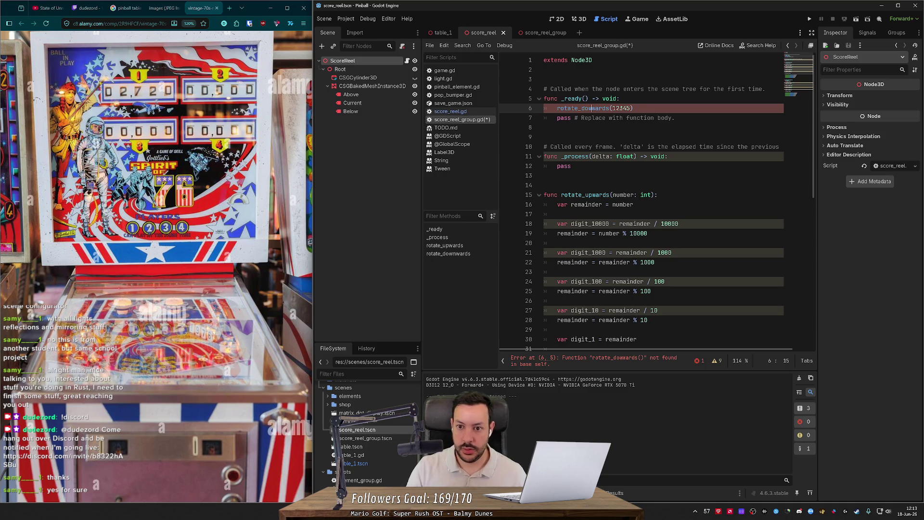
{"action": "type", "text": "n"}
{"action": "key", "text": "ctrl+s"}
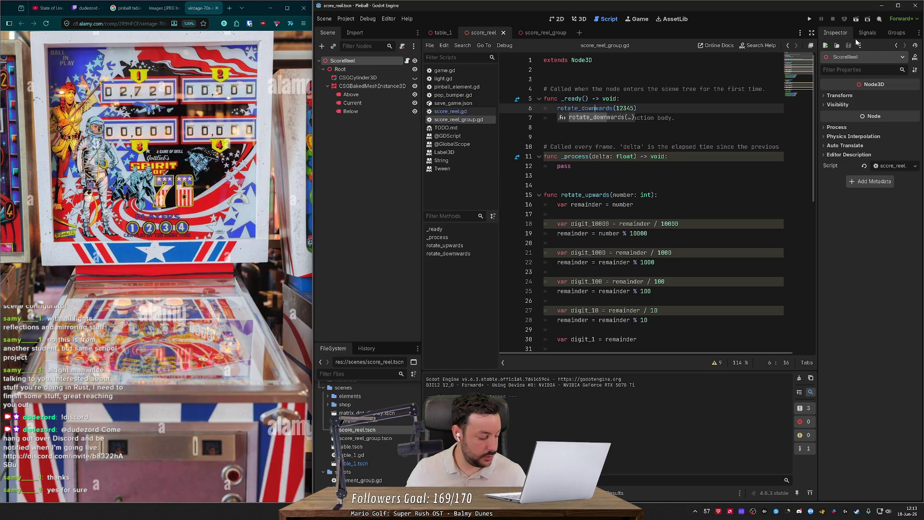
- Run the score_reel_group scene and restart it twice to watch the reels roll
{"action": "left_click", "coordinate": [856, 19]}
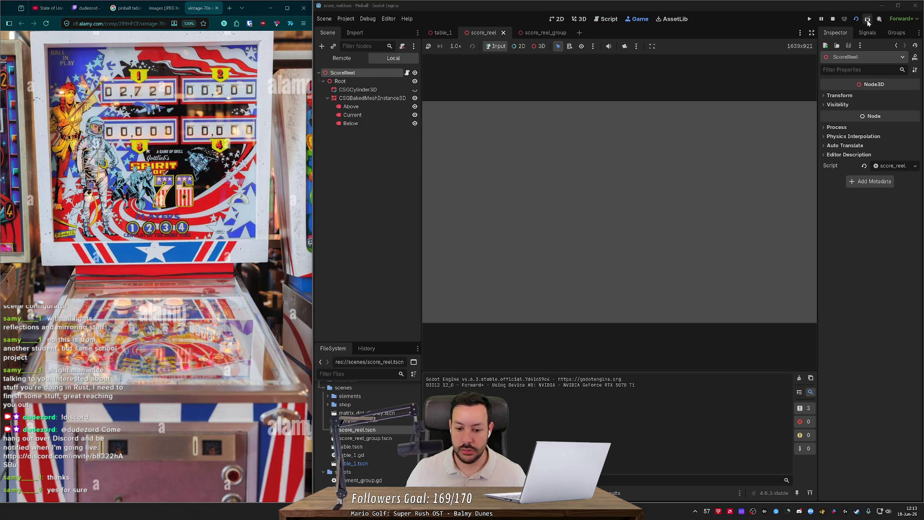
{"action": "left_click", "coordinate": [833, 19]}
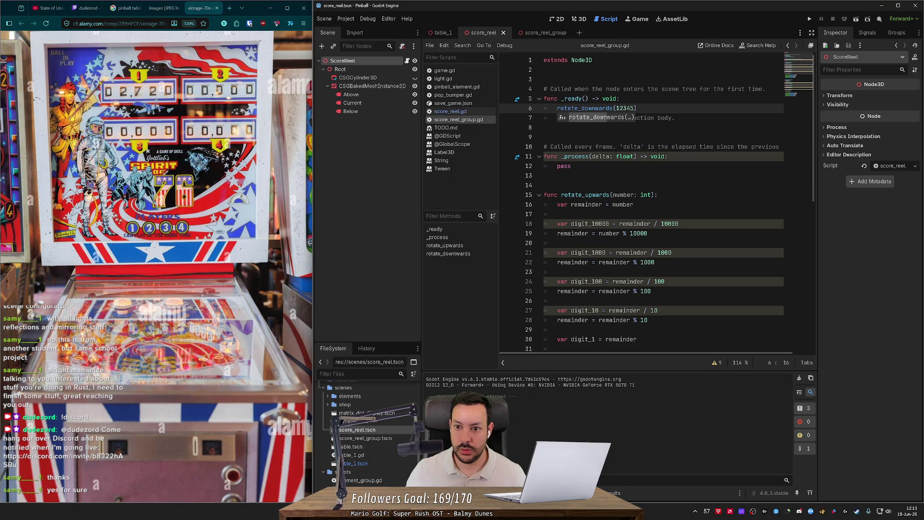
{"action": "left_click", "coordinate": [545, 127]}
{"action": "left_click", "coordinate": [539, 33]}
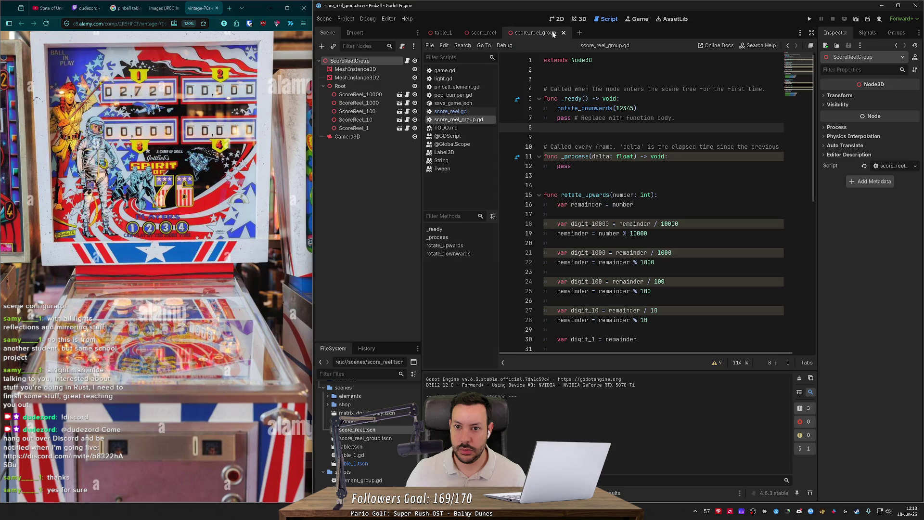
{"action": "left_click", "coordinate": [856, 20]}
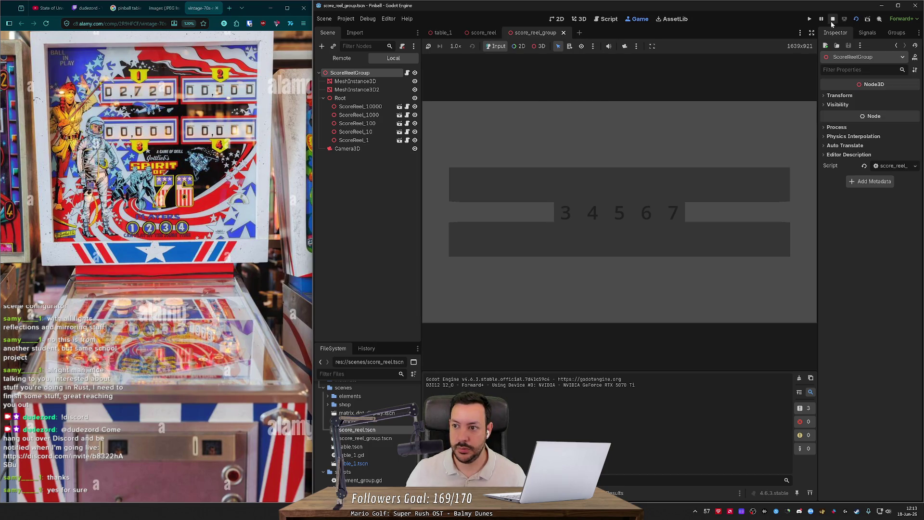
{"action": "left_click", "coordinate": [857, 19]}
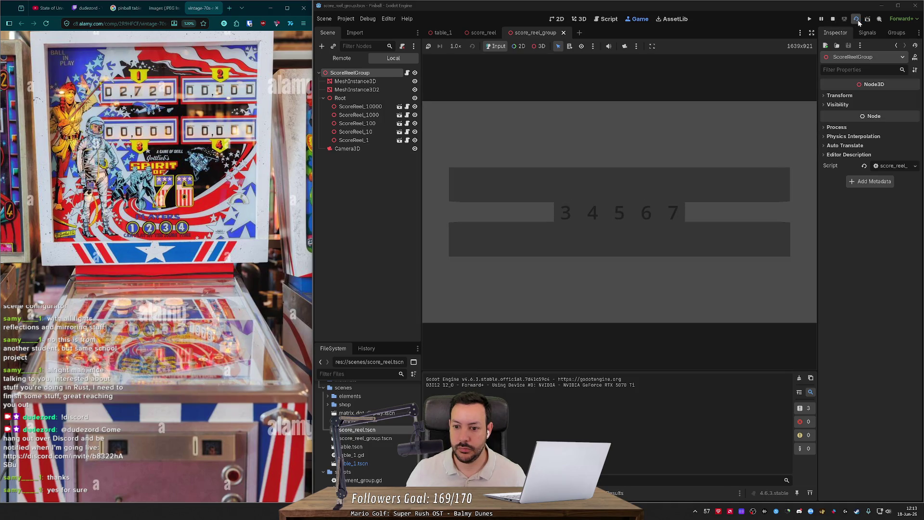
{"action": "left_click", "coordinate": [858, 19]}
{"action": "left_click", "coordinate": [580, 19]}
{"action": "left_click", "coordinate": [601, 19]}
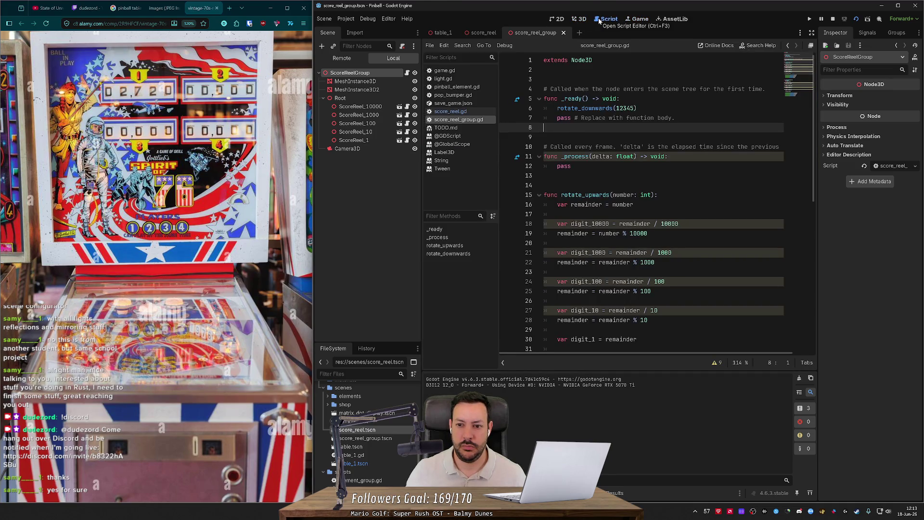
- Run the scene once more to check the reels, then return to the script
{"action": "left_click", "coordinate": [618, 99]}
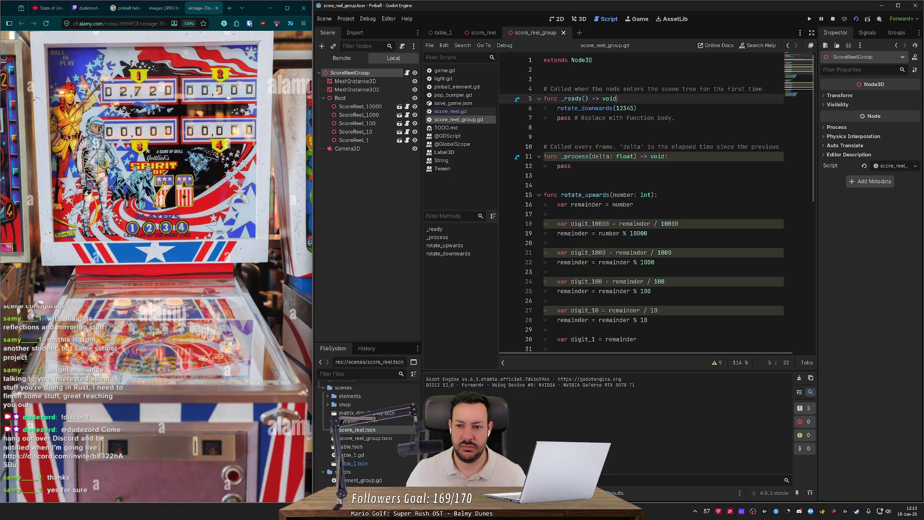
{"action": "double_click", "coordinate": [625, 108]}
{"action": "left_click", "coordinate": [856, 20]}
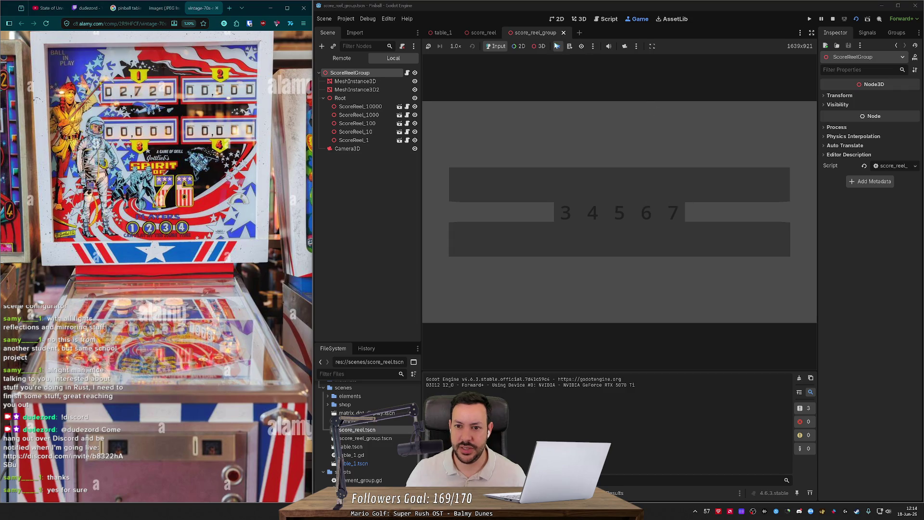
{"action": "left_click", "coordinate": [482, 33]}
{"action": "left_click", "coordinate": [545, 32]}
{"action": "left_click", "coordinate": [601, 20]}
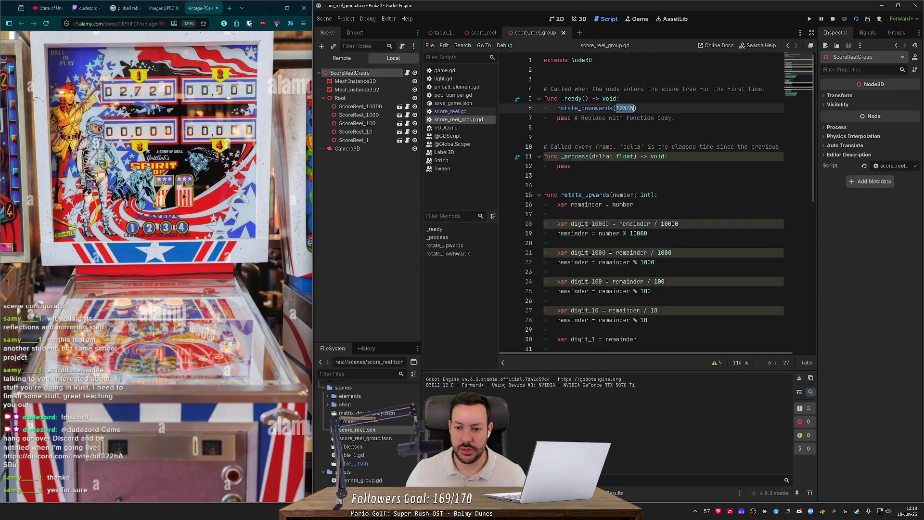
- Delete the 'number = 34567' line in rotate_downwards and run the scene to show 12345
{"action": "scroll", "coordinate": [650, 202], "scroll_direction": "down", "scroll_amount": 4}
{"action": "scroll", "coordinate": [650, 202], "scroll_direction": "down", "scroll_amount": 3}
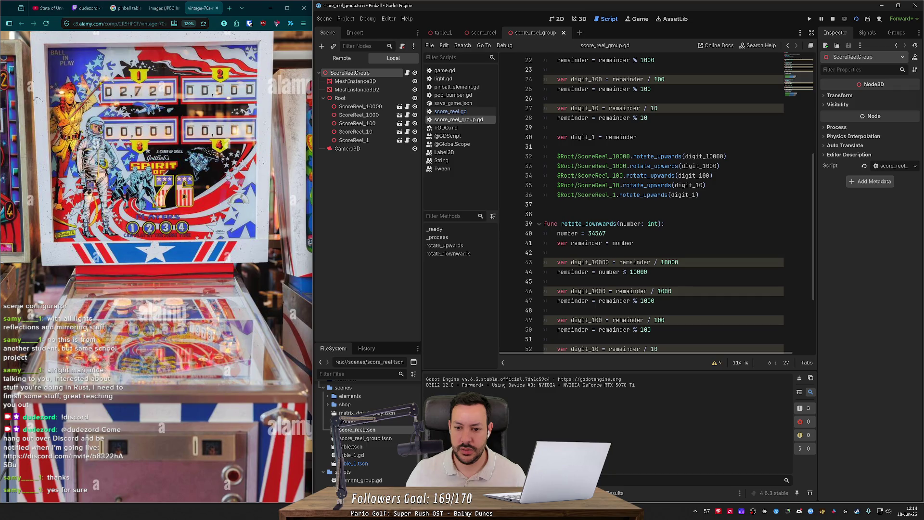
{"action": "left_click", "coordinate": [607, 233]}
{"action": "key", "text": "ctrl+shift+k"}
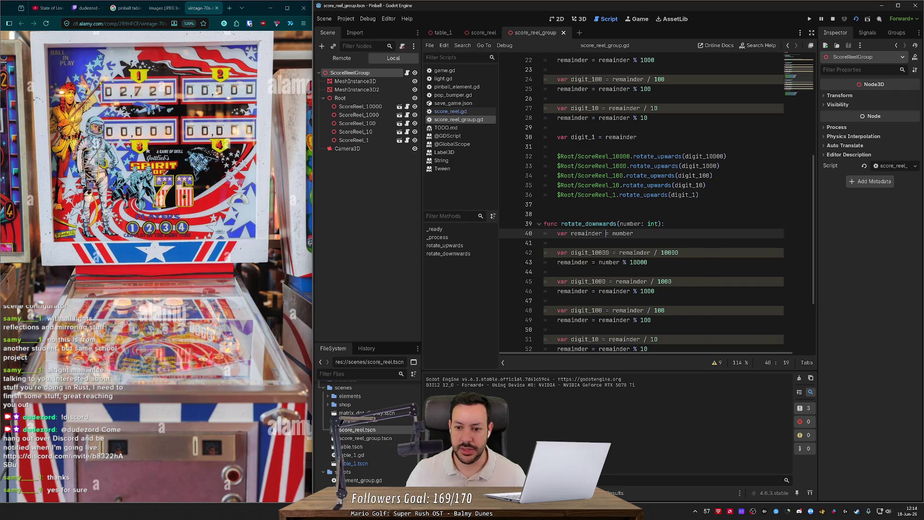
{"action": "left_click", "coordinate": [858, 20]}
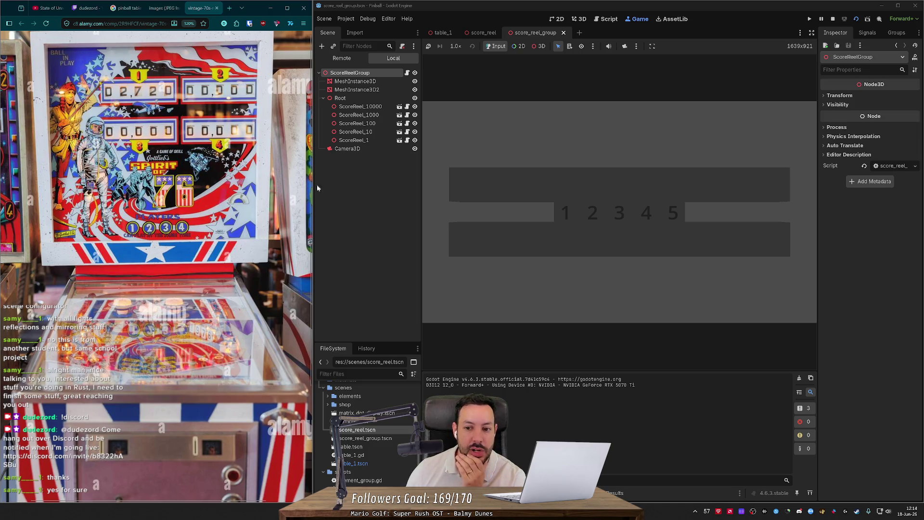
{"action": "left_click", "coordinate": [834, 20]}
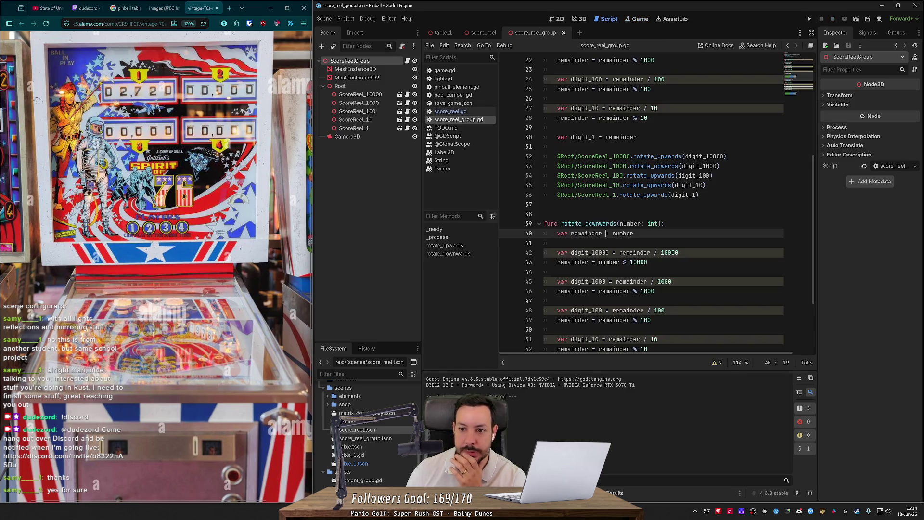
- Delete the comment, _ready and _process block so rotate_upwards follows extends Node3D
{"action": "scroll", "coordinate": [657, 204], "scroll_direction": "down", "scroll_amount": 3}
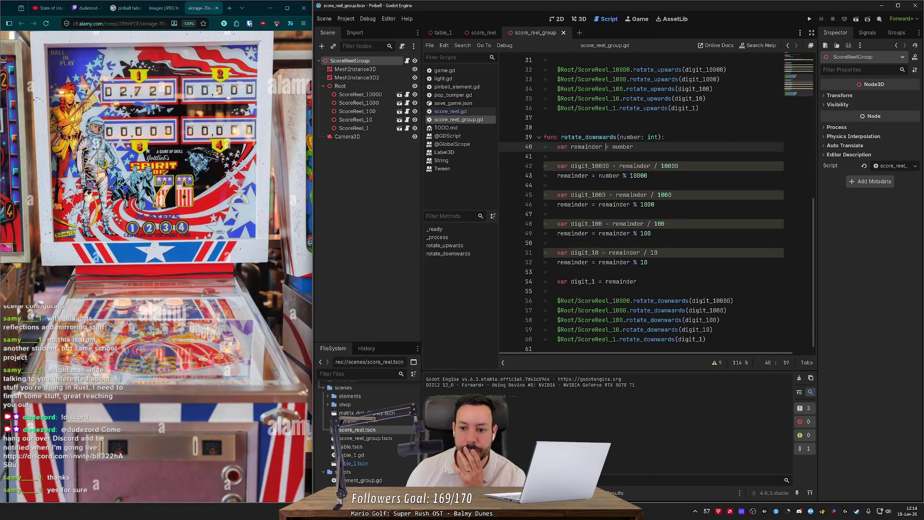
{"action": "scroll", "coordinate": [642, 202], "scroll_direction": "down", "scroll_amount": 1}
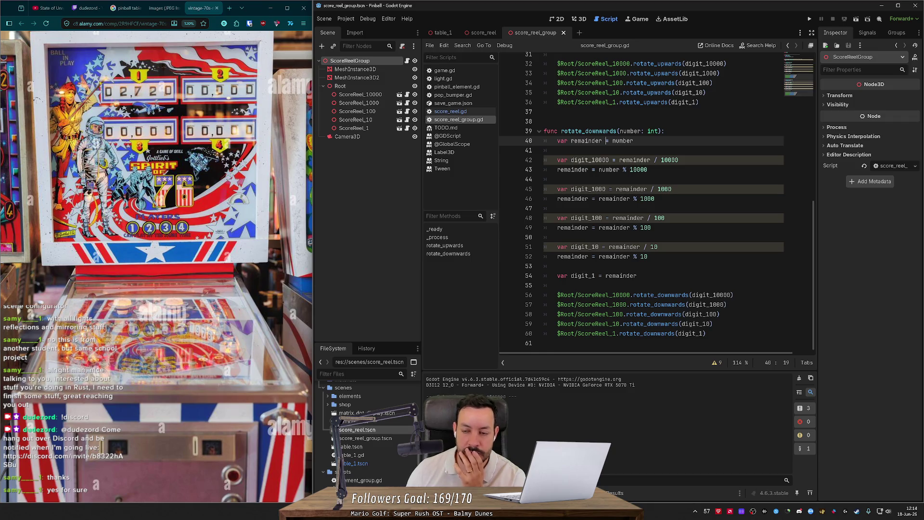
{"action": "scroll", "coordinate": [657, 204], "scroll_direction": "up", "scroll_amount": 10}
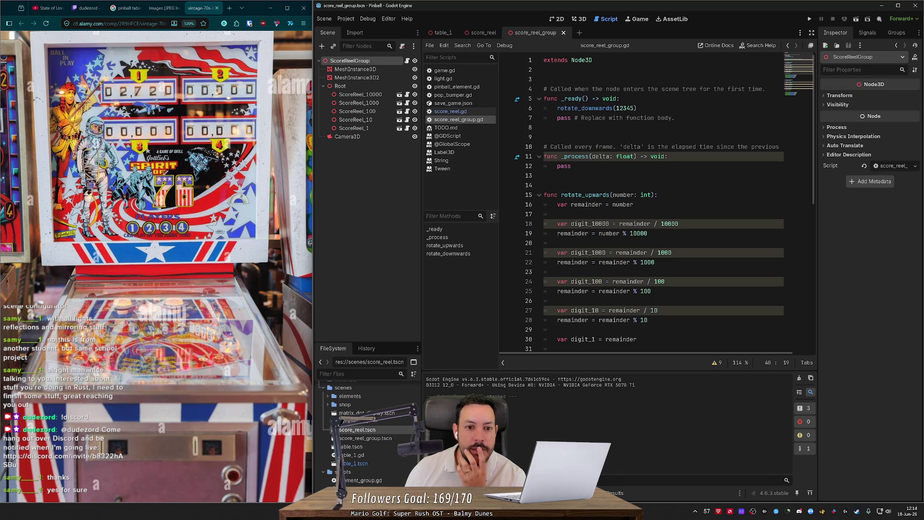
{"action": "scroll", "coordinate": [657, 203], "scroll_direction": "down", "scroll_amount": 5}
{"action": "scroll", "coordinate": [658, 203], "scroll_direction": "up", "scroll_amount": 5}
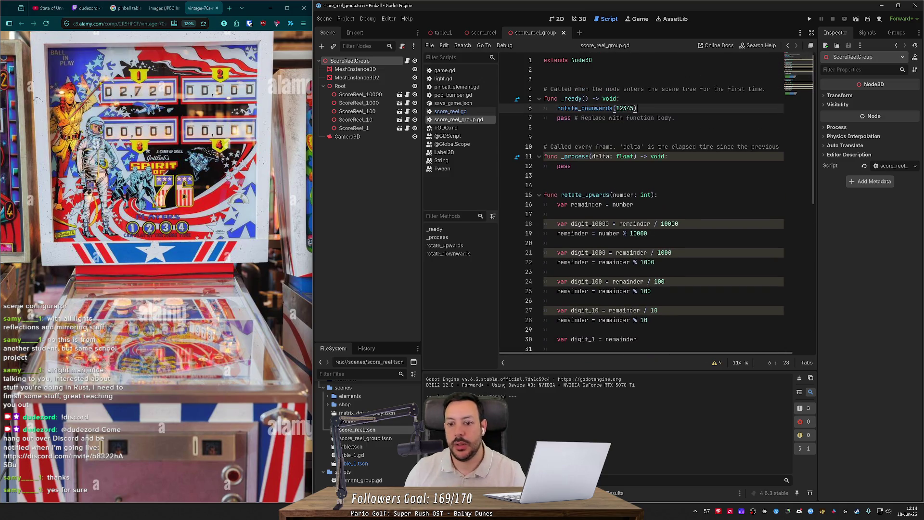
{"action": "left_click", "coordinate": [675, 117]}
{"action": "key", "text": "shift+Up"}
{"action": "key", "text": "shift+Up"}
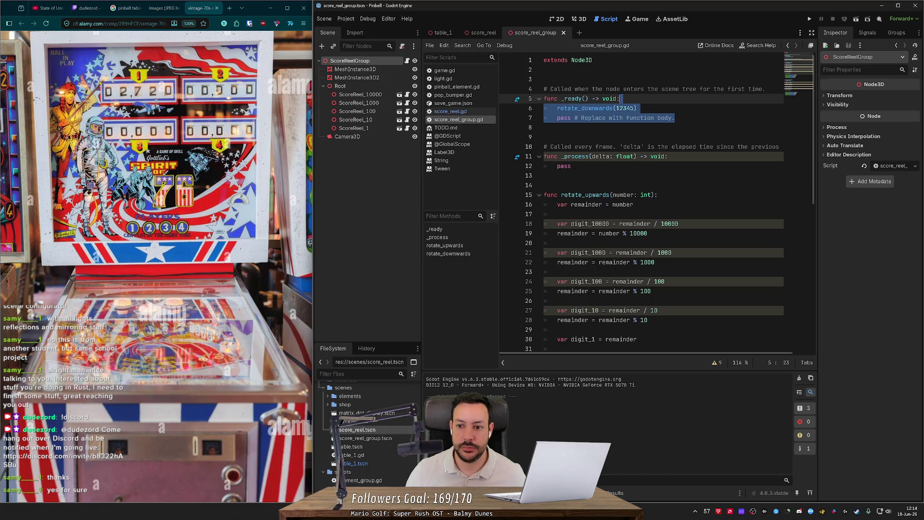
{"action": "key", "text": "Down"}
{"action": "key", "text": "Down"}
{"action": "key", "text": "Down"}
{"action": "key", "text": "shift+Up"}
{"action": "key", "text": "shift+Up"}
{"action": "key", "text": "shift+Up"}
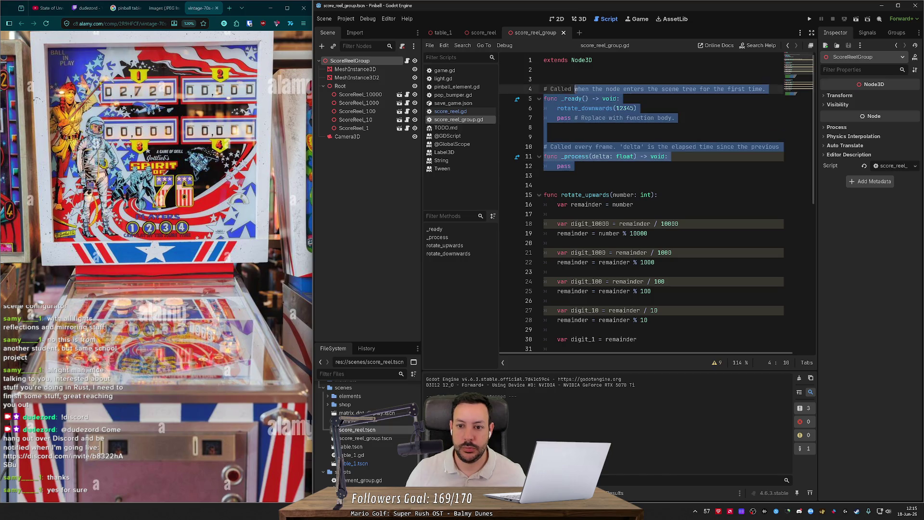
{"action": "key", "text": "BackSpace"}
{"action": "key", "text": "Delete"}
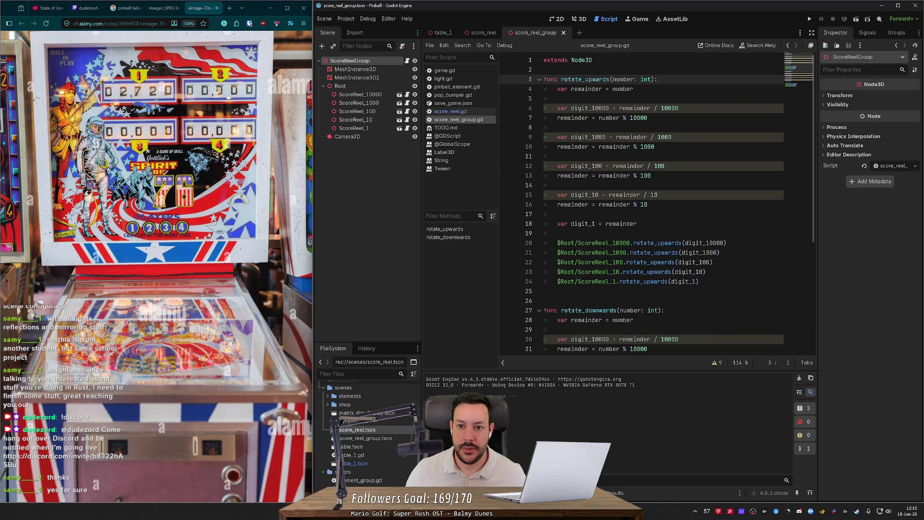
{"action": "left_click", "coordinate": [581, 19]}
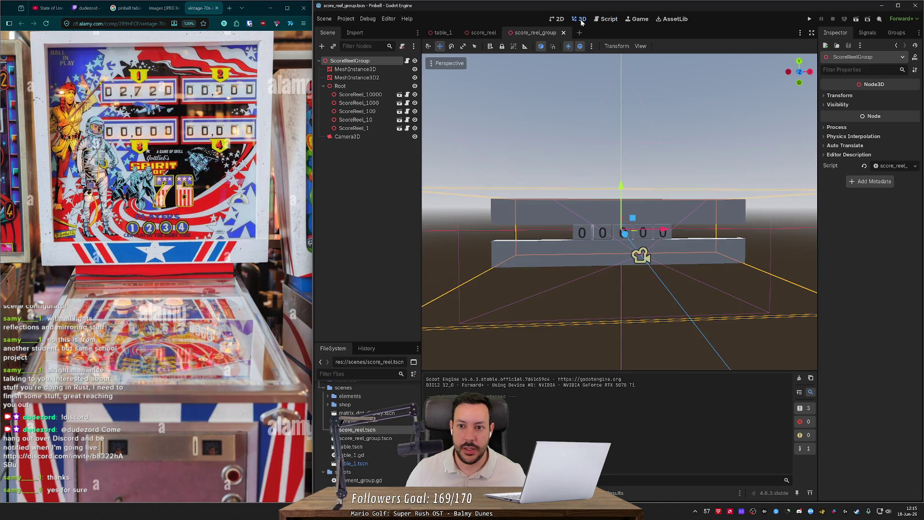
- Delete the Camera3D node from the score reel group scene
{"action": "left_click", "coordinate": [347, 137]}
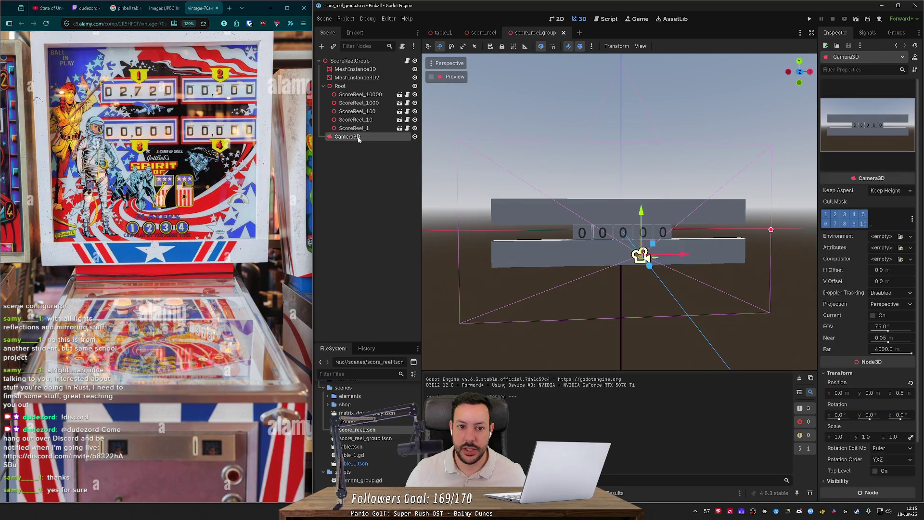
{"action": "key", "text": "Delete"}
{"action": "key", "text": "Return"}
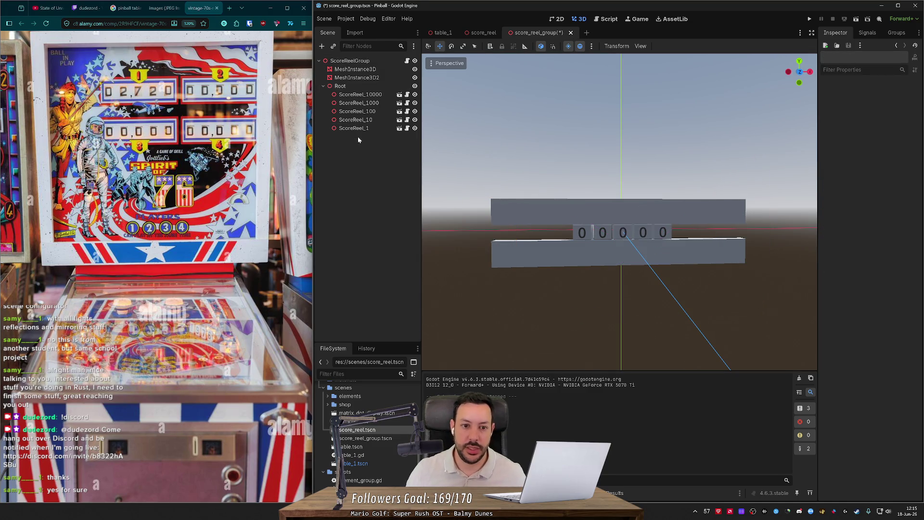
- Save the score_reel_group scene and return to the table_1 pinball scene
{"action": "left_click", "coordinate": [367, 80]}
{"action": "left_click", "coordinate": [369, 72], "text": "shift"}
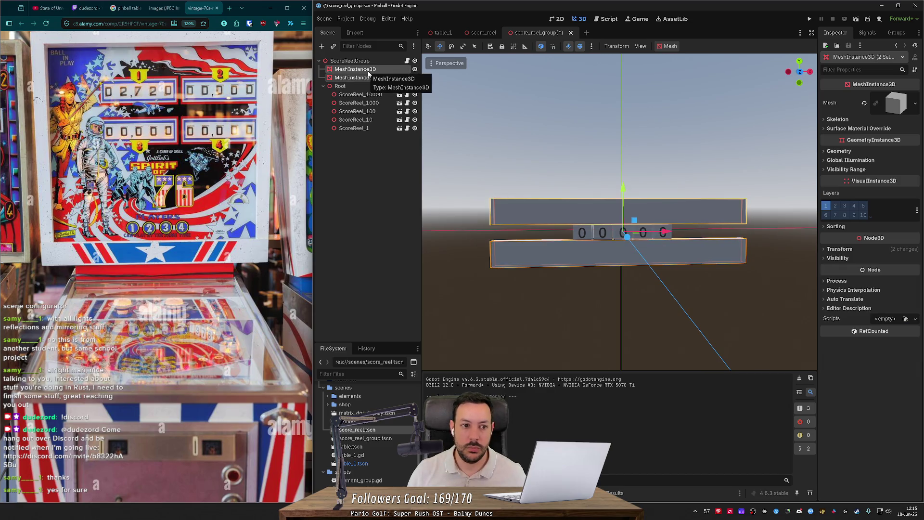
{"action": "key", "text": "ctrl+s"}
{"action": "left_click", "coordinate": [441, 32]}
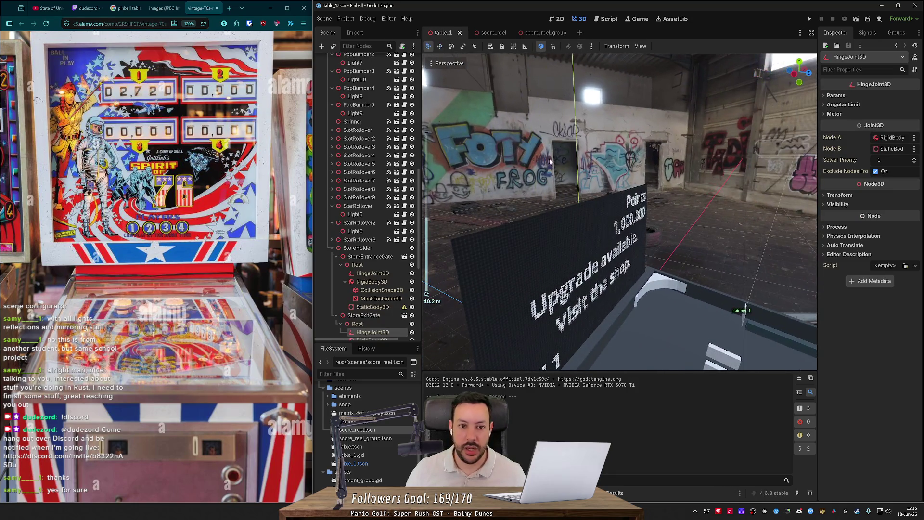
- Select MatrixDotDisplay inside Playfield, reveal its transform and frame it in the viewport
{"action": "scroll", "coordinate": [371, 151], "scroll_direction": "up", "scroll_amount": 5}
{"action": "scroll", "coordinate": [371, 150], "scroll_direction": "up", "scroll_amount": 5}
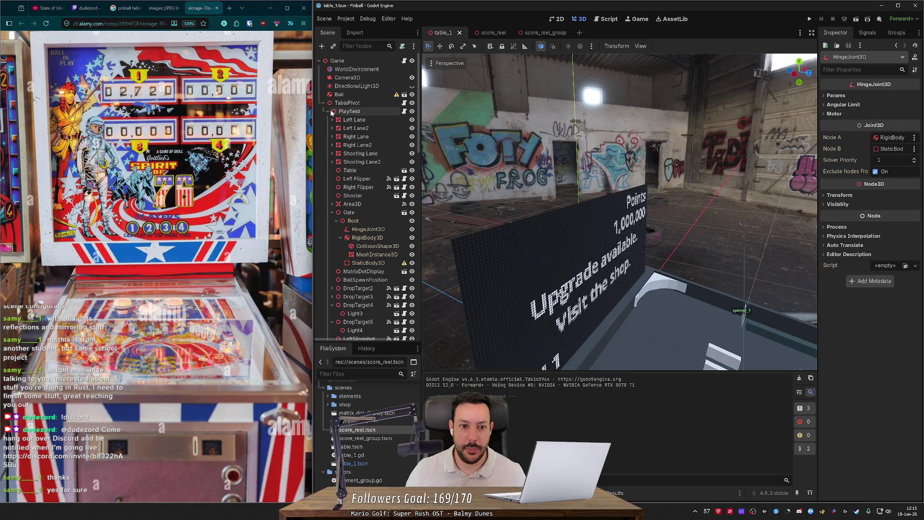
{"action": "left_click", "coordinate": [328, 112]}
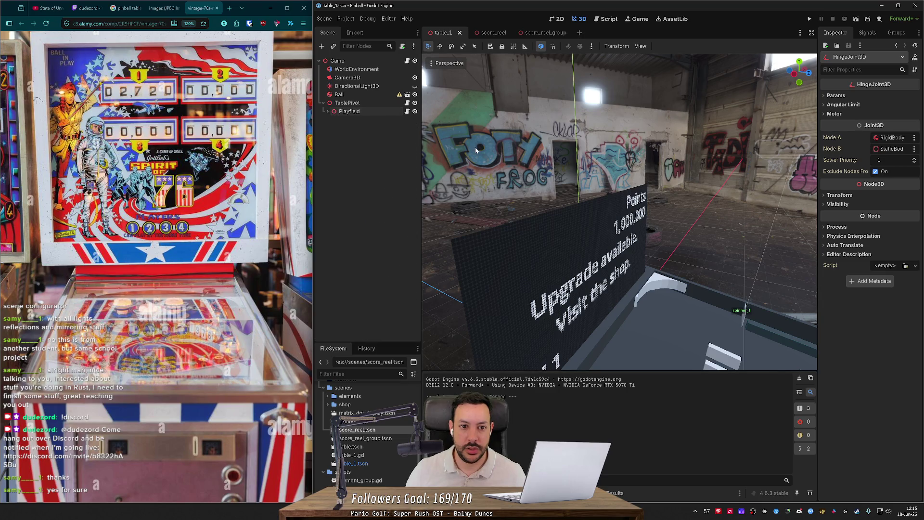
{"action": "scroll", "coordinate": [519, 155], "scroll_direction": "down", "scroll_amount": 5}
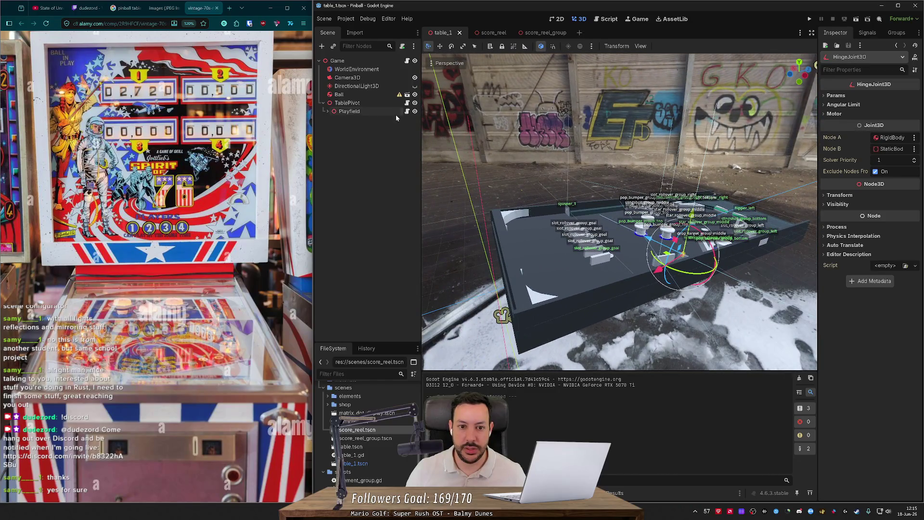
{"action": "left_click", "coordinate": [381, 113]}
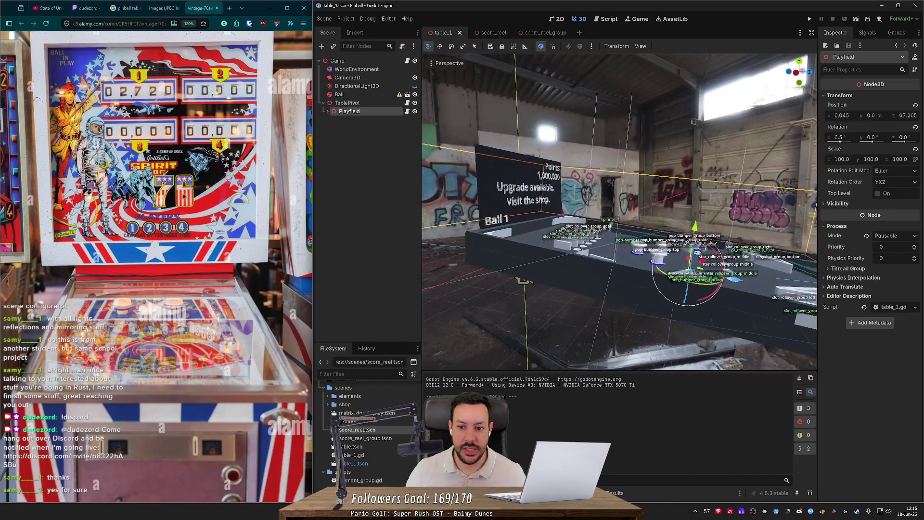
{"action": "left_click", "coordinate": [366, 103]}
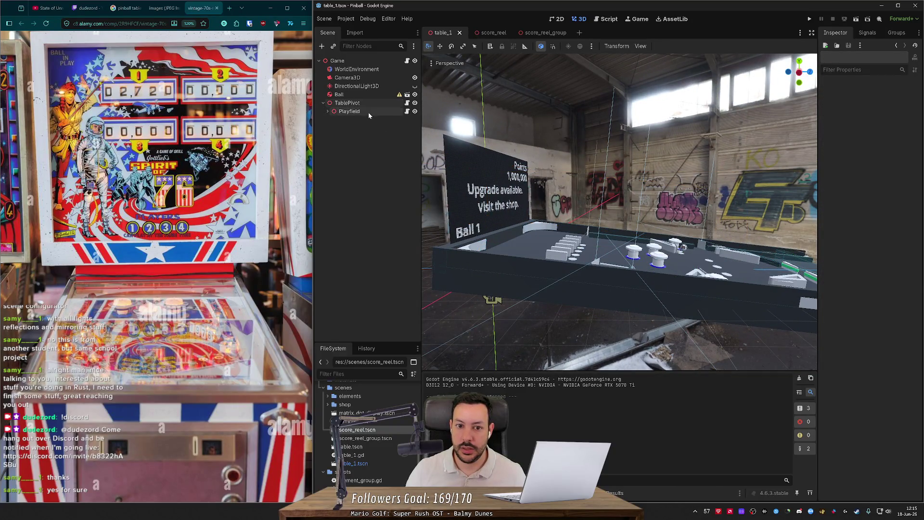
{"action": "left_click", "coordinate": [368, 111]}
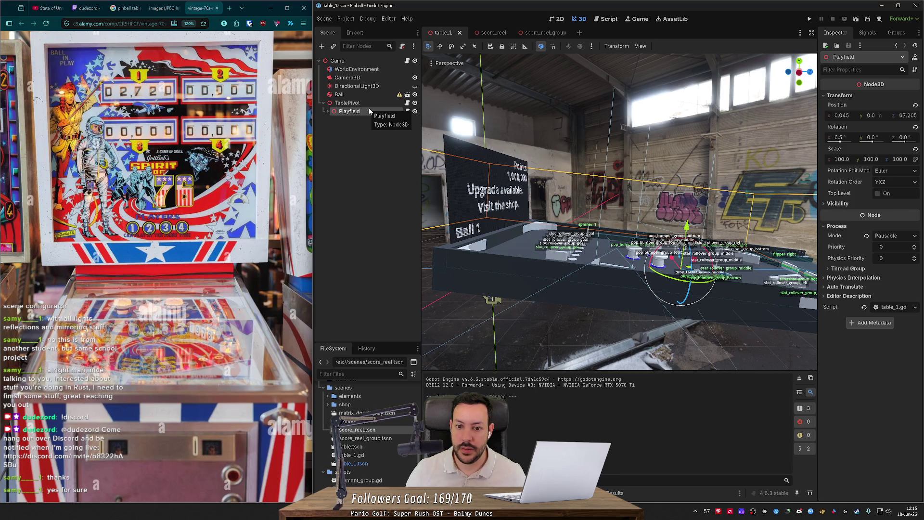
{"action": "left_click", "coordinate": [495, 158]}
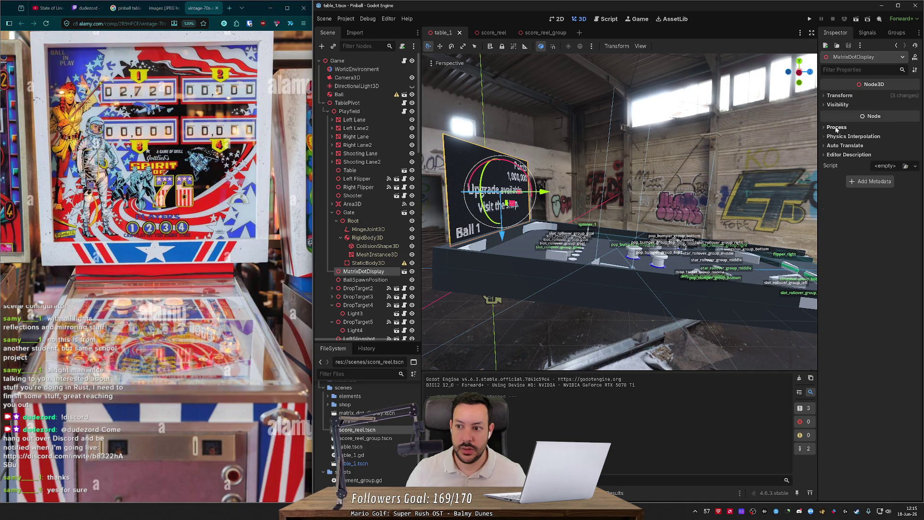
{"action": "left_click", "coordinate": [840, 96]}
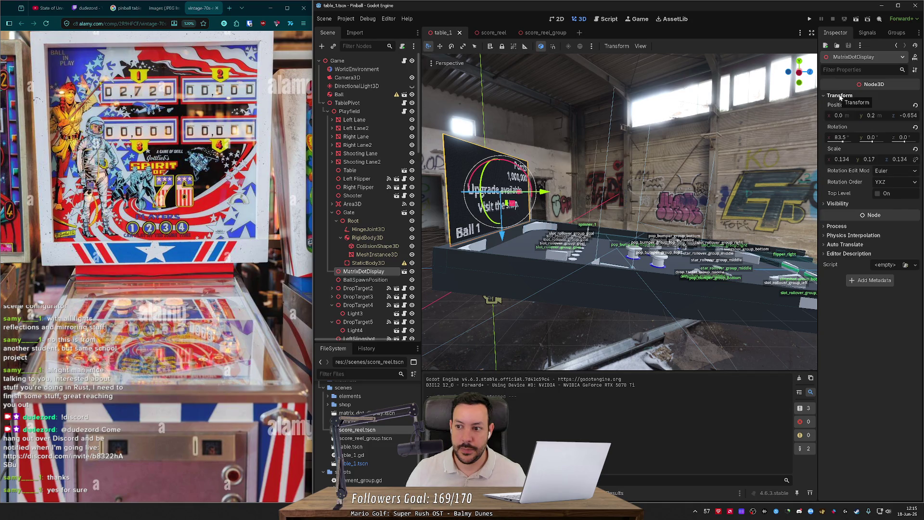
{"action": "key", "text": "f"}
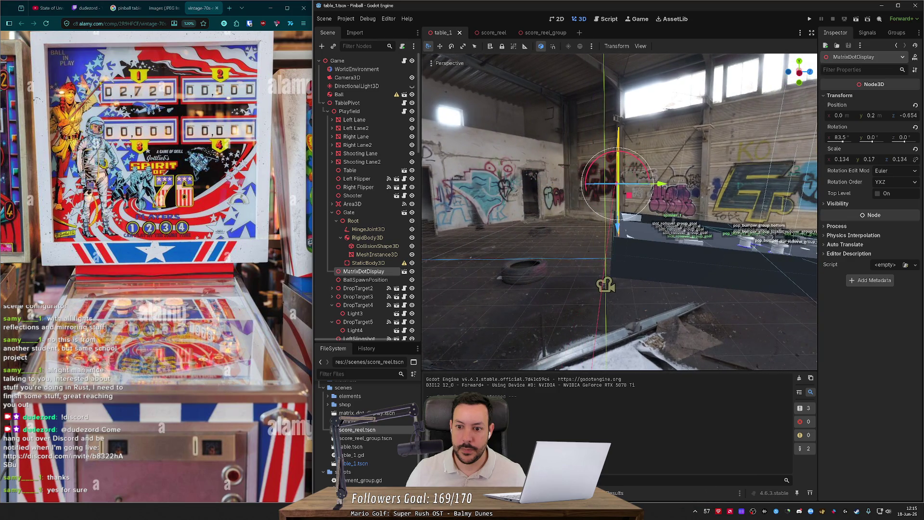
{"action": "scroll", "coordinate": [618, 184], "scroll_direction": "up", "scroll_amount": 3}
- Move MatrixDotDisplay out of Playfield to sit directly under TablePivot
{"action": "left_click_drag", "start_coordinate": [354, 271], "coordinate": [360, 110]}
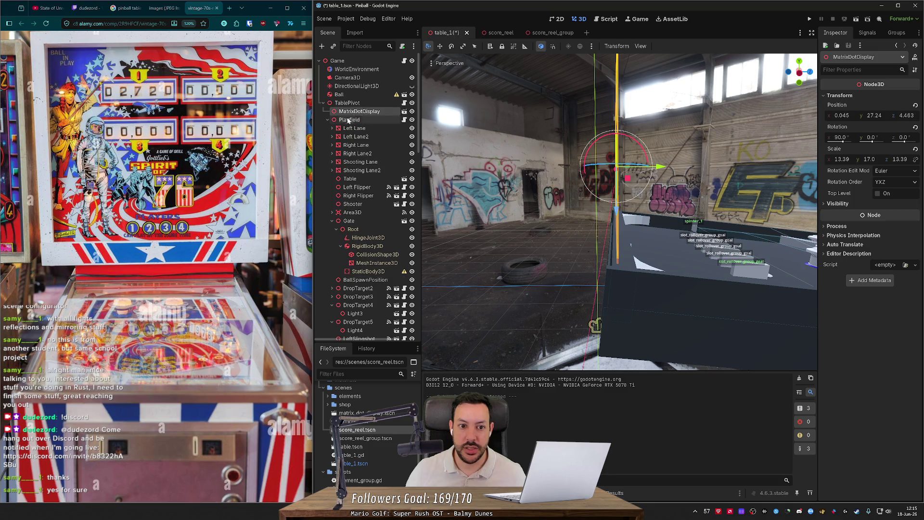
{"action": "left_click", "coordinate": [328, 120]}
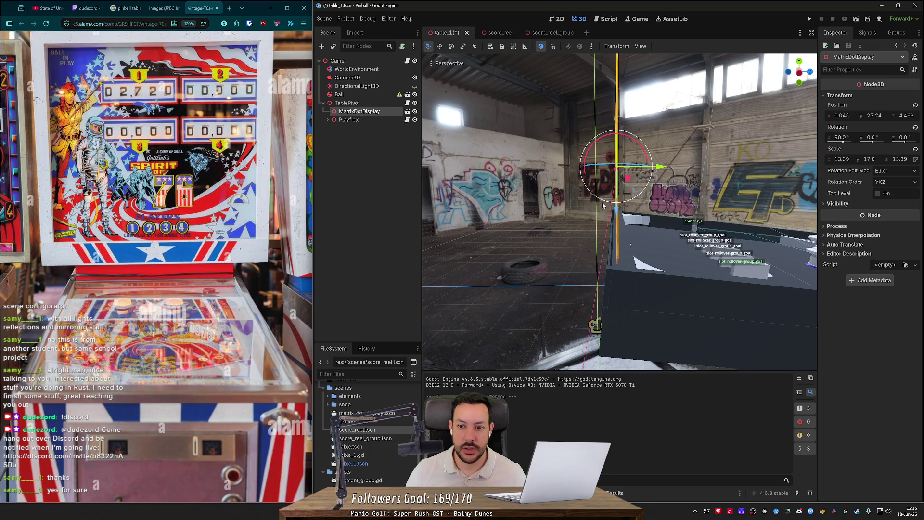
{"action": "left_click", "coordinate": [347, 103]}
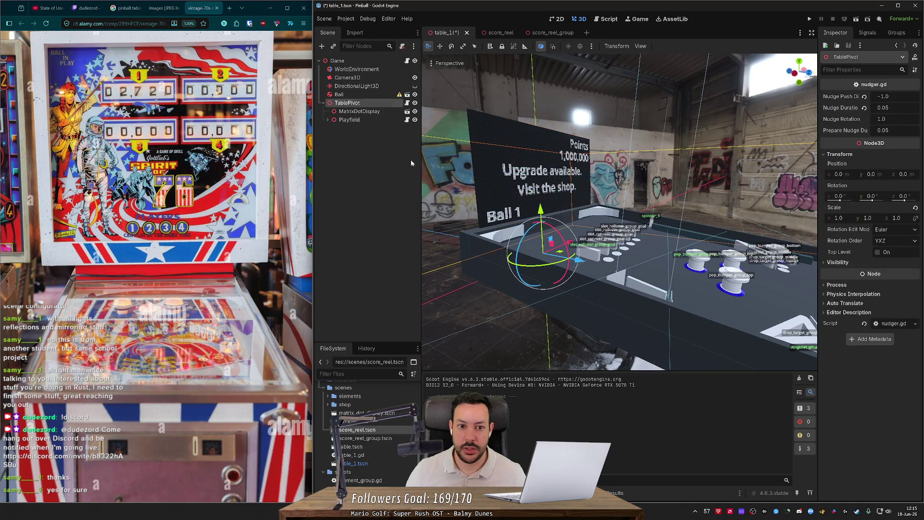
{"action": "key", "text": "w"}
{"action": "mouse_move", "coordinate": [578, 260]}
{"action": "left_mouse_down"}
{"action": "mouse_move", "coordinate": [670, 295]}
{"action": "mouse_move", "coordinate": [650, 281]}
{"action": "left_mouse_up"}
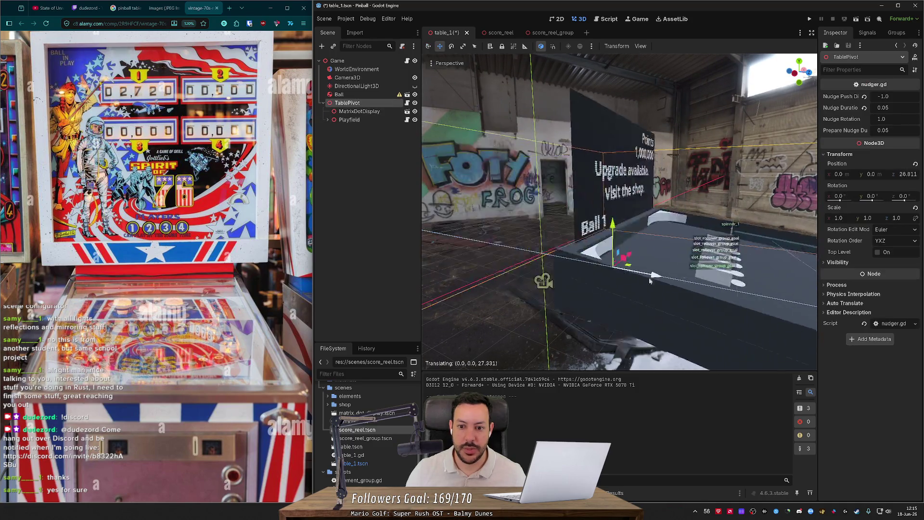
{"action": "key", "text": "ctrl+z"}
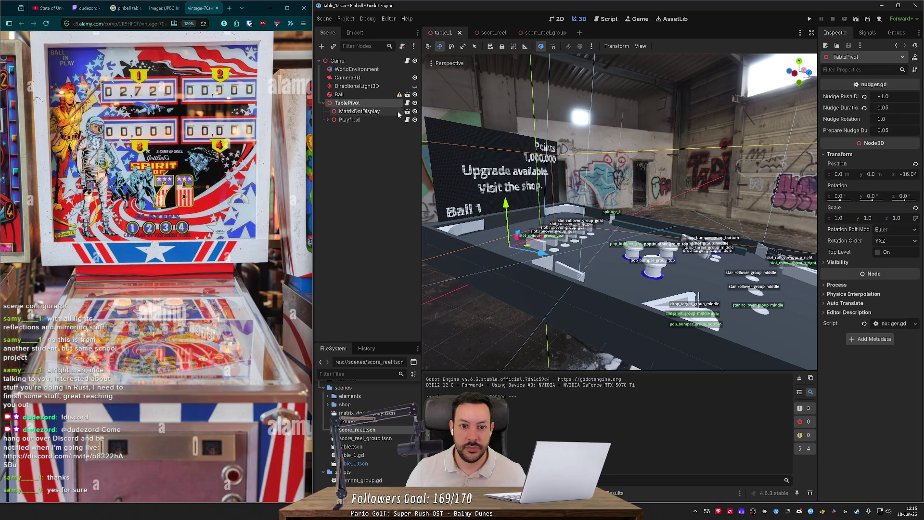
- Hide MatrixDotDisplay from the 3D view
{"action": "left_click", "coordinate": [415, 112]}
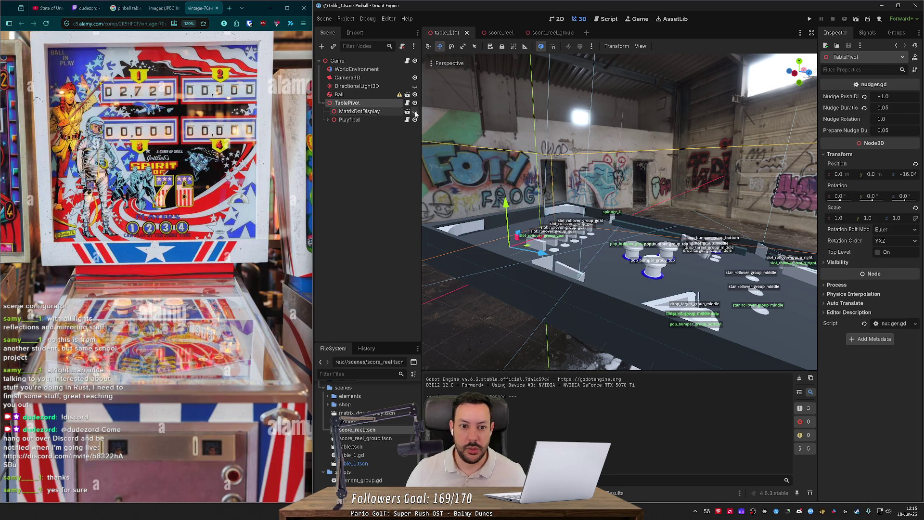
{"action": "left_click", "coordinate": [368, 112]}
{"action": "left_click", "coordinate": [363, 103]}
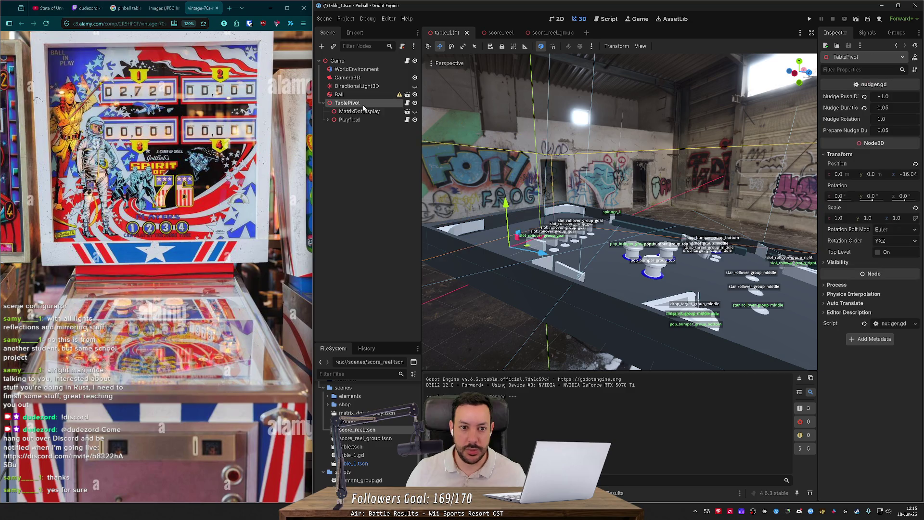
- Add a Node3D child under TablePivot and rename it Backboard
{"action": "right_click", "coordinate": [363, 104]}
{"action": "left_click", "coordinate": [385, 110]}
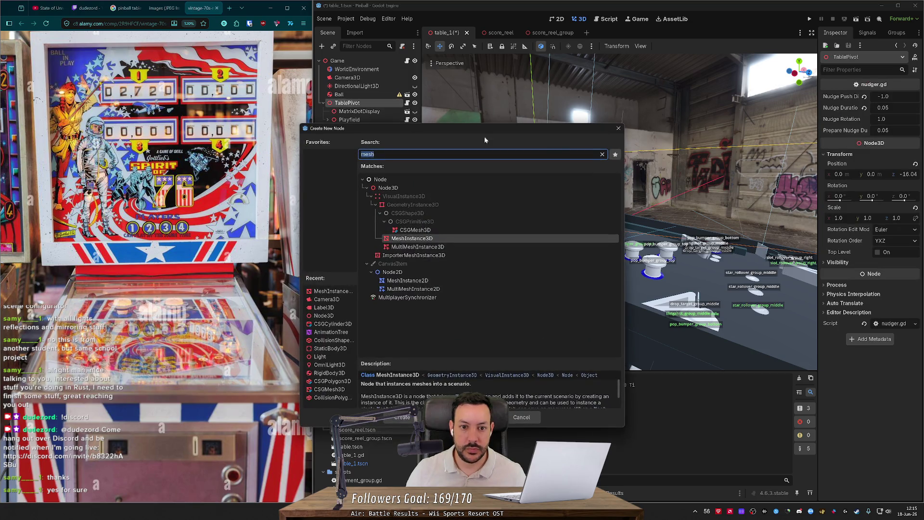
{"action": "left_click", "coordinate": [618, 128]}
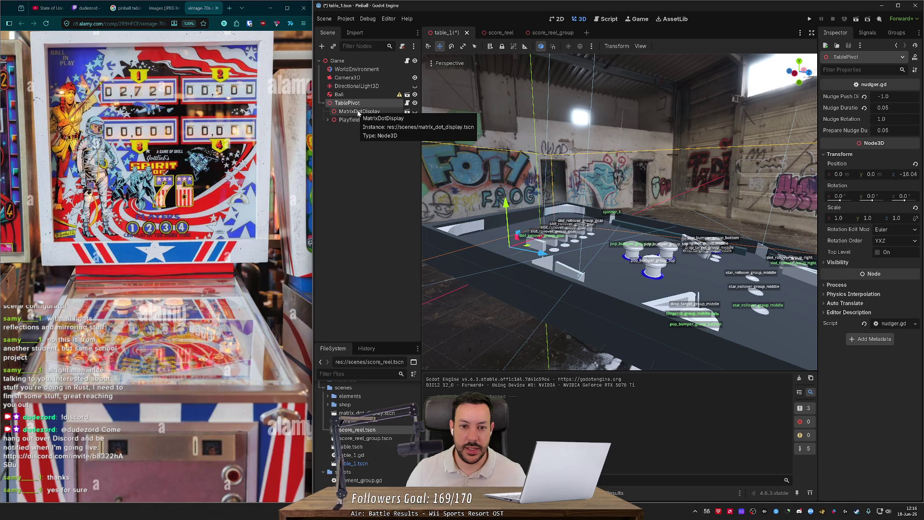
{"action": "right_click", "coordinate": [381, 114]}
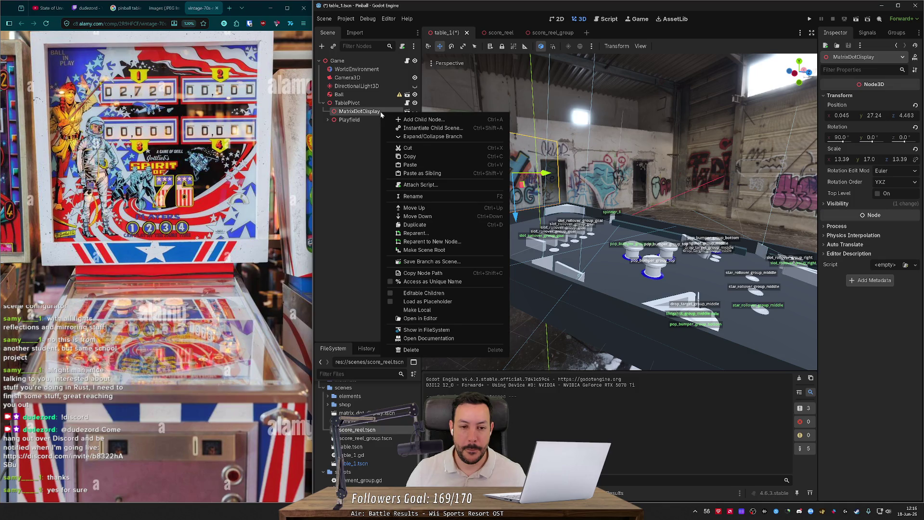
{"action": "left_click", "coordinate": [381, 103]}
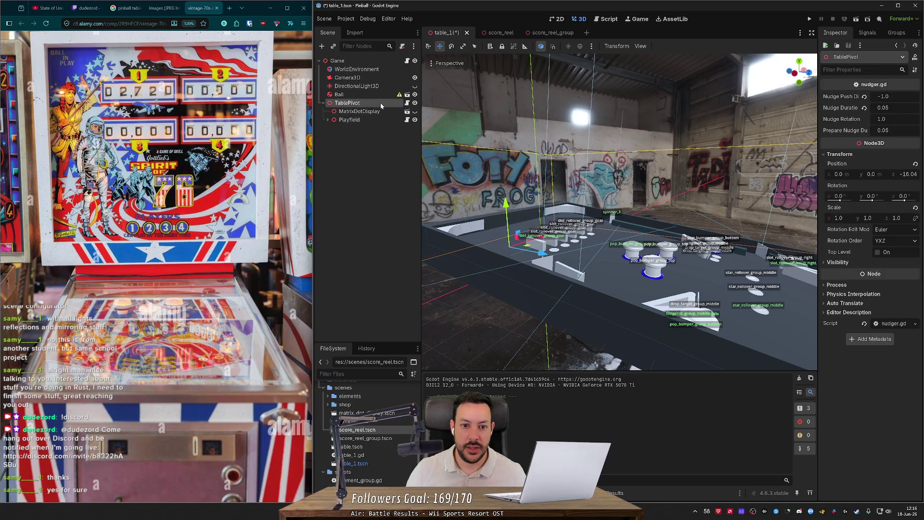
{"action": "right_click", "coordinate": [382, 105]}
{"action": "left_click", "coordinate": [406, 114]}
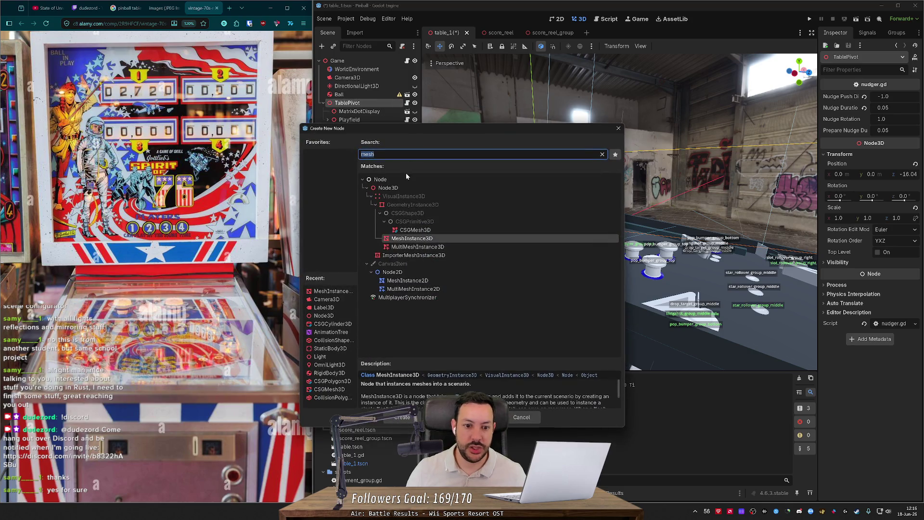
{"action": "left_click", "coordinate": [400, 188]}
{"action": "left_click", "coordinate": [404, 421]}
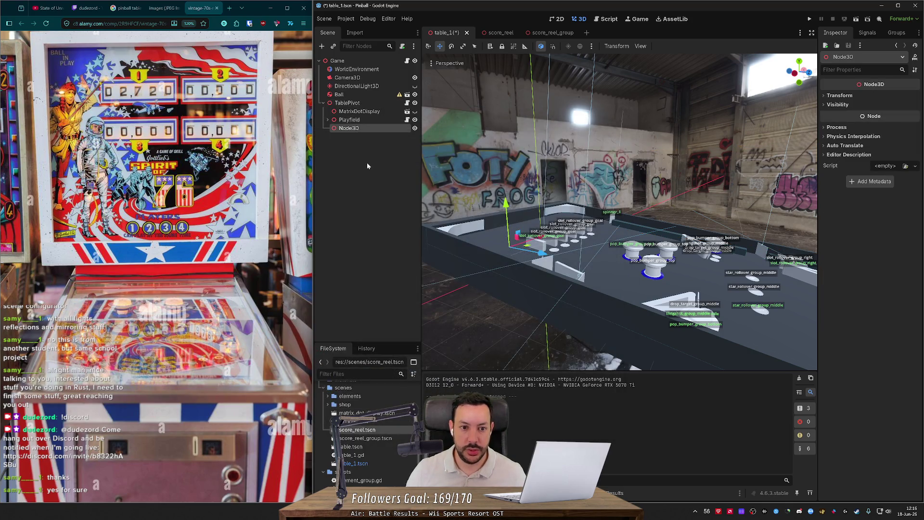
{"action": "key", "text": "F2"}
{"action": "type", "text": "Backboard"}
{"action": "key", "text": "Return"}
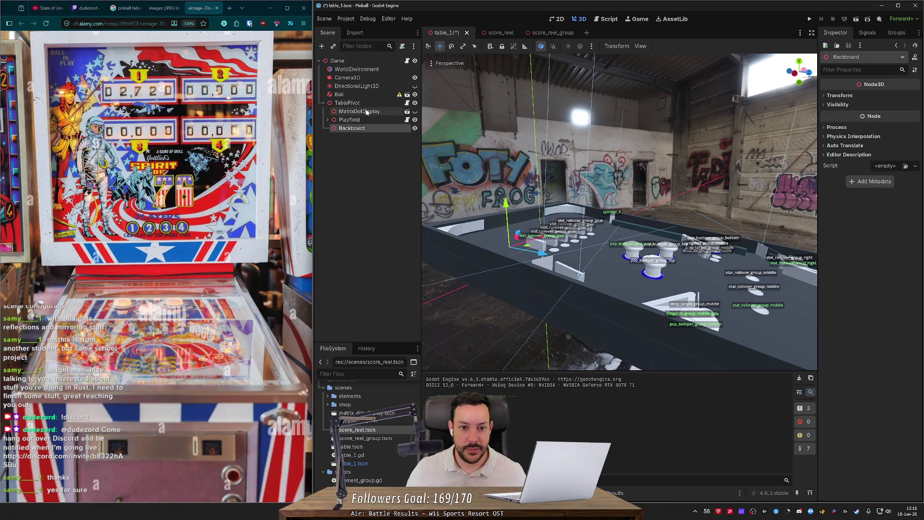
- Frame Backboard and fly the view around and underneath the pinball table
{"action": "key", "text": "f"}
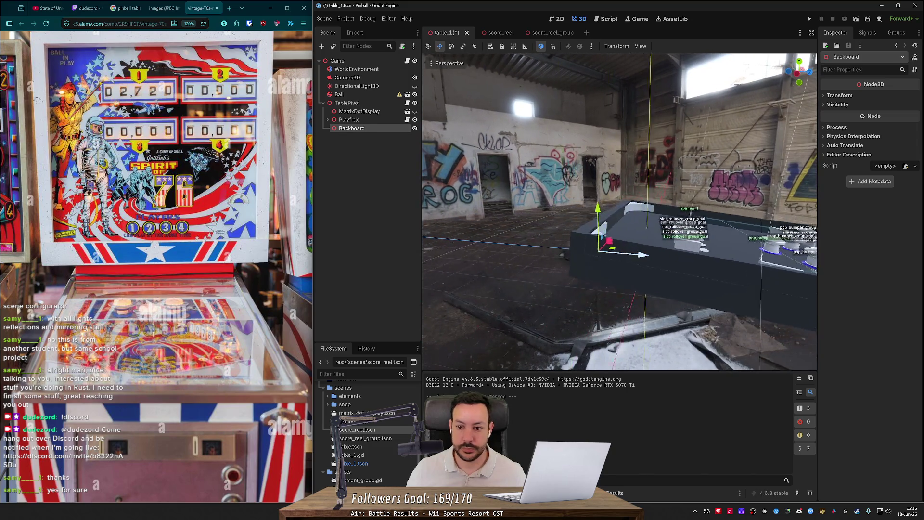
{"action": "right_click", "coordinate": [370, 131]}
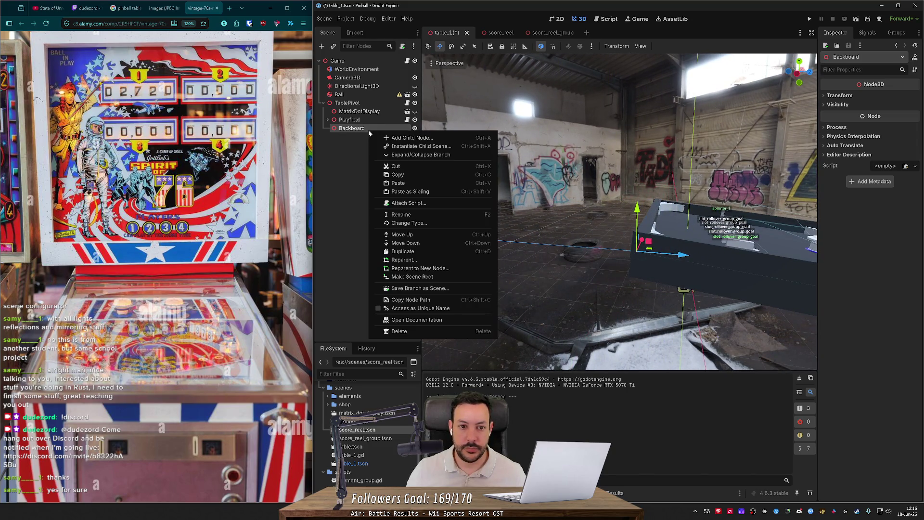
{"action": "left_click", "coordinate": [394, 138]}
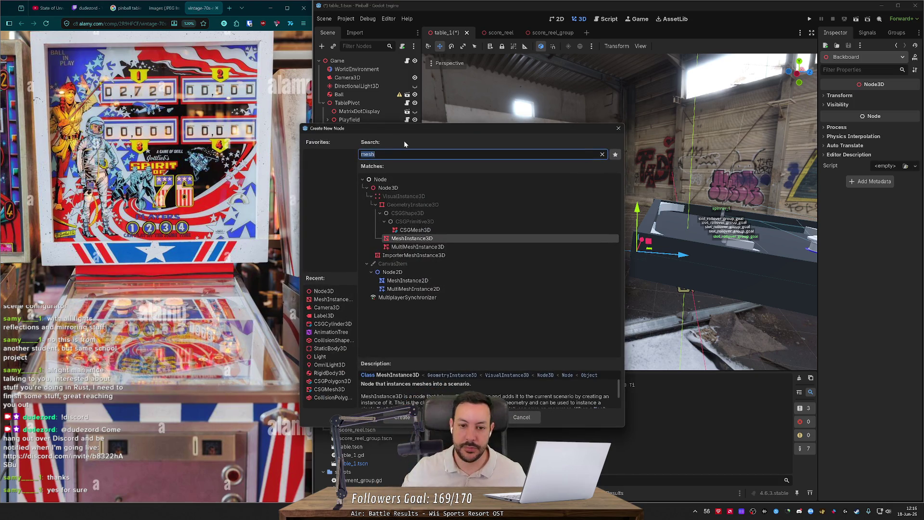
{"action": "left_click", "coordinate": [618, 128]}
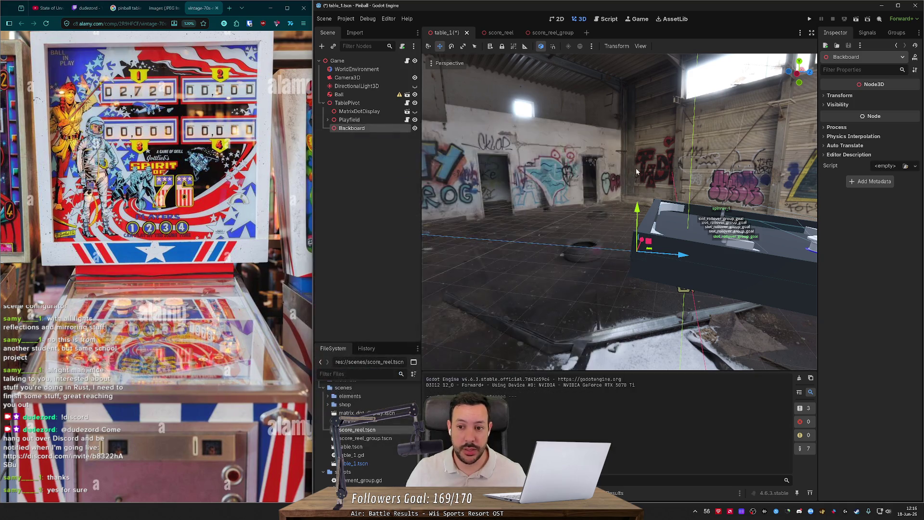
{"action": "key", "text": "w"}
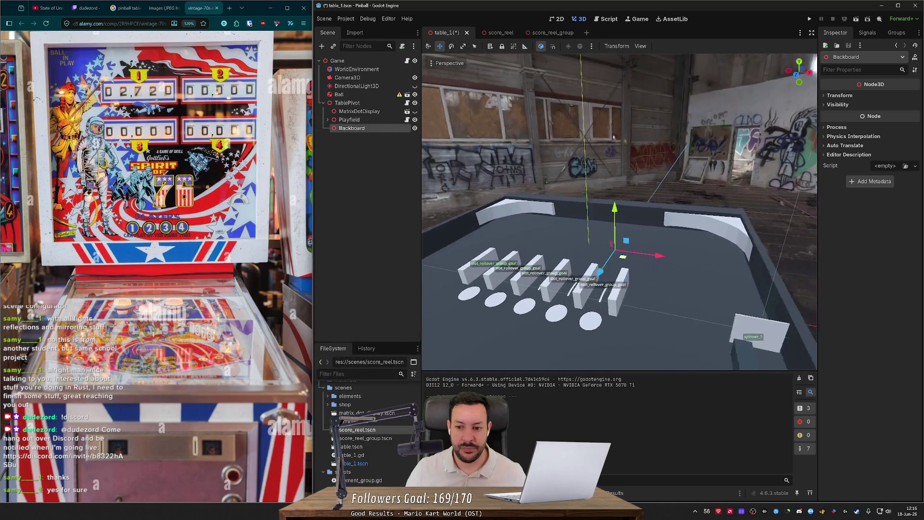
{"action": "key", "text": "d"}
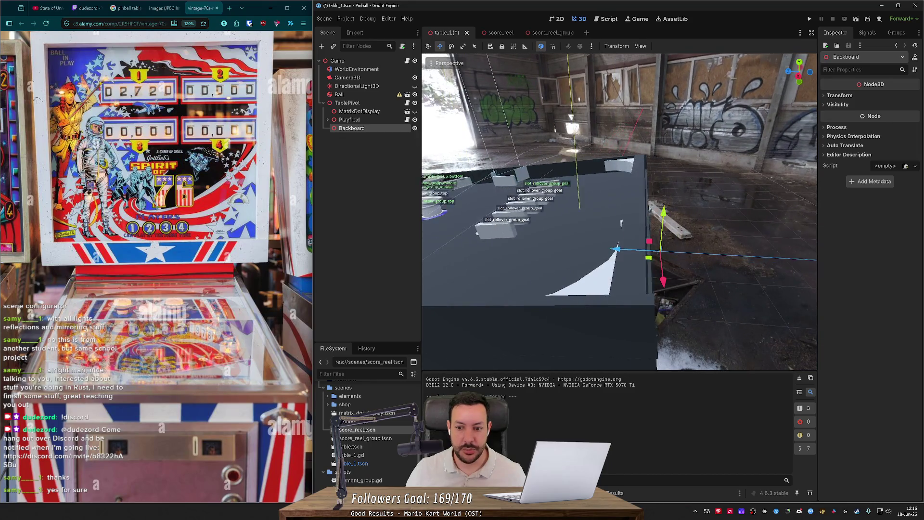
{"action": "key", "text": "w"}
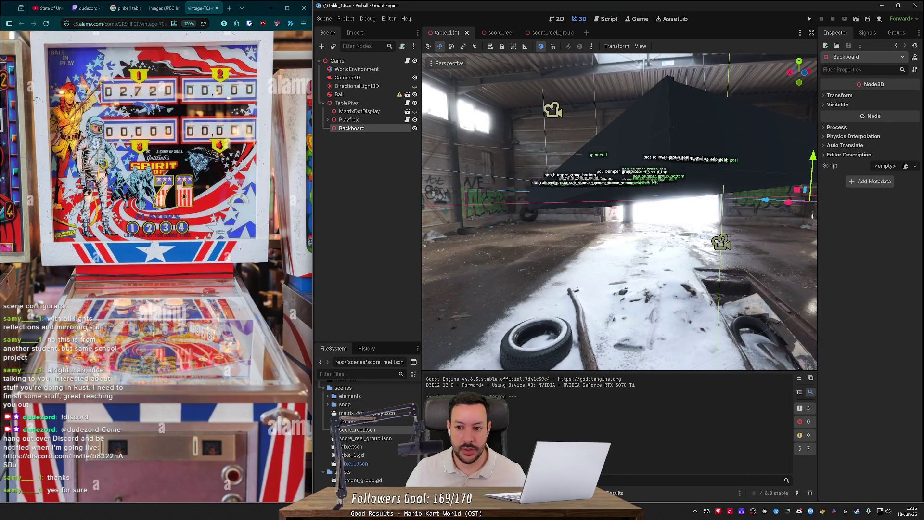
{"action": "key", "text": "s"}
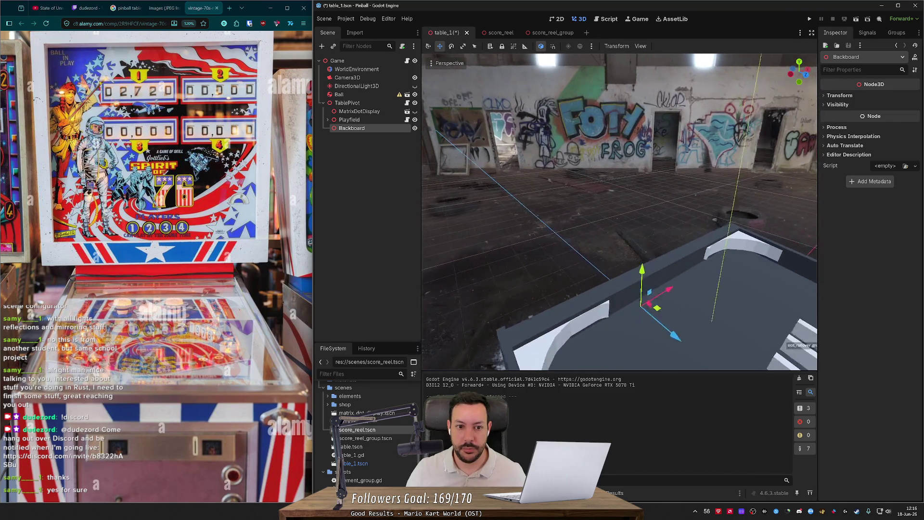
- Keep MatrixDotDisplay hidden and save the table scene
{"action": "left_click", "coordinate": [416, 112]}
{"action": "left_click", "coordinate": [415, 112]}
{"action": "key", "text": "ctrl+s"}
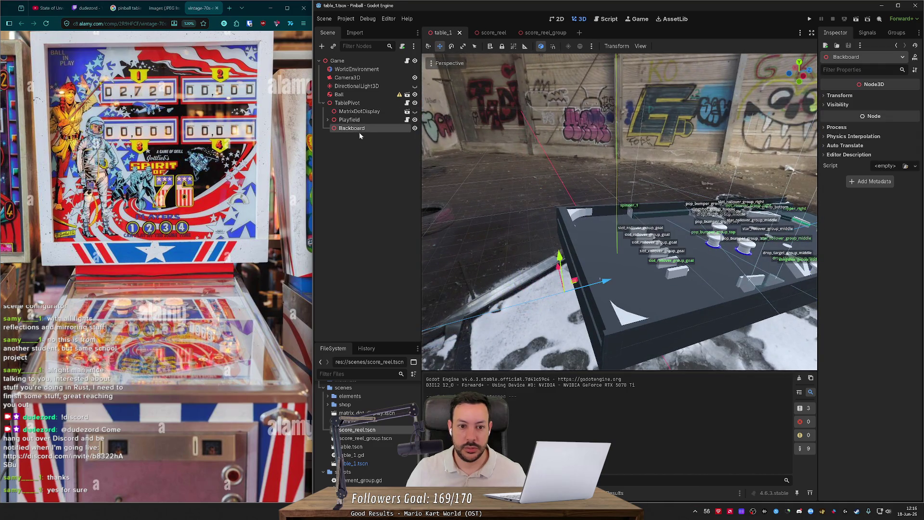
- Start adding a new child node under Backboard
{"action": "right_click", "coordinate": [359, 135]}
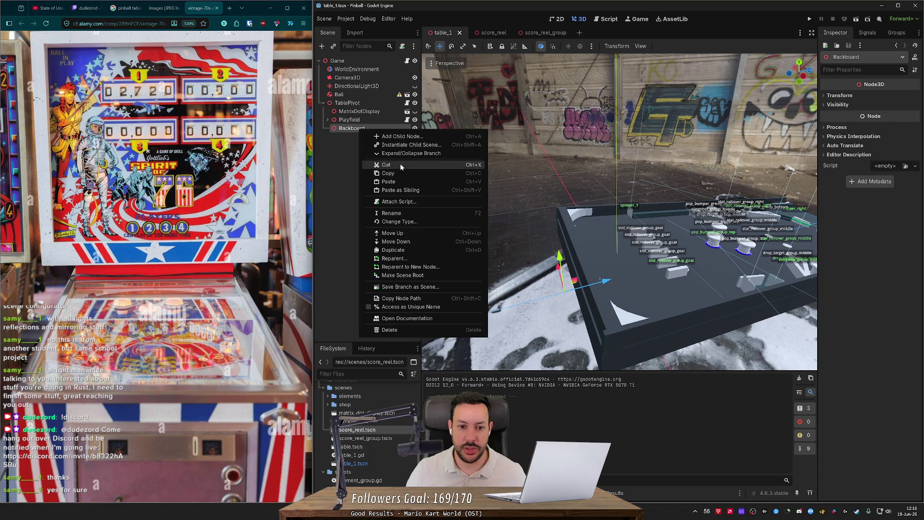
{"action": "left_click", "coordinate": [348, 132]}
{"action": "right_click", "coordinate": [360, 134]}
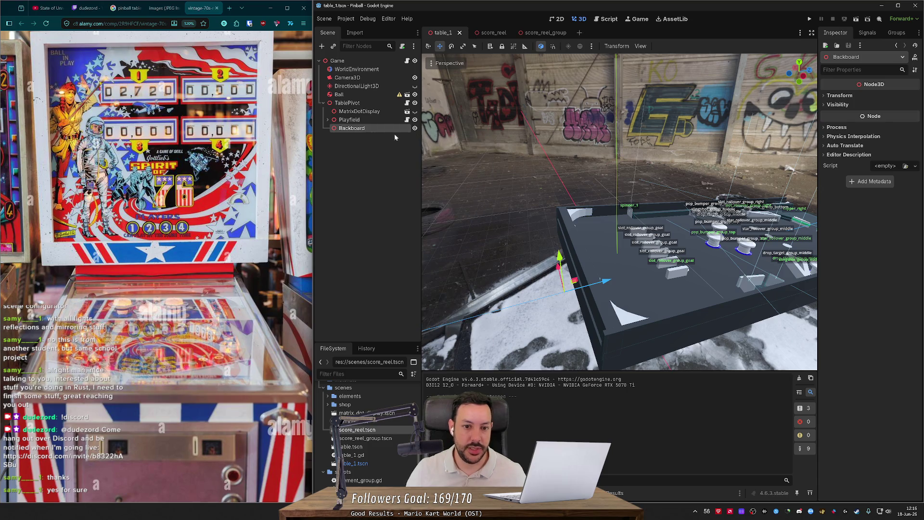
{"action": "right_click", "coordinate": [394, 133]}
{"action": "left_click", "coordinate": [395, 134]}
- Create a MeshInstance3D under Backboard and assign it a new PlaneMesh
{"action": "type", "text": "plane"}
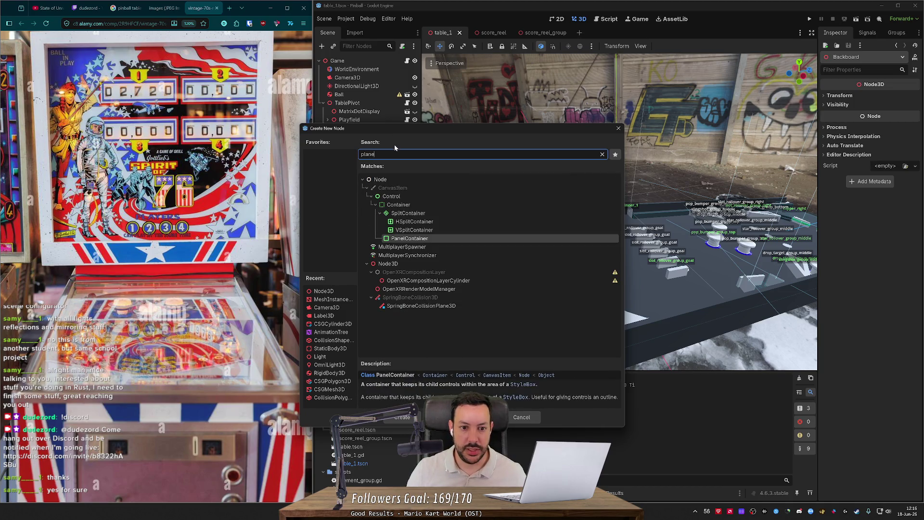
{"action": "type", "text": "meshinstance3d"}
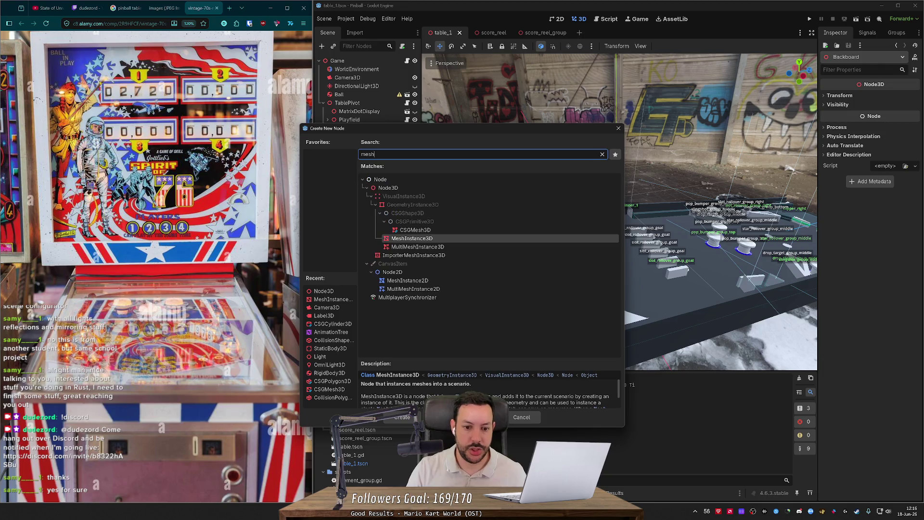
{"action": "key", "text": "Return"}
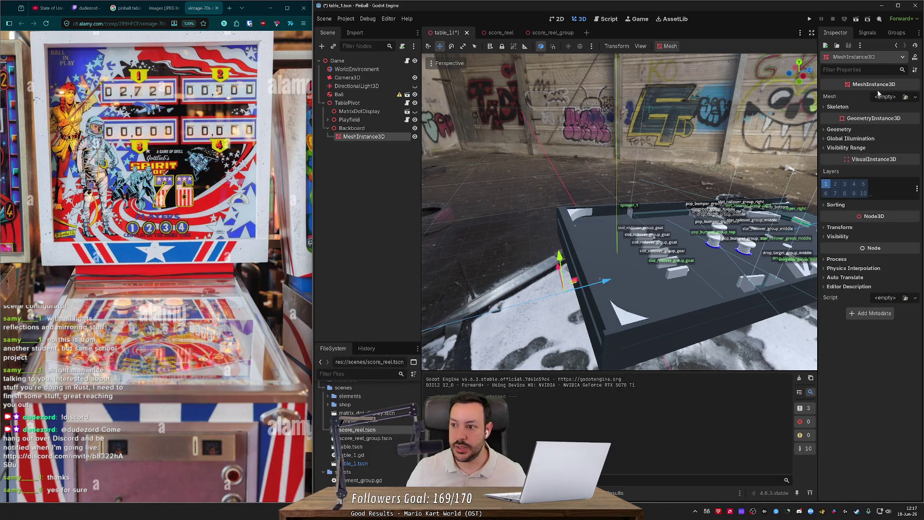
{"action": "left_click", "coordinate": [886, 97]}
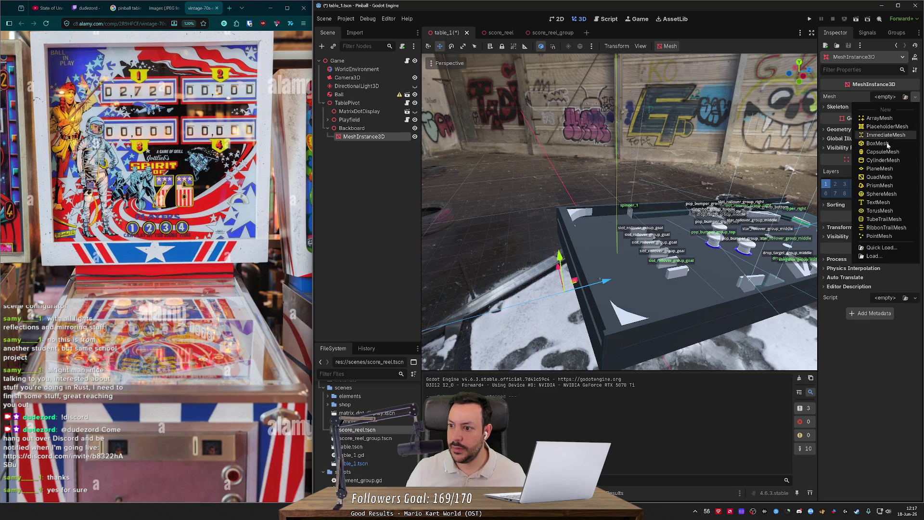
{"action": "left_click", "coordinate": [889, 169]}
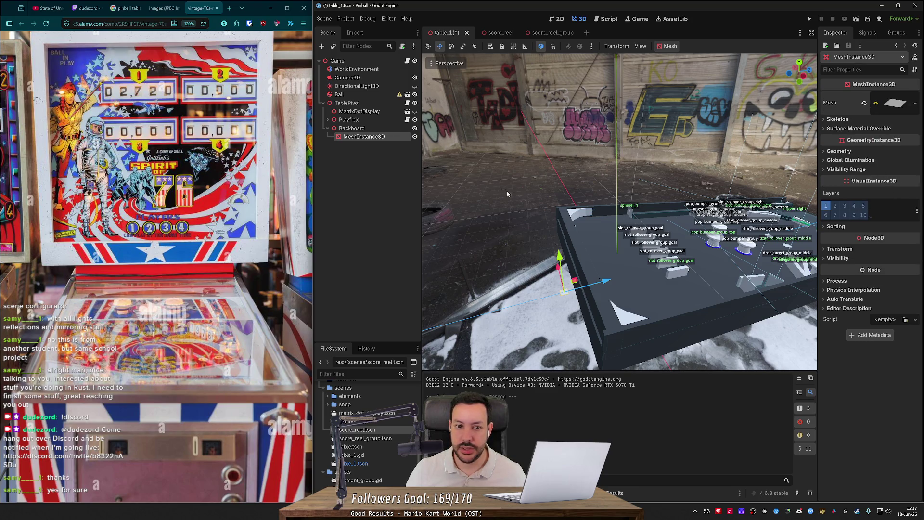
{"action": "left_click", "coordinate": [382, 130]}
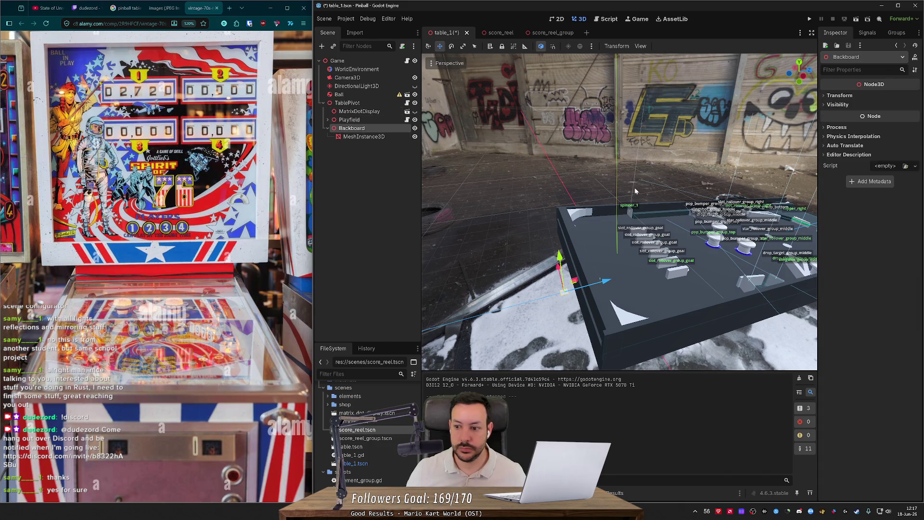
- Set Backboard's Rotation X to 90 so the 2 × 2 m plane stands upright
{"action": "left_click", "coordinate": [840, 127]}
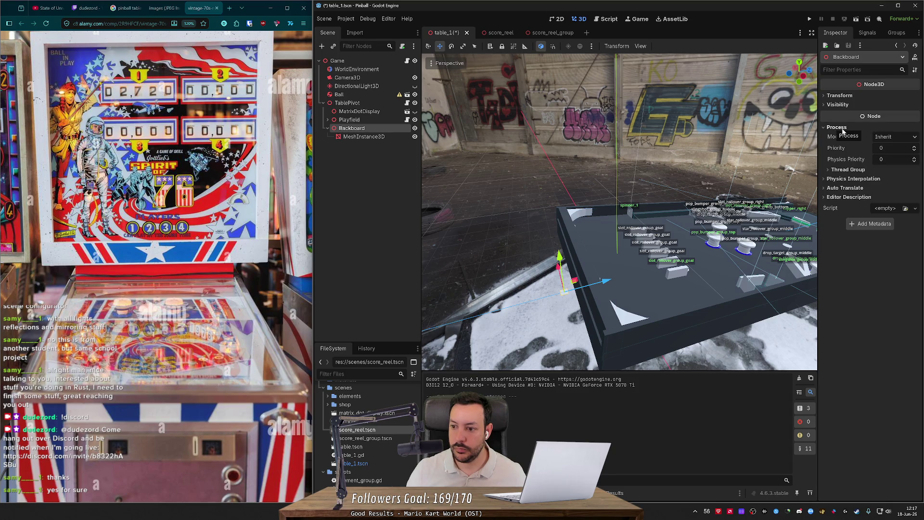
{"action": "left_click", "coordinate": [370, 137]}
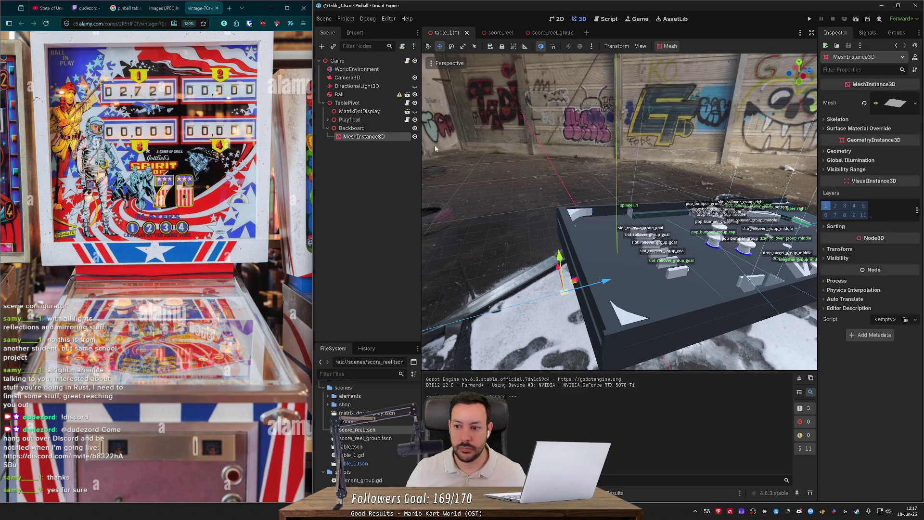
{"action": "left_click", "coordinate": [360, 128]}
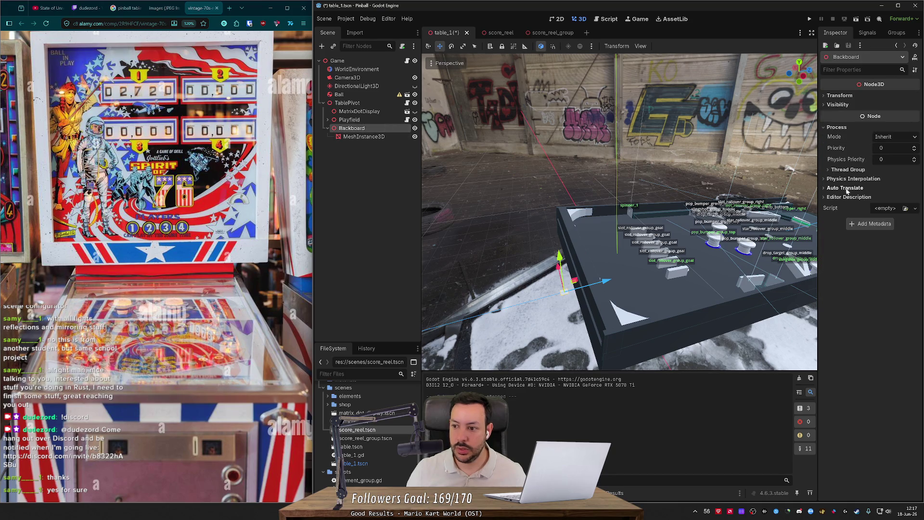
{"action": "left_click", "coordinate": [840, 95]}
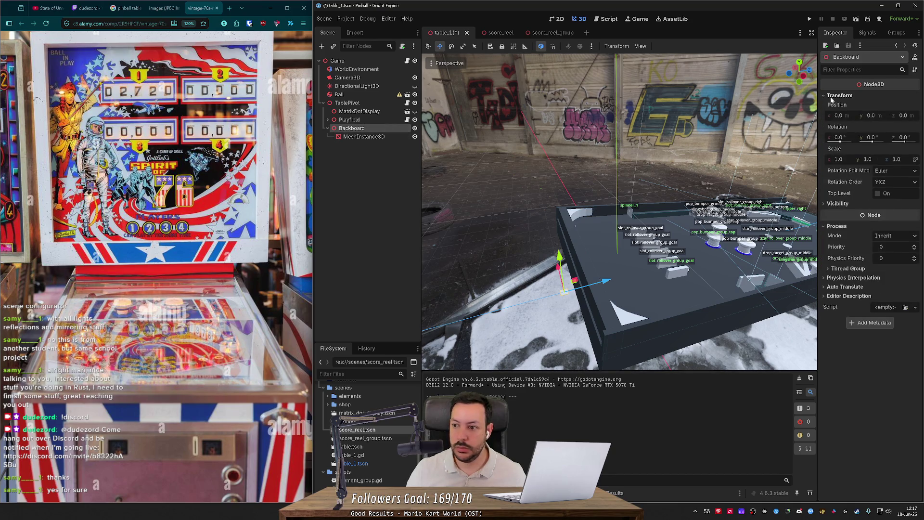
{"action": "left_click", "coordinate": [838, 138]}
{"action": "type", "text": "90"}
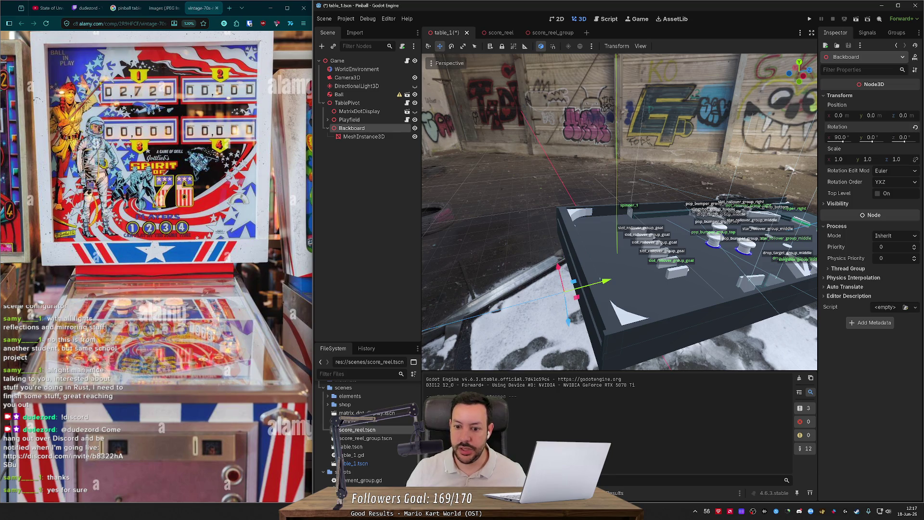
{"action": "key", "text": "Return"}
{"action": "key", "text": "w"}
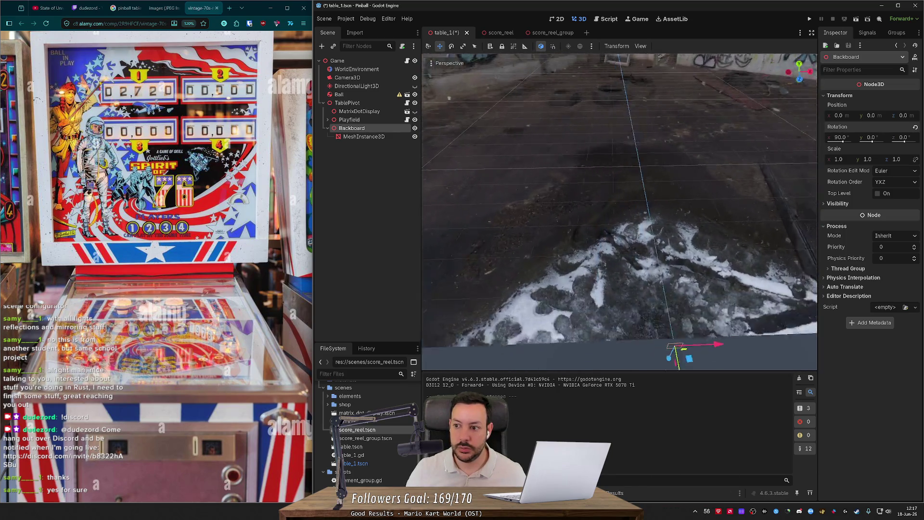
{"action": "key", "text": "s"}
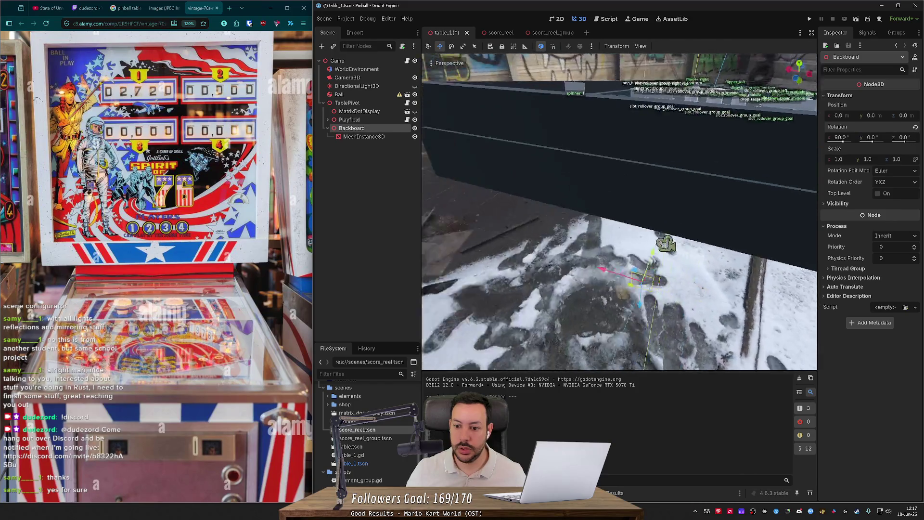
{"action": "right_click", "coordinate": [608, 142]}
{"action": "double_click", "coordinate": [371, 137]}
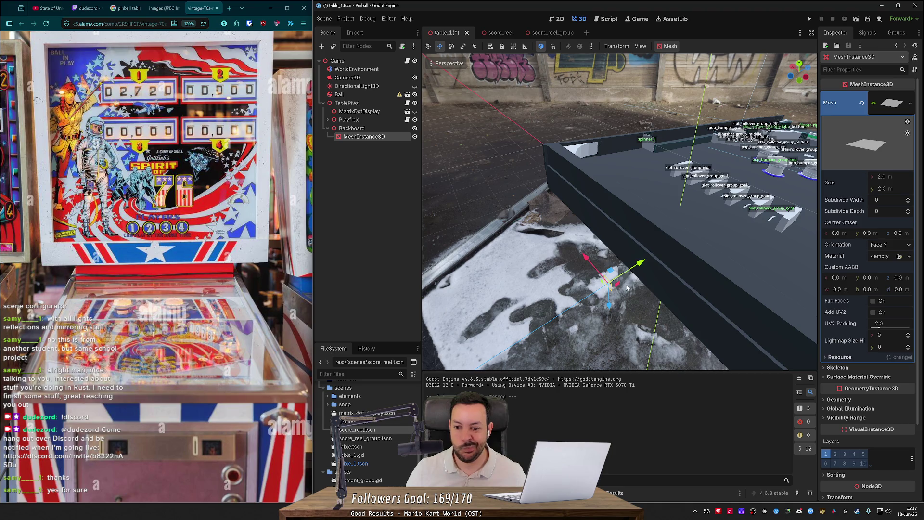
- Scale the backboard plane about four times wider to span the table's end
{"action": "key", "text": "r"}
{"action": "scroll", "coordinate": [618, 292], "scroll_direction": "down", "scroll_amount": 3}
{"action": "left_click_drag", "start_coordinate": [601, 287], "coordinate": [588, 288]}
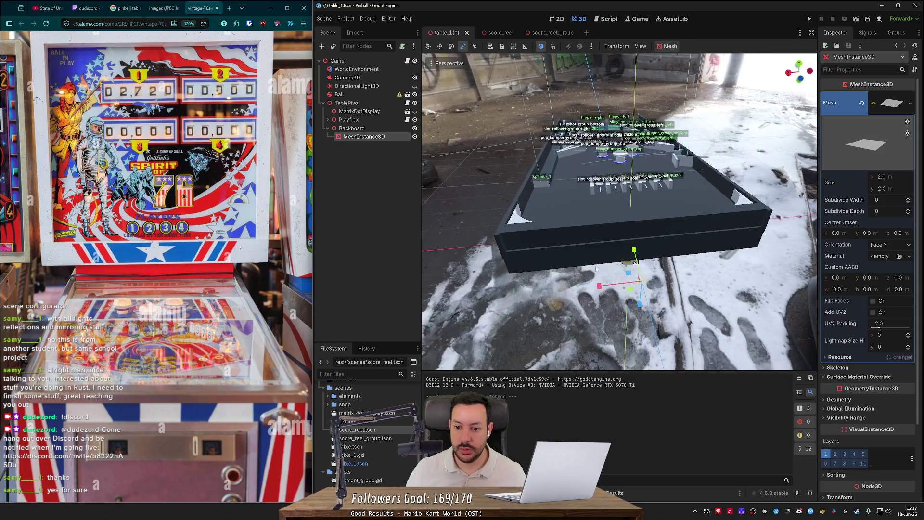
{"action": "left_click_drag", "start_coordinate": [22, 302], "coordinate": [1, 337]}
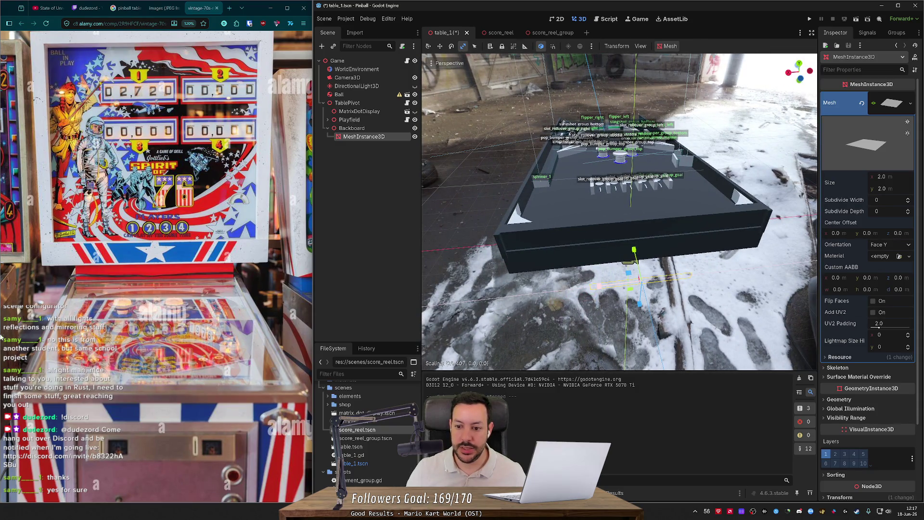
{"action": "mouse_move", "coordinate": [594, 286]}
{"action": "left_mouse_down"}
{"action": "mouse_move", "coordinate": [564, 297]}
{"action": "mouse_move", "coordinate": [621, 292]}
{"action": "left_mouse_up"}
{"action": "left_click_drag", "start_coordinate": [634, 251], "coordinate": [633, 246]}
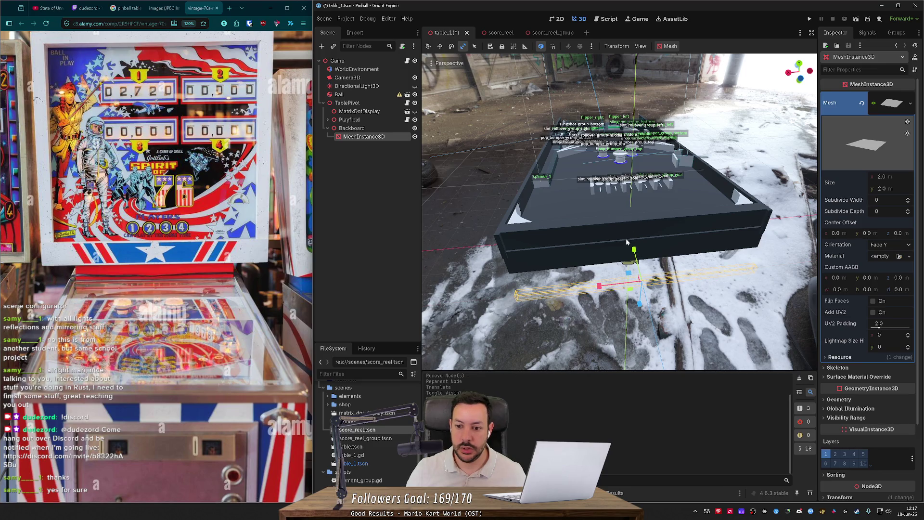
{"action": "key", "text": "ctrl+z"}
{"action": "key", "text": "ctrl+z"}
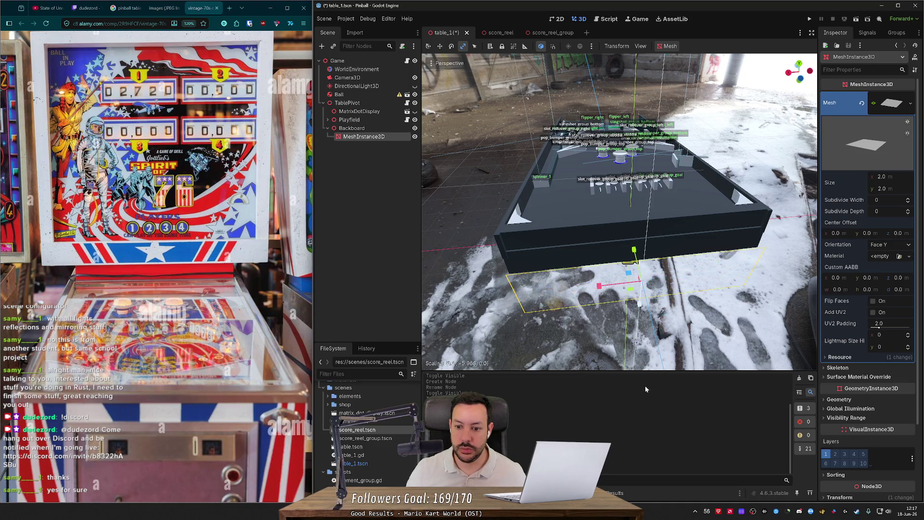
{"action": "key", "text": "ctrl+z"}
{"action": "key", "text": "ctrl+z"}
{"action": "key", "text": "ctrl+z"}
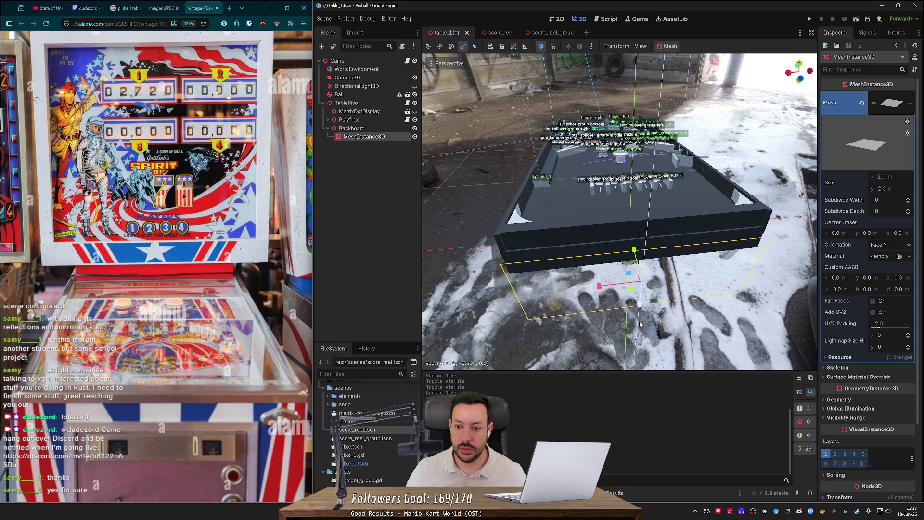
{"action": "key", "text": "ctrl+z"}
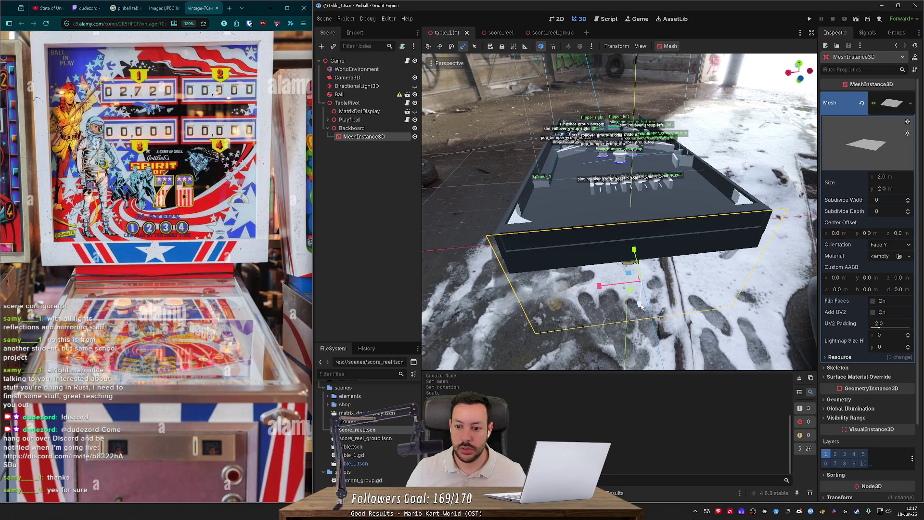
{"action": "key", "text": "f"}
{"action": "left_click_drag", "start_coordinate": [491, 325], "coordinate": [567, 293]}
{"action": "key", "text": "w"}
{"action": "left_click", "coordinate": [356, 128]}
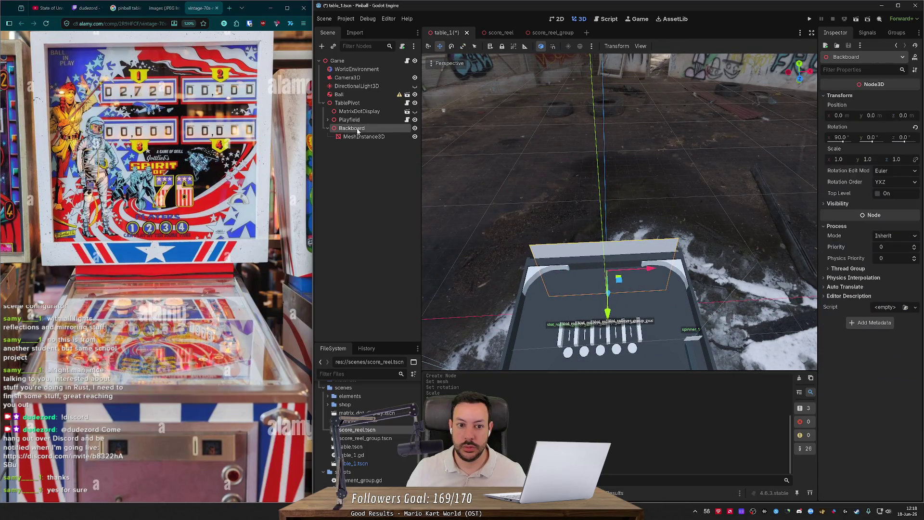
- Add a plain Node3D child under Backboard, placed above the plane mesh node
{"action": "left_click", "coordinate": [361, 112]}
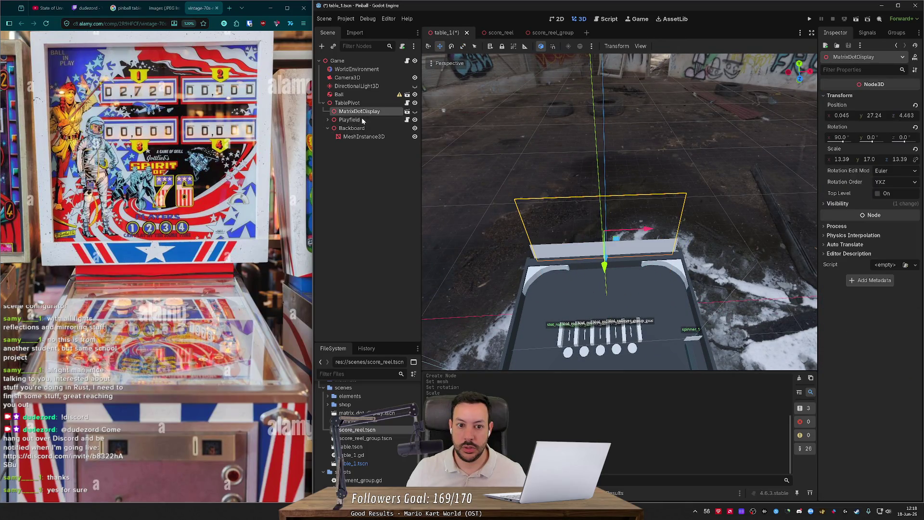
{"action": "left_click", "coordinate": [363, 136]}
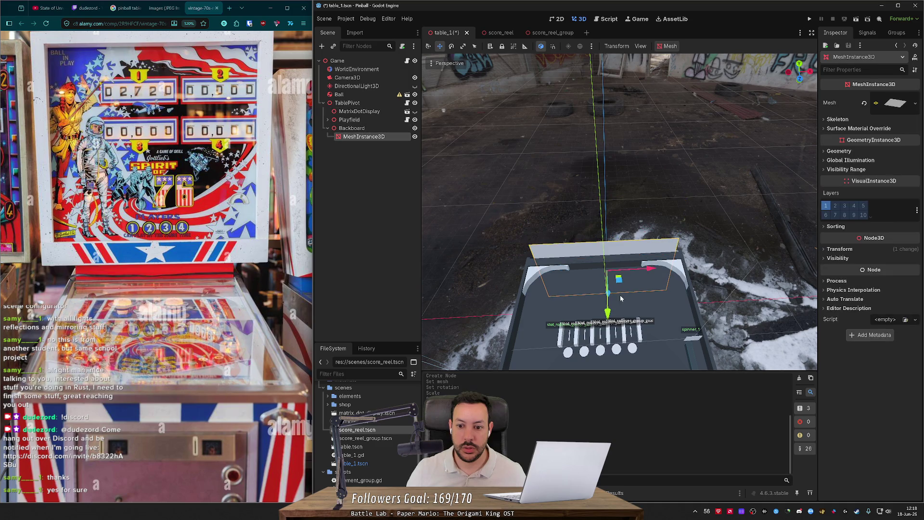
{"action": "right_click", "coordinate": [364, 129]}
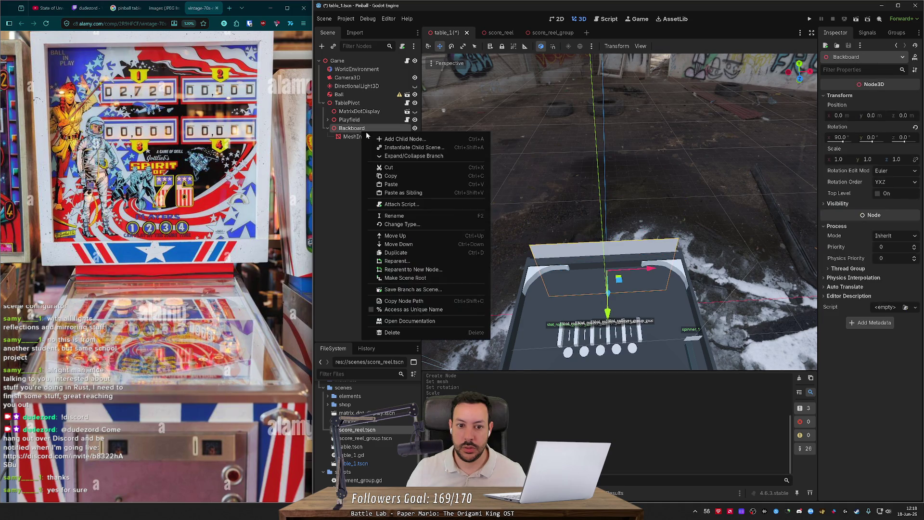
{"action": "left_click", "coordinate": [394, 138]}
{"action": "type", "text": "Ro"}
{"action": "key", "text": "BackSpace"}
{"action": "key", "text": "BackSpace"}
{"action": "type", "text": "scene3d"}
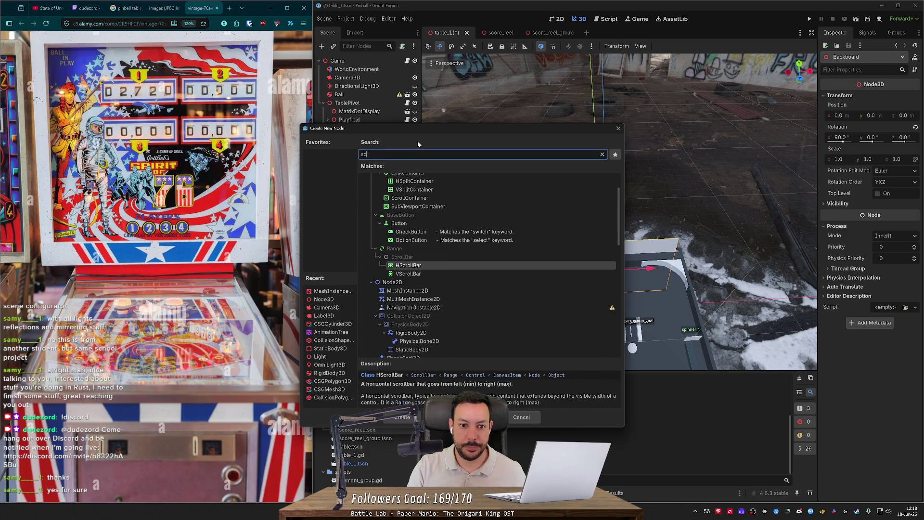
{"action": "double_click", "coordinate": [396, 188]}
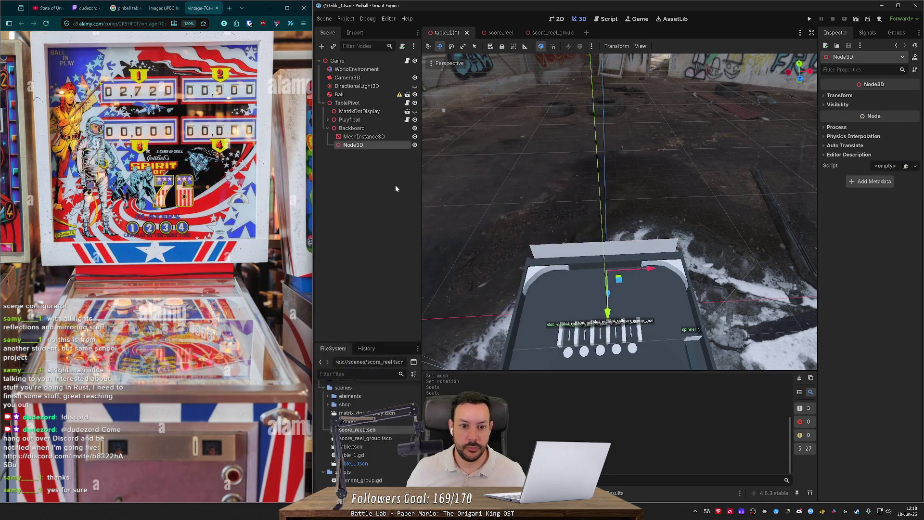
{"action": "left_click_drag", "start_coordinate": [369, 144], "coordinate": [369, 139]}
- Rename the new Node3D to Root, with the plane's MeshInstance3D nested beneath it
{"action": "key", "text": "F2"}
{"action": "type", "text": "ot"}
{"action": "key", "text": "Return"}
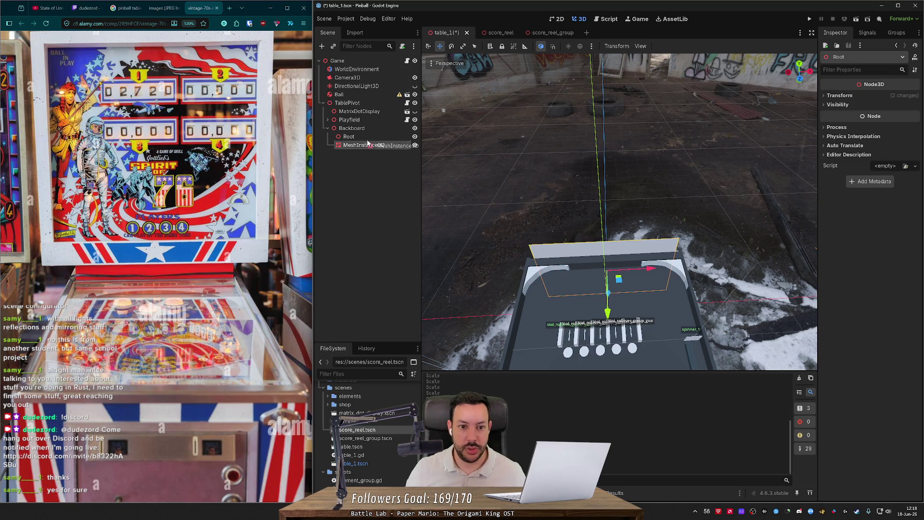
{"action": "left_click", "coordinate": [370, 138]}
{"action": "left_click_drag", "start_coordinate": [608, 313], "coordinate": [336, 125]}
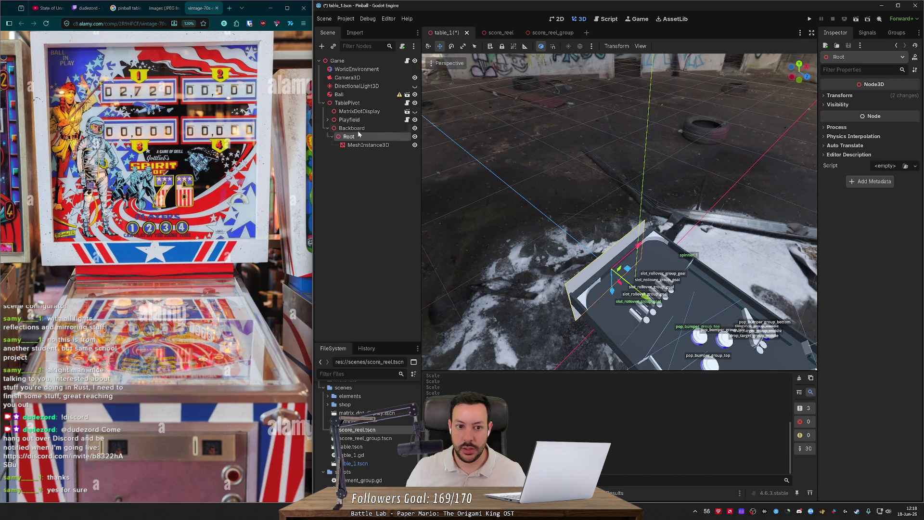
- Reset Backboard's X rotation to 0 and give Root the 90° X rotation instead
{"action": "left_click", "coordinate": [356, 128]}
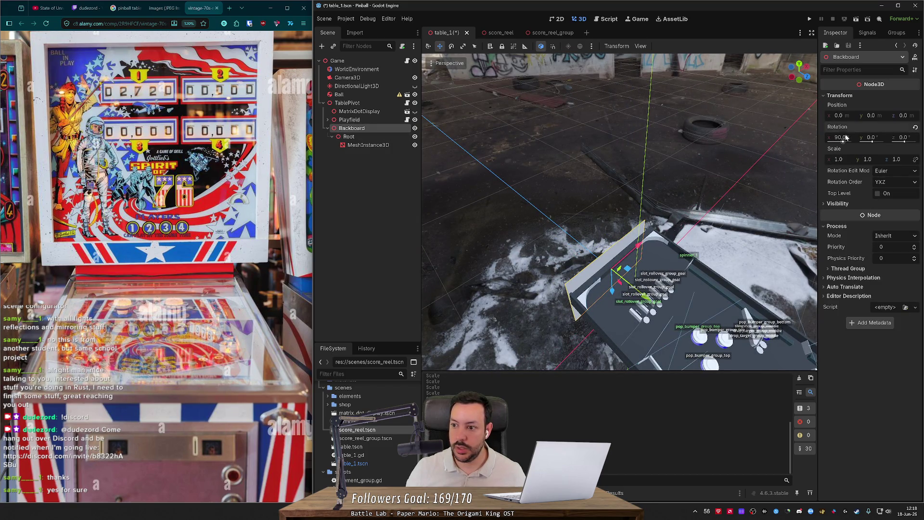
{"action": "type", "text": "0"}
{"action": "key", "text": "Return"}
{"action": "left_click", "coordinate": [396, 136]}
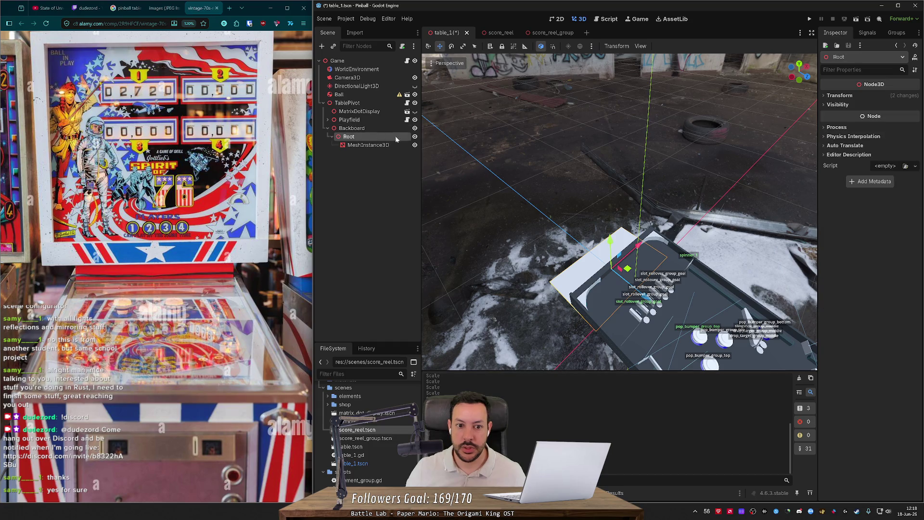
{"action": "left_click", "coordinate": [840, 96]}
{"action": "left_click", "coordinate": [839, 137]}
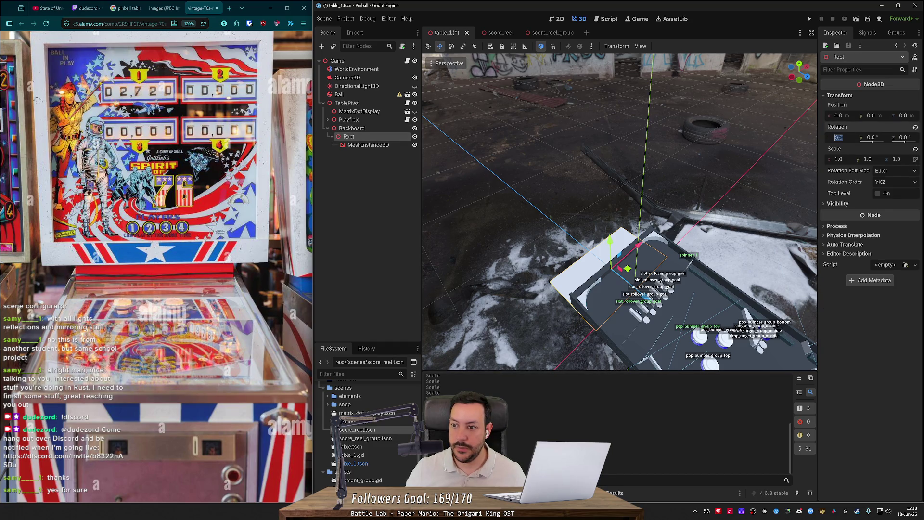
{"action": "type", "text": "0"}
{"action": "key", "text": "Return"}
- Raise the backboard to about Position y 31.669, push it back, and save the scene
{"action": "left_click_drag", "start_coordinate": [612, 293], "coordinate": [614, 254]}
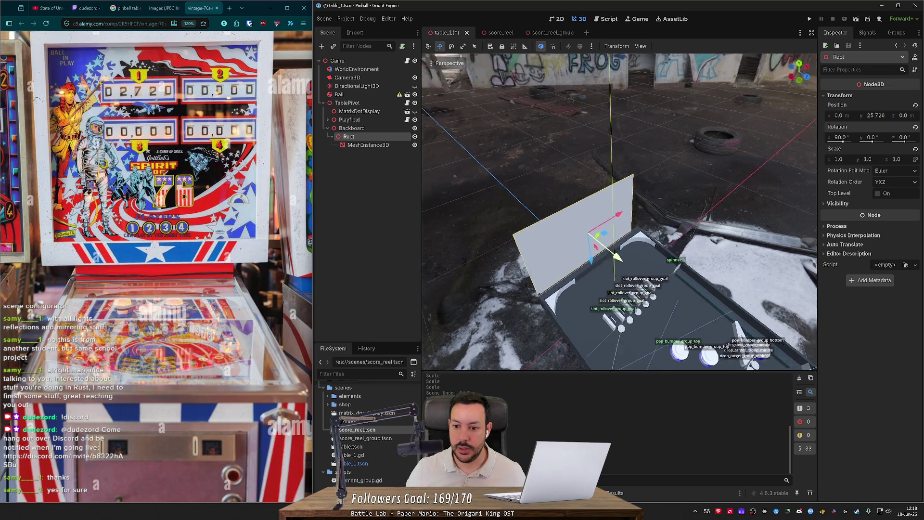
{"action": "mouse_move", "coordinate": [620, 212]}
{"action": "left_mouse_down"}
{"action": "mouse_move", "coordinate": [620, 229]}
{"action": "mouse_move", "coordinate": [620, 214]}
{"action": "left_mouse_up"}
{"action": "left_click_drag", "start_coordinate": [662, 367], "coordinate": [667, 236]}
{"action": "left_click_drag", "start_coordinate": [597, 162], "coordinate": [544, 161]}
{"action": "key", "text": "f"}
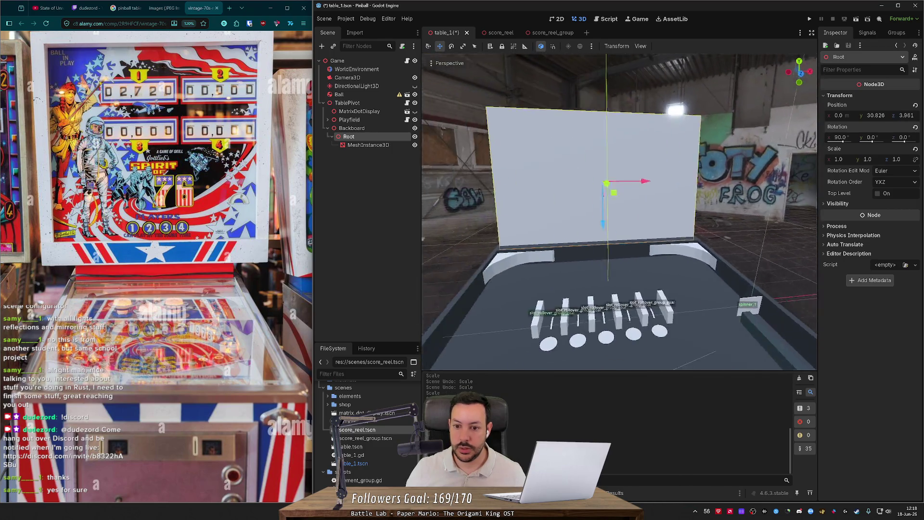
{"action": "left_click_drag", "start_coordinate": [609, 248], "coordinate": [716, 256]}
{"action": "left_click", "coordinate": [376, 145]}
{"action": "key", "text": "ctrl+s"}
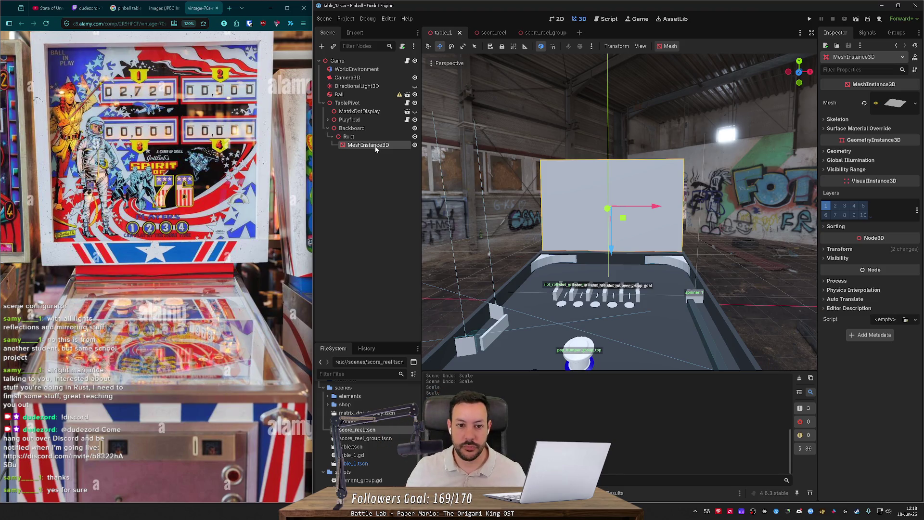
- Rename the backboard's plane mesh node to Background
{"action": "key", "text": "f"}
{"action": "key", "text": "KP_6"}
{"action": "key", "text": "KP_6"}
{"action": "key", "text": "KP_6"}
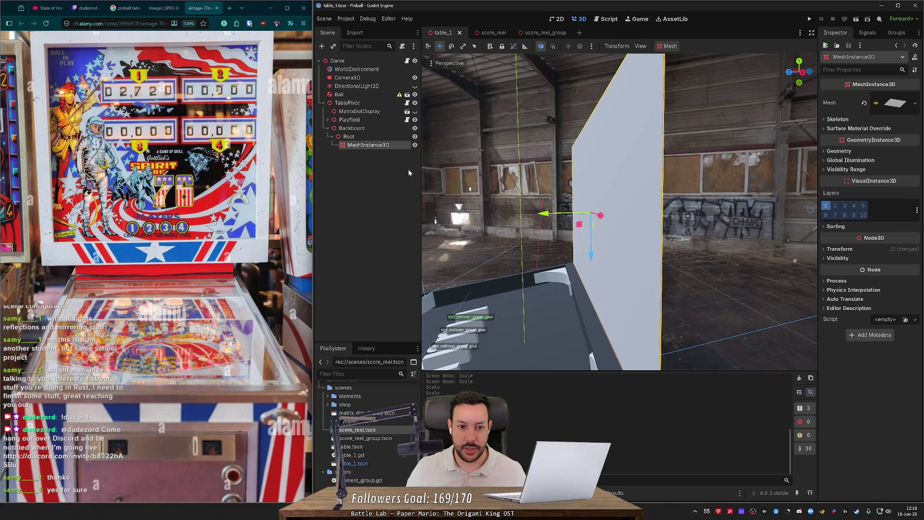
{"action": "key", "text": "F2"}
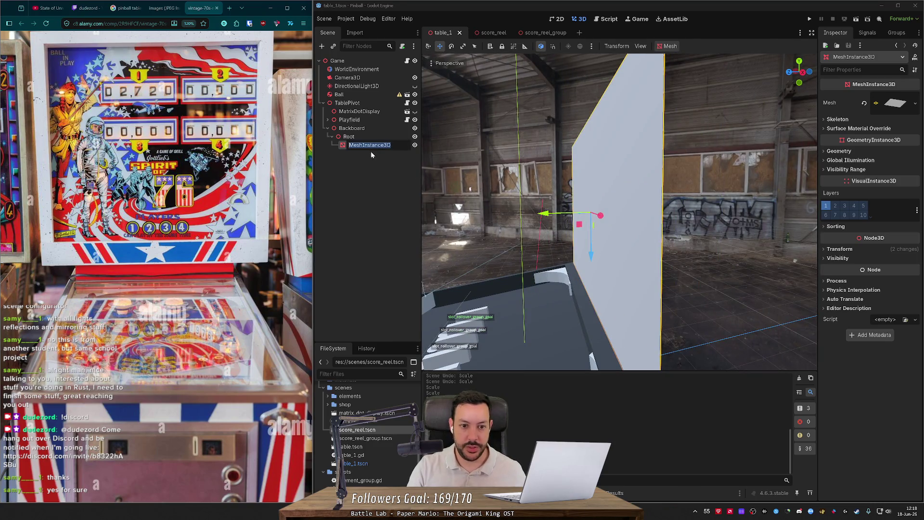
{"action": "type", "text": "round"}
{"action": "key", "text": "Return"}
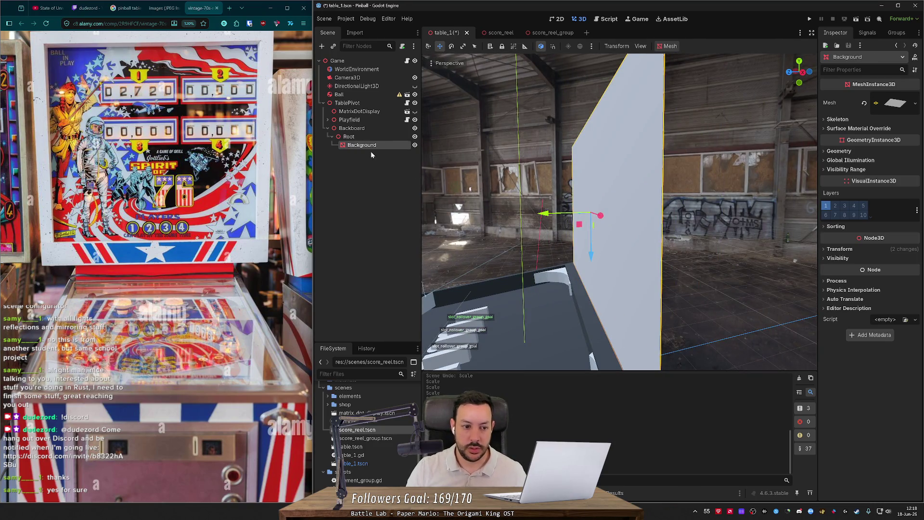
- Give surface material override slot 0 a new StandardMaterial3D and open its albedo colour picker
{"action": "left_click", "coordinate": [894, 104]}
{"action": "left_click", "coordinate": [893, 103]}
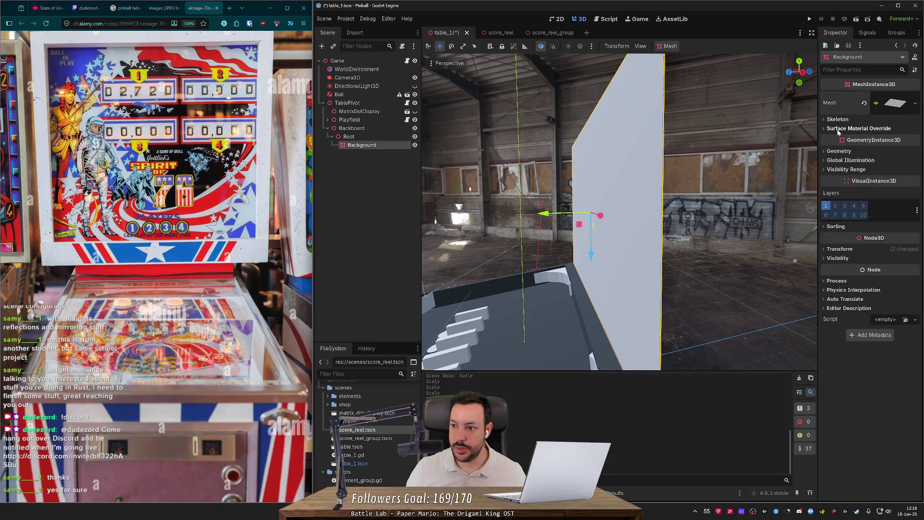
{"action": "left_click", "coordinate": [838, 128]}
{"action": "left_click", "coordinate": [893, 144]}
{"action": "left_click", "coordinate": [877, 163]}
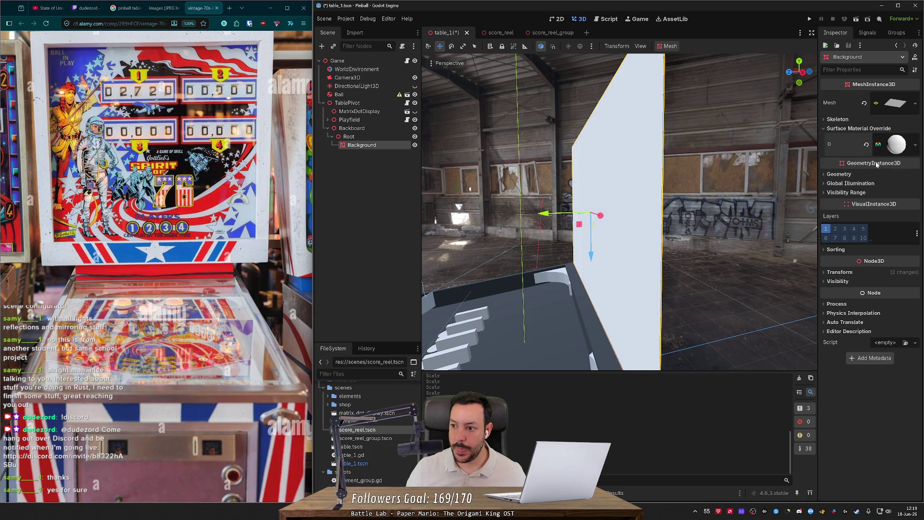
{"action": "left_click", "coordinate": [892, 151]}
{"action": "left_click", "coordinate": [830, 244]}
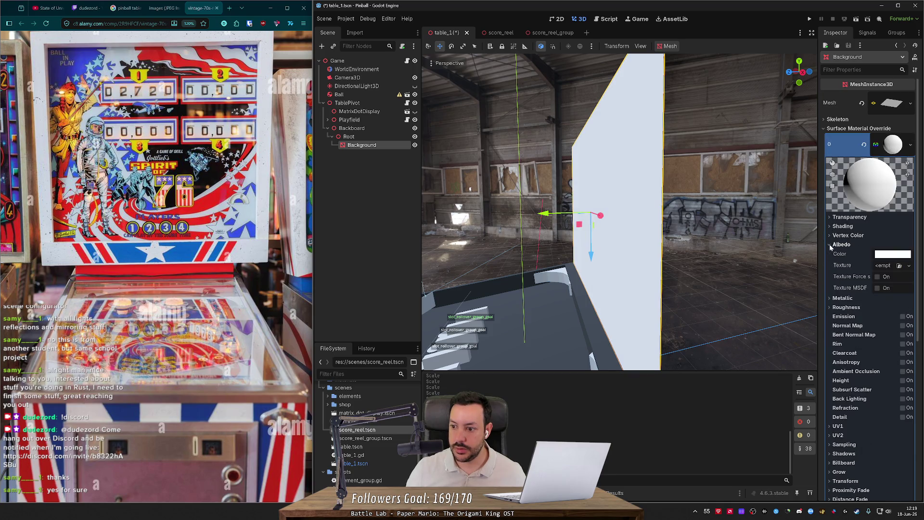
{"action": "left_click", "coordinate": [893, 254]}
- Try several albedo colours and settle on brown for the backboard wall
{"action": "left_click", "coordinate": [840, 418]}
{"action": "left_click", "coordinate": [904, 325]}
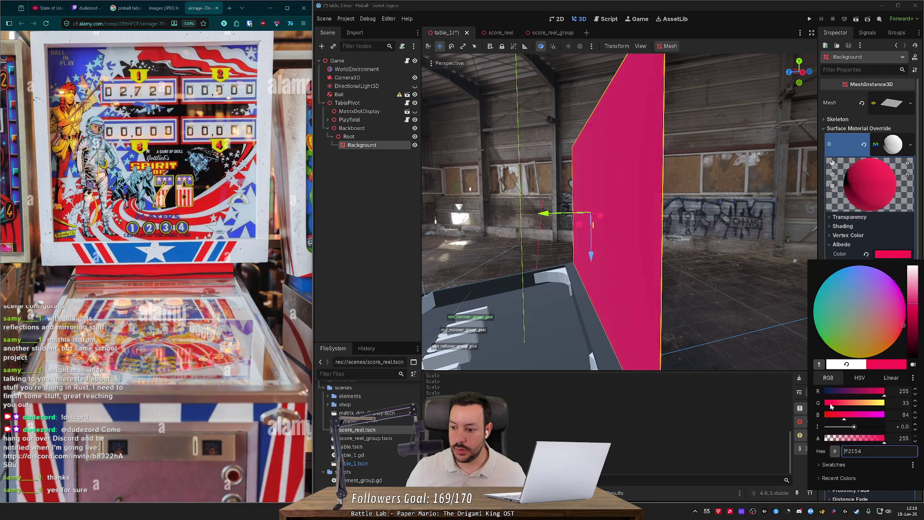
{"action": "left_click", "coordinate": [912, 357]}
{"action": "left_click_drag", "start_coordinate": [912, 357], "coordinate": [913, 348]}
{"action": "mouse_move", "coordinate": [845, 405]}
{"action": "left_mouse_down"}
{"action": "mouse_move", "coordinate": [891, 404]}
{"action": "mouse_move", "coordinate": [905, 391]}
{"action": "left_mouse_up"}
{"action": "mouse_move", "coordinate": [913, 352]}
{"action": "left_mouse_down"}
{"action": "mouse_move", "coordinate": [915, 319]}
{"action": "mouse_move", "coordinate": [916, 339]}
{"action": "left_mouse_up"}
{"action": "left_click", "coordinate": [876, 342]}
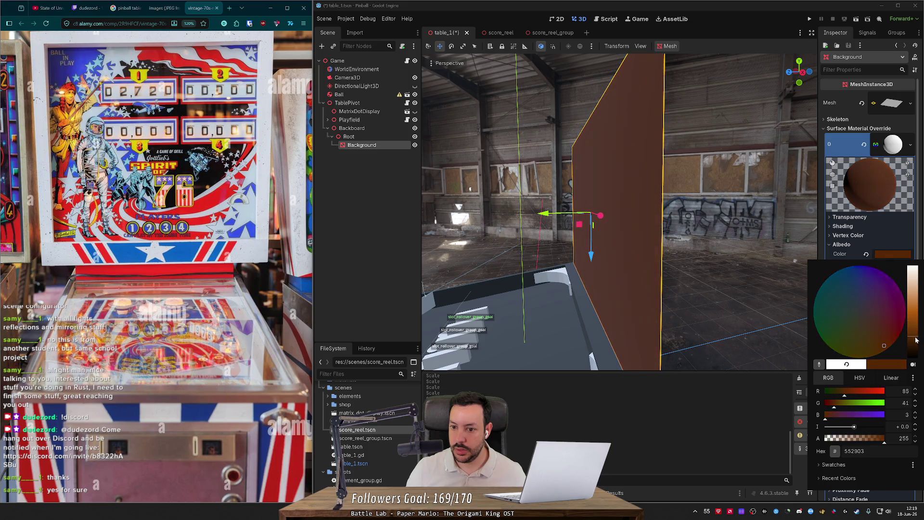
{"action": "left_click", "coordinate": [780, 288]}
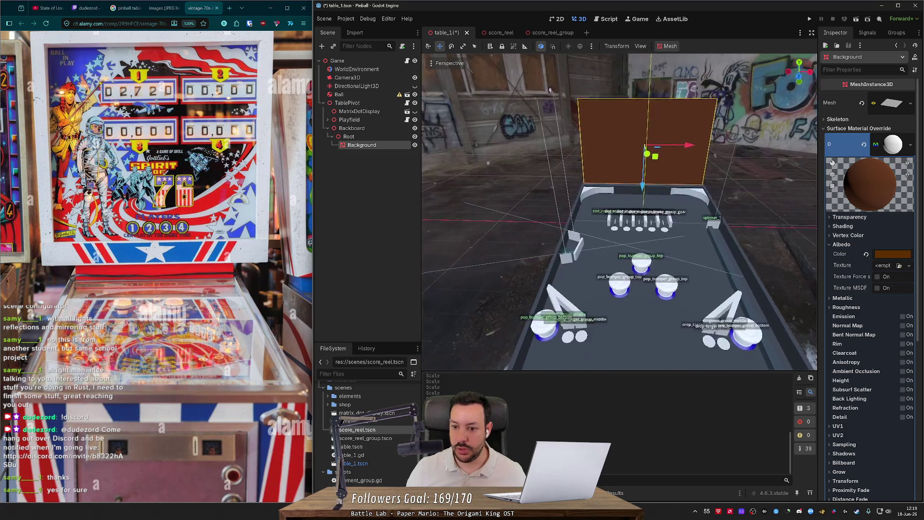
- Save the table scene and drop score_reel_group.tscn under the backboard Root
{"action": "key", "text": "ctrl+s"}
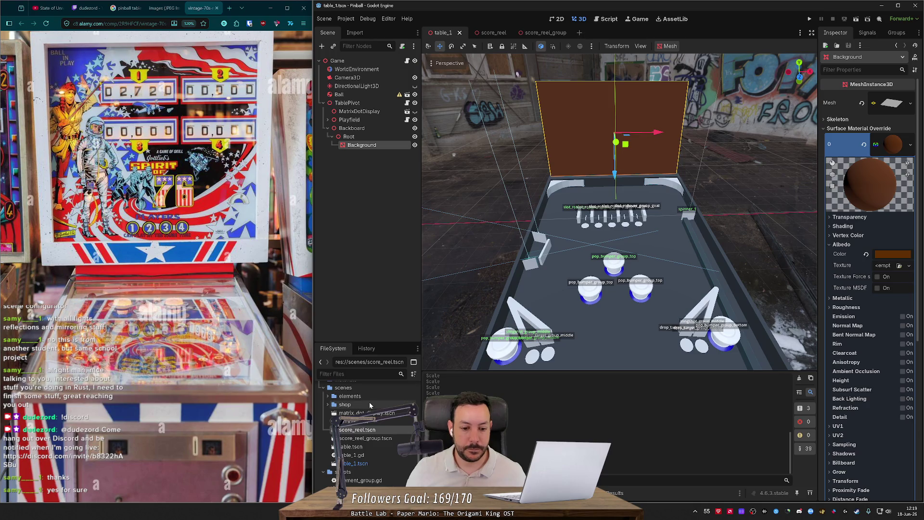
{"action": "mouse_move", "coordinate": [366, 438]}
{"action": "left_mouse_down"}
{"action": "mouse_move", "coordinate": [354, 171]}
{"action": "mouse_move", "coordinate": [369, 147]}
{"action": "left_mouse_up"}
{"action": "mouse_move", "coordinate": [613, 180]}
{"action": "left_mouse_down"}
{"action": "mouse_move", "coordinate": [544, 337]}
{"action": "mouse_move", "coordinate": [605, 186]}
{"action": "left_mouse_up"}
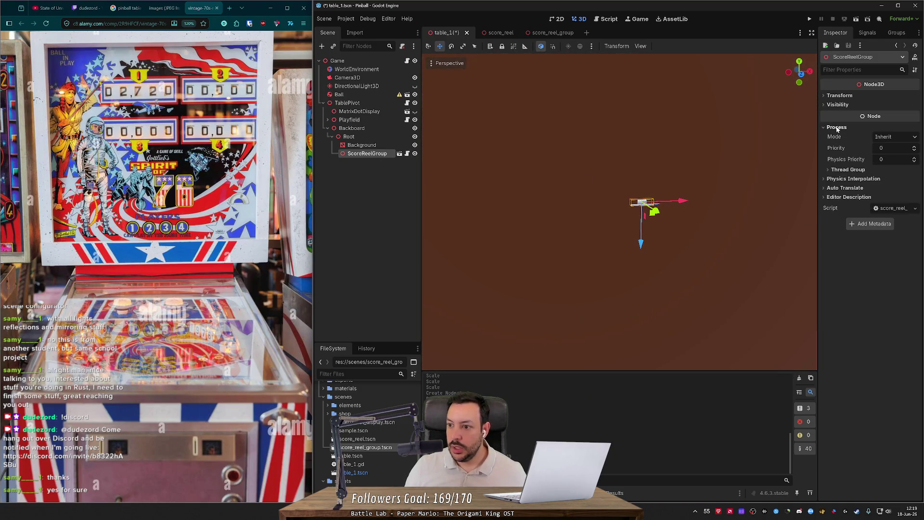
- Set the ScoreReelGroup instance's Transform scale to 10, 10, 10
{"action": "left_click", "coordinate": [840, 95]}
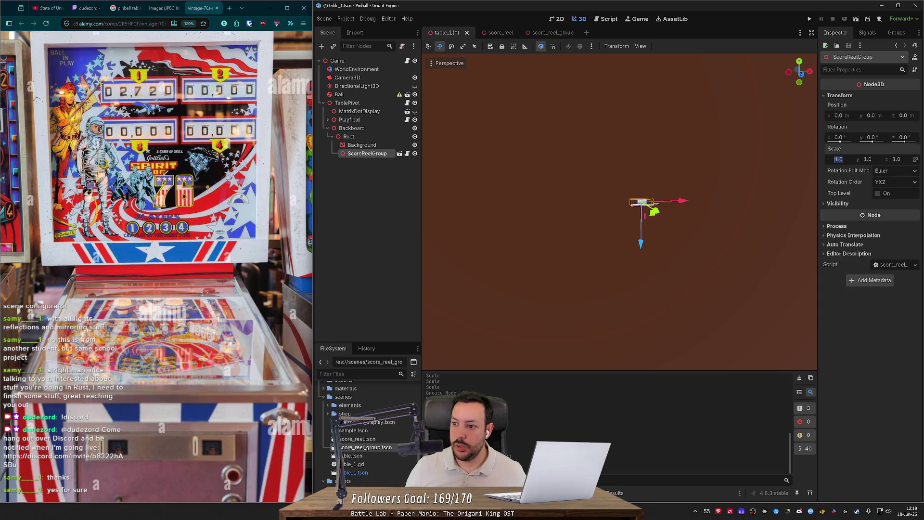
{"action": "type", "text": "10"}
{"action": "key", "text": "Tab"}
{"action": "key", "text": "Tab"}
{"action": "type", "text": "10"}
{"action": "key", "text": "Return"}
- Frame the reel group in the viewport with F and open its script
{"action": "left_click_drag", "start_coordinate": [814, 173], "coordinate": [698, 173]}
{"action": "key", "text": "f"}
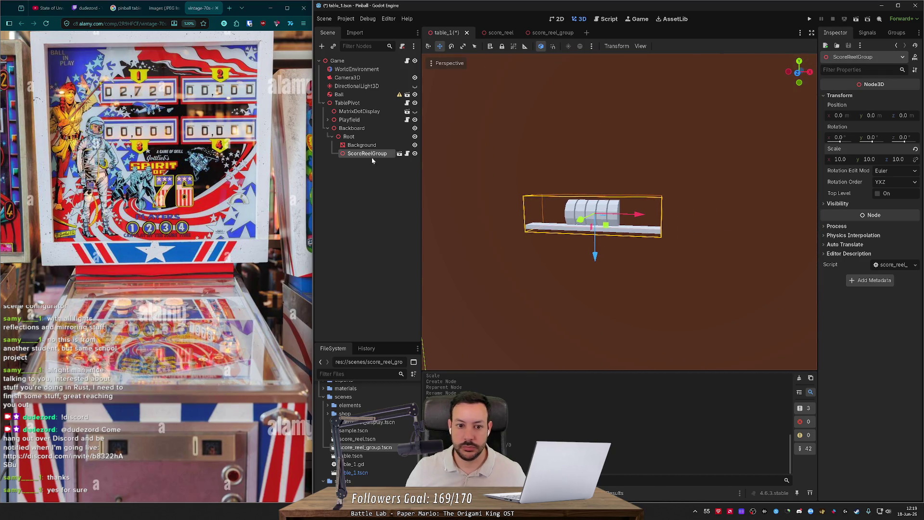
{"action": "left_click", "coordinate": [408, 154]}
- In score_reel_group, delete both leftover MeshInstance3D nodes, confirm, and view the reels in 3D
{"action": "left_click", "coordinate": [399, 153]}
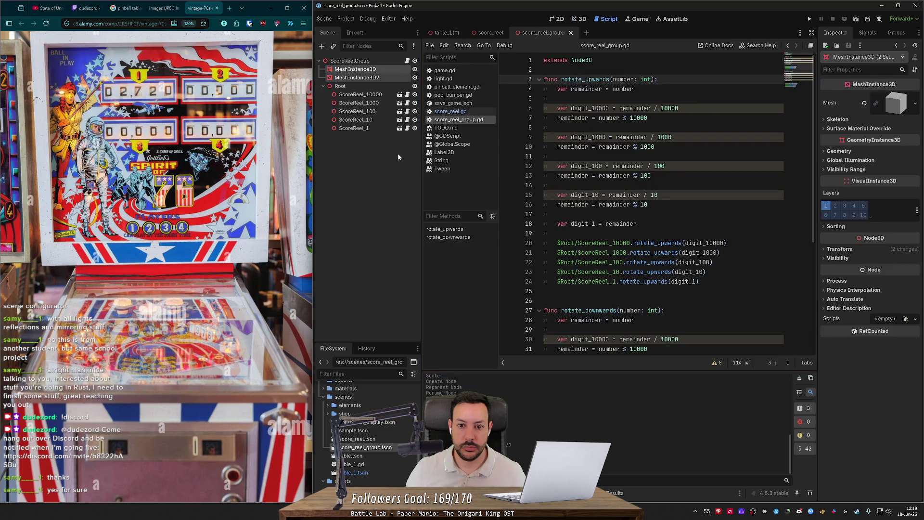
{"action": "left_click", "coordinate": [401, 69]}
{"action": "key", "text": "Escape"}
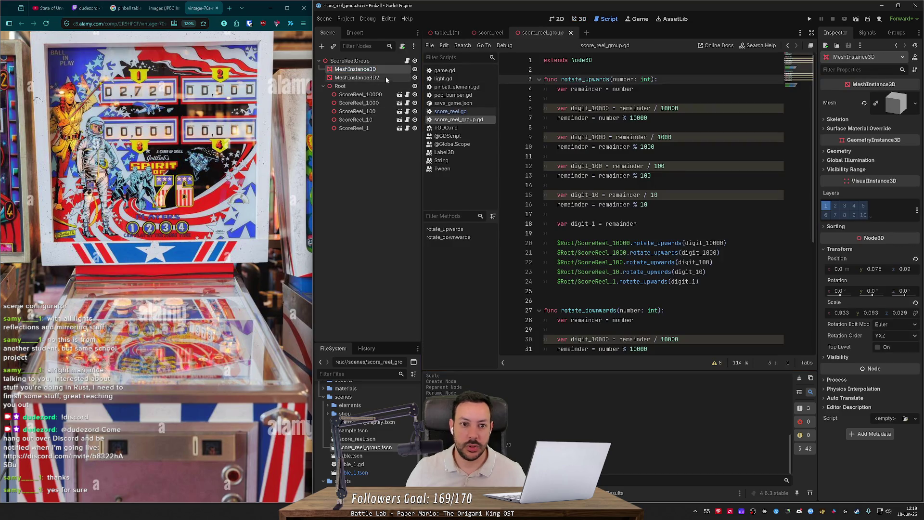
{"action": "left_click", "coordinate": [378, 78], "text": "shift"}
{"action": "key", "text": "Delete"}
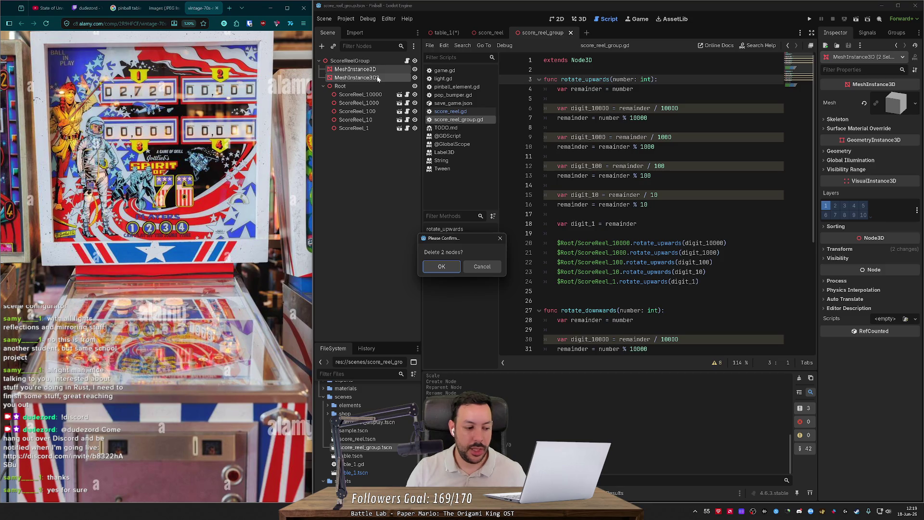
{"action": "key", "text": "Return"}
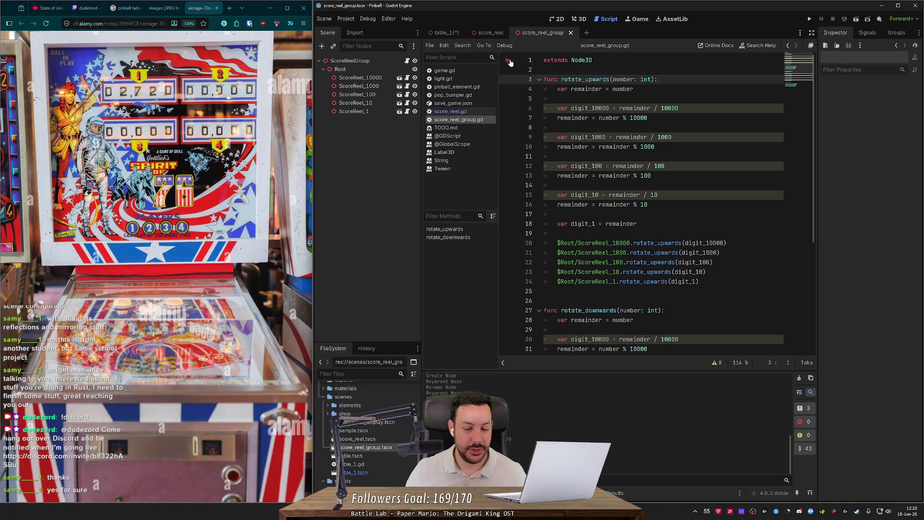
{"action": "left_click", "coordinate": [581, 20]}
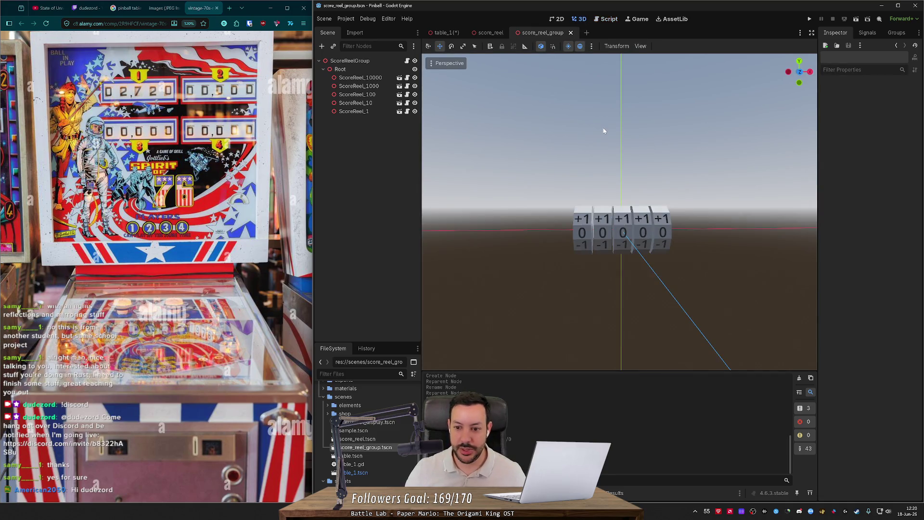
- Fly around the five score reels in freelook, then go back to the table_1 scene
{"action": "scroll", "coordinate": [604, 131], "scroll_direction": "up", "scroll_amount": 5}
{"action": "key", "text": "w"}
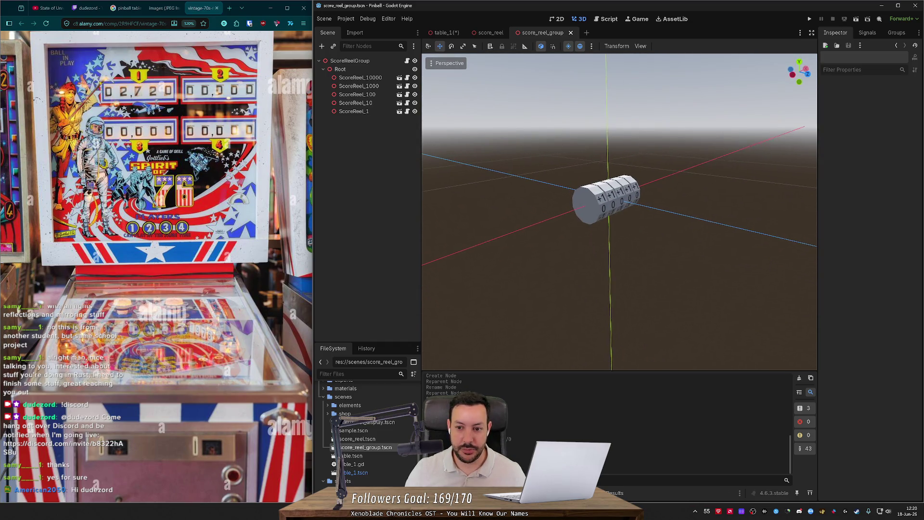
{"action": "key", "text": "s"}
{"action": "key", "text": "w"}
{"action": "scroll", "coordinate": [620, 213], "scroll_direction": "down", "scroll_amount": 10}
{"action": "key", "text": "s"}
{"action": "key", "text": "w"}
{"action": "key", "text": "w"}
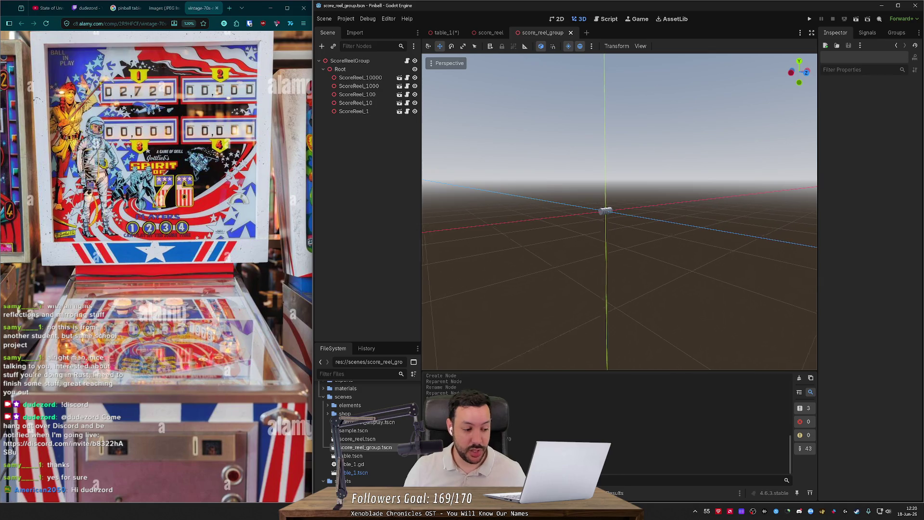
{"action": "key", "text": "w"}
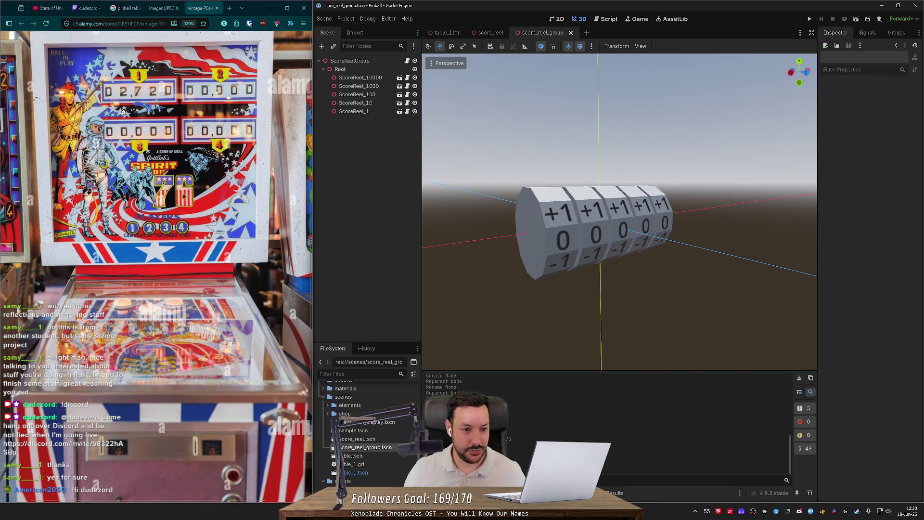
{"action": "key", "text": "ctrl+0"}
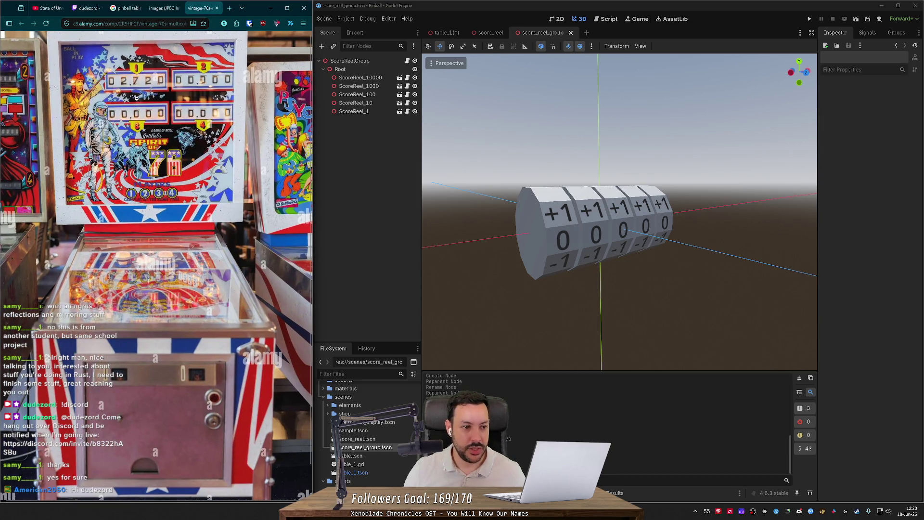
{"action": "left_click", "coordinate": [443, 32]}
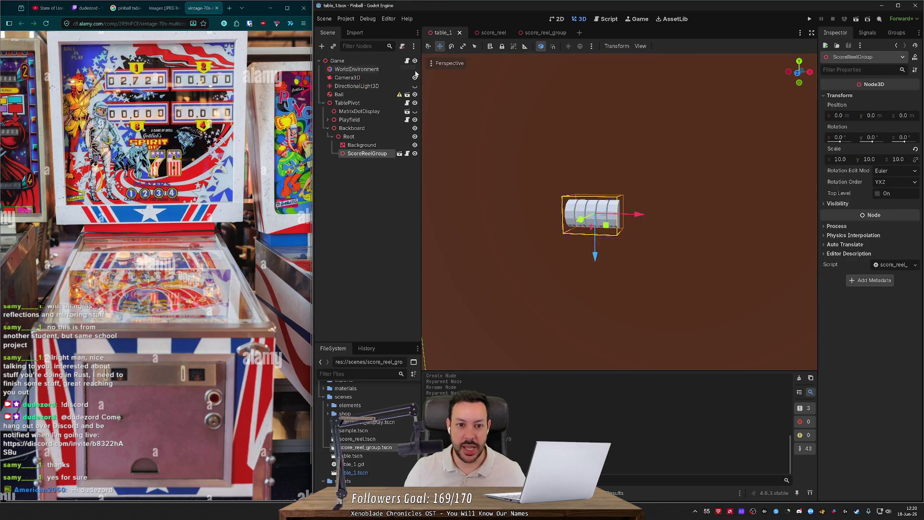
- Show the dot-matrix display and back the view away to inspect it
{"action": "left_click", "coordinate": [414, 111]}
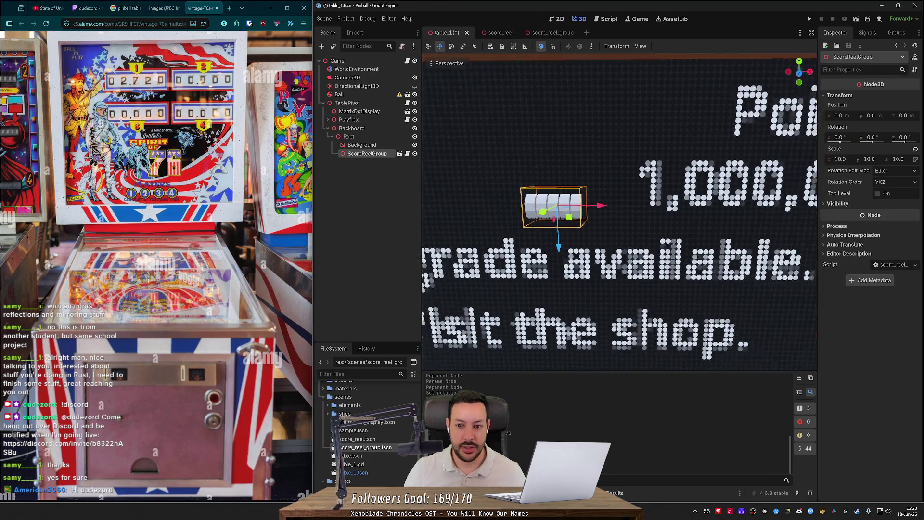
{"action": "key", "text": "s"}
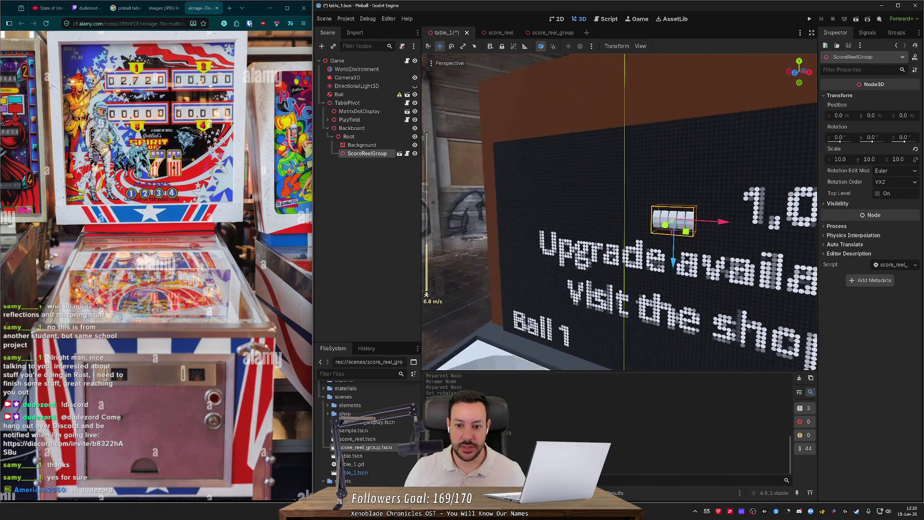
{"action": "scroll", "coordinate": [620, 212], "scroll_direction": "down", "scroll_amount": 2}
{"action": "key", "text": "s"}
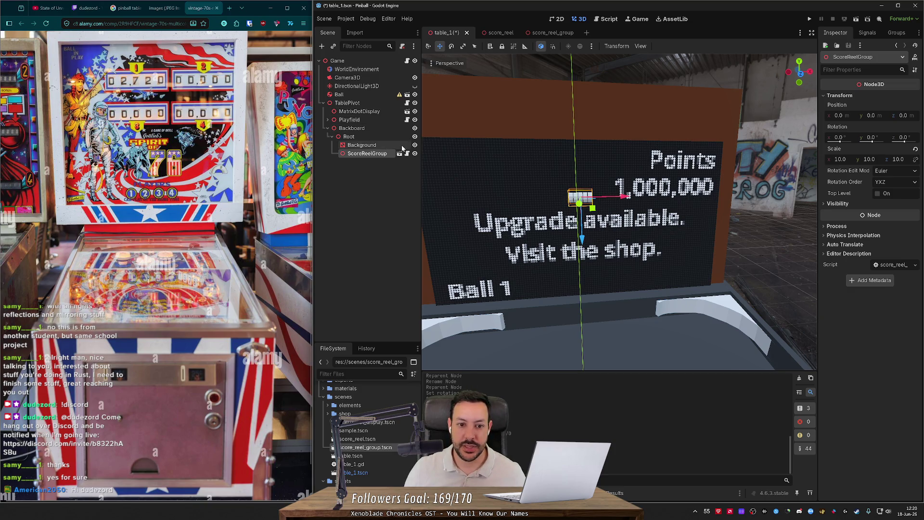
- Hide the dot-matrix display again, save table_1, and open score_reel_group.gd
{"action": "left_click", "coordinate": [415, 112]}
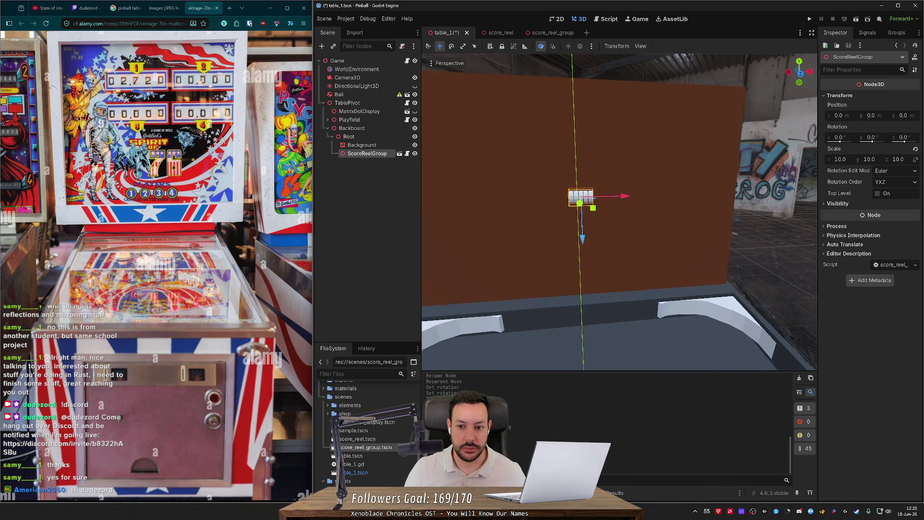
{"action": "scroll", "coordinate": [620, 212], "scroll_direction": "up", "scroll_amount": 3}
{"action": "scroll", "coordinate": [619, 212], "scroll_direction": "up", "scroll_amount": 4}
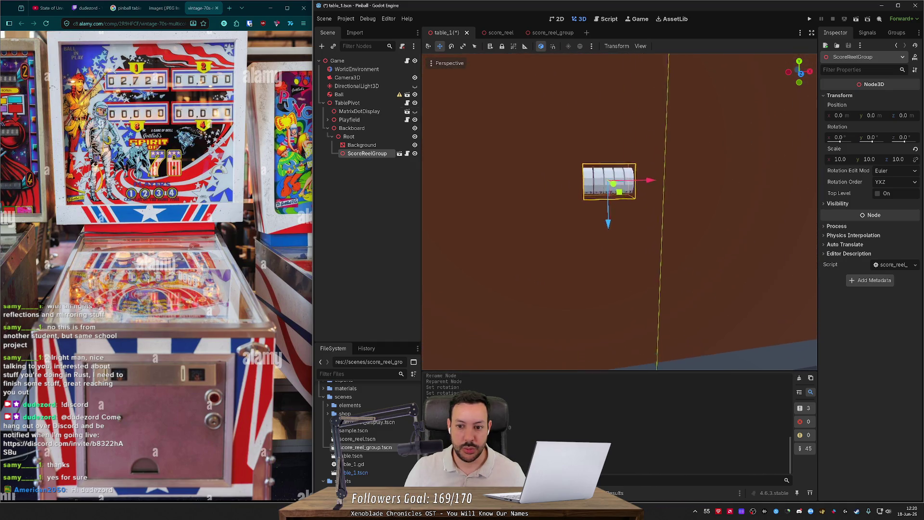
{"action": "key", "text": "ctrl+s"}
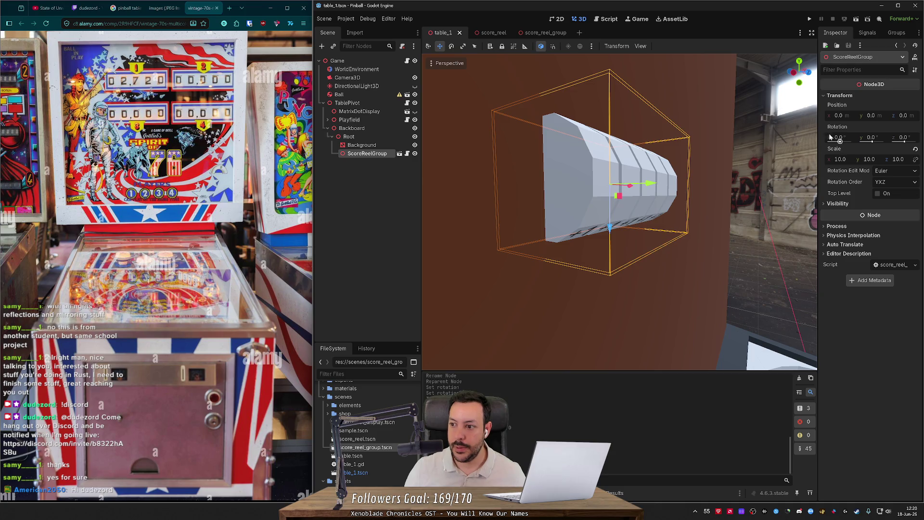
{"action": "left_click", "coordinate": [634, 20]}
{"action": "left_click", "coordinate": [609, 20]}
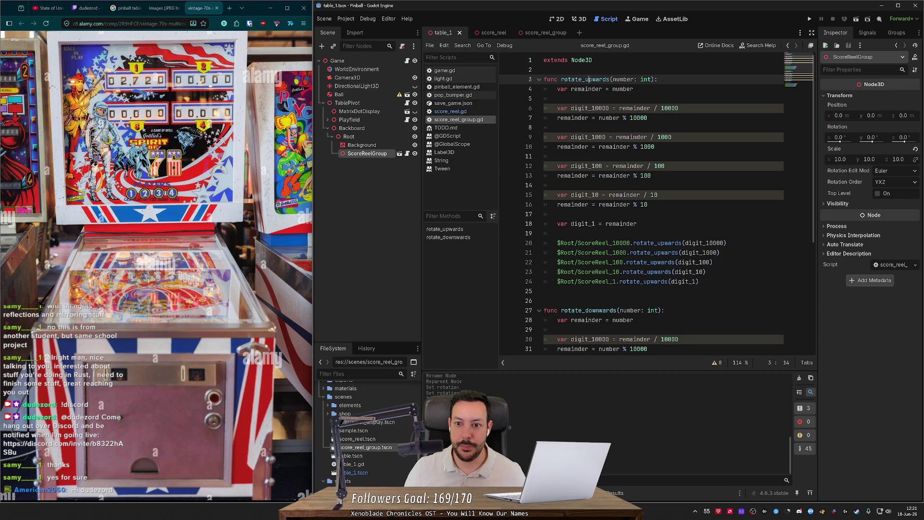
- Insert a new _ready() -> void function above rotate_upwards
{"action": "key", "text": "Up"}
{"action": "key", "text": "Return"}
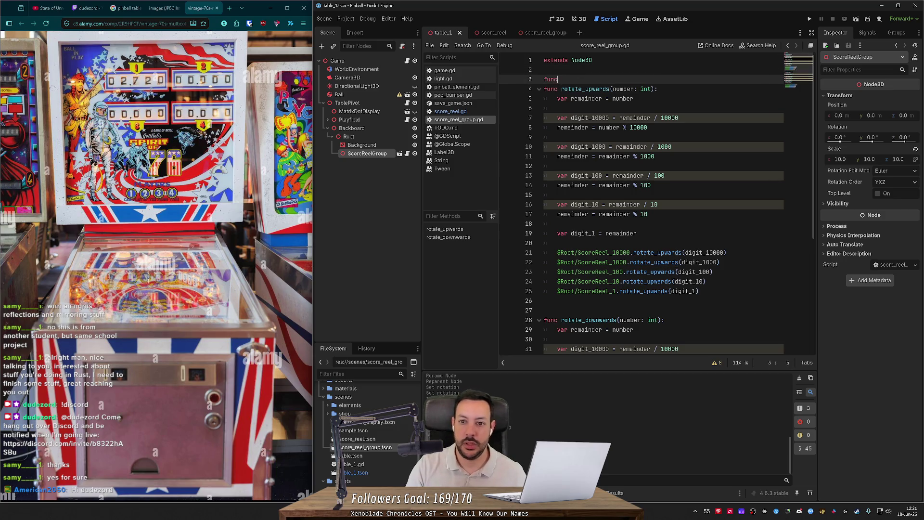
{"action": "type", "text": " _re"}
{"action": "key", "text": "Return"}
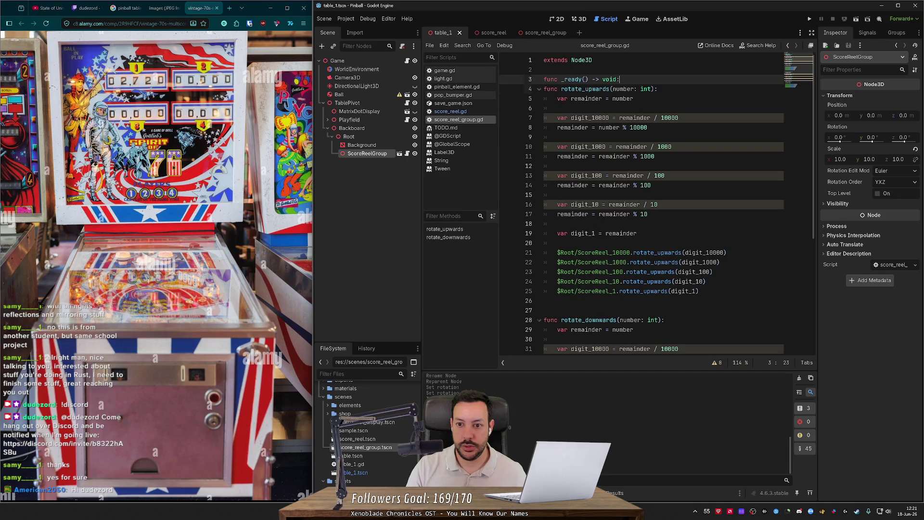
{"action": "key", "text": "Return"}
- Call rotate_upwards(76543) inside _ready, then show score_reel_group in the 3D view
{"action": "type", "text": "rotate_upwards(76543"}
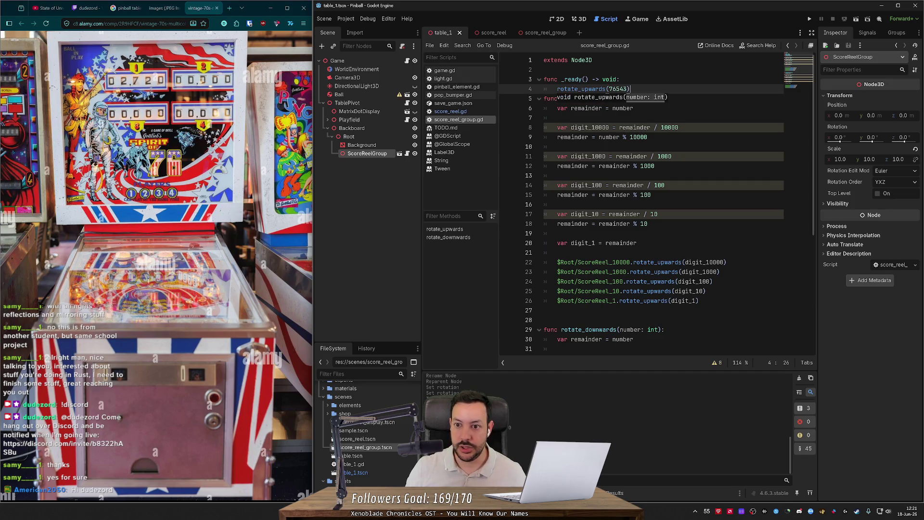
{"action": "key", "text": "Return"}
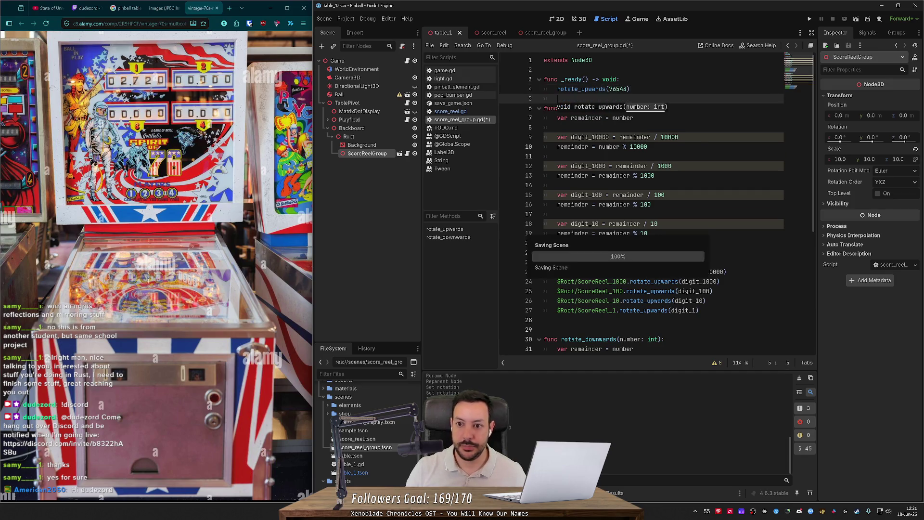
{"action": "left_click", "coordinate": [546, 33]}
{"action": "key", "text": "ctrl+F2"}
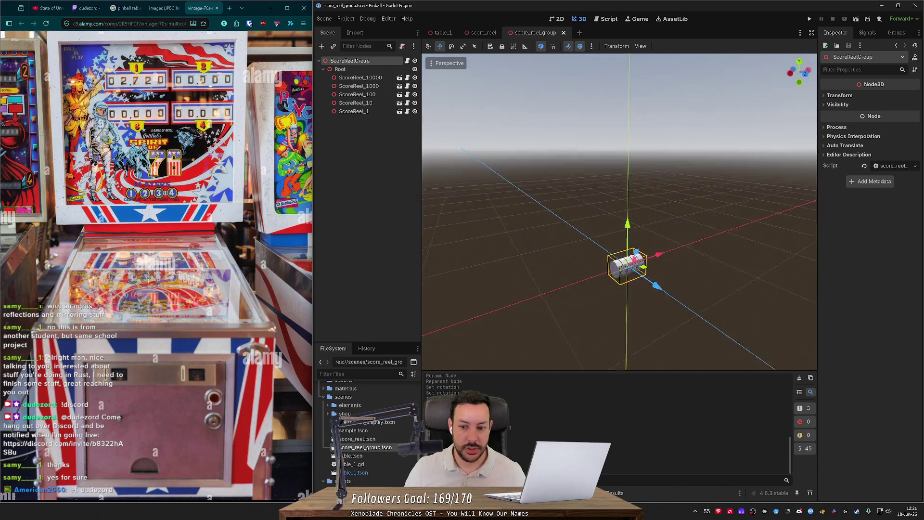
- Move closer to the reels and do a quick test run of score_reel_group
{"action": "scroll", "coordinate": [619, 211], "scroll_direction": "up", "scroll_amount": 4}
{"action": "key", "text": "w"}
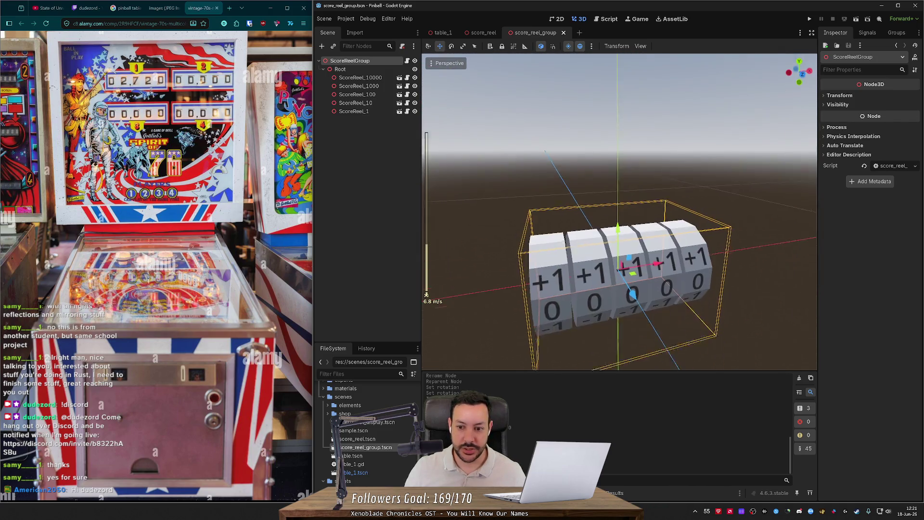
{"action": "left_click", "coordinate": [855, 20]}
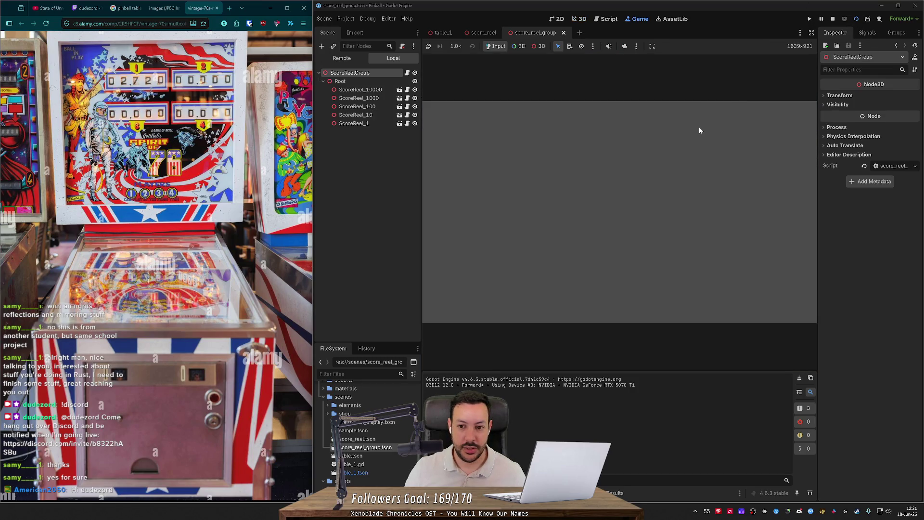
{"action": "key", "text": "F8"}
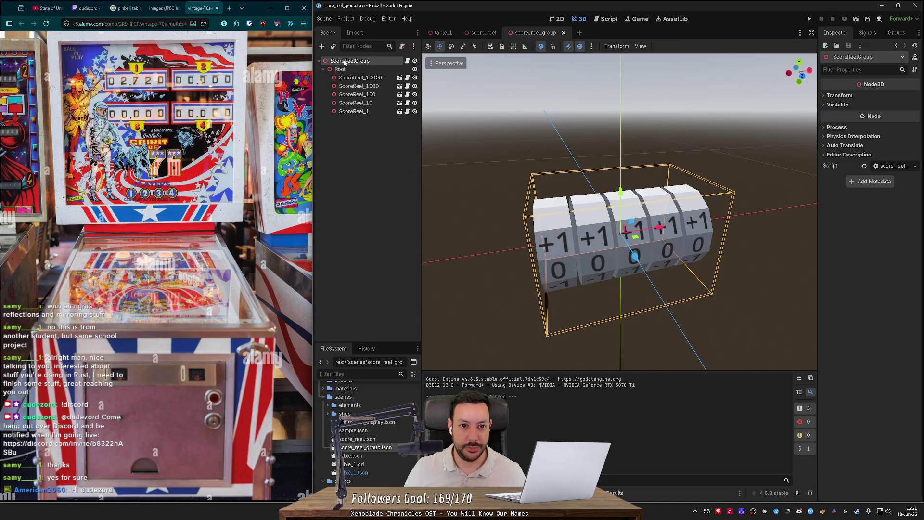
- Add a Camera3D, align it to a view framing all five reels, and save
{"action": "left_click", "coordinate": [323, 47]}
{"action": "type", "text": "camera"}
{"action": "key", "text": "Return"}
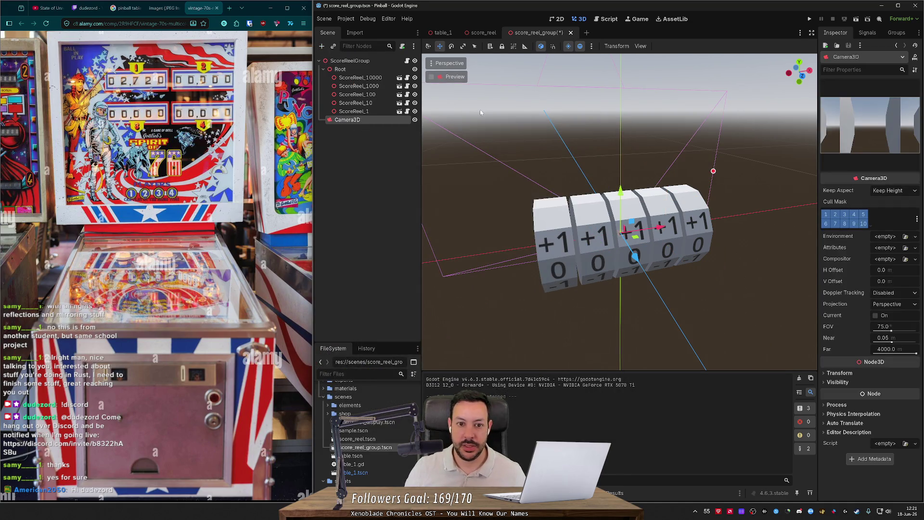
{"action": "right_click", "coordinate": [543, 172]}
{"action": "key", "text": "s"}
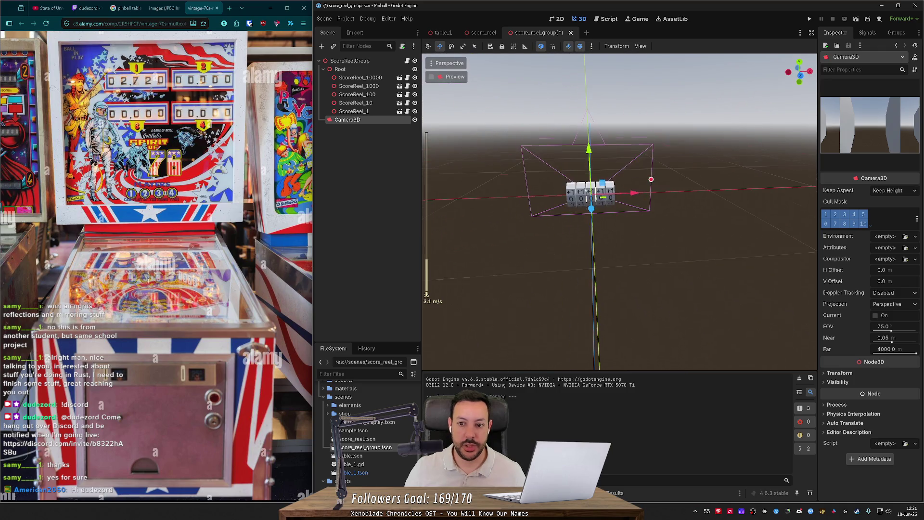
{"action": "key", "text": "w"}
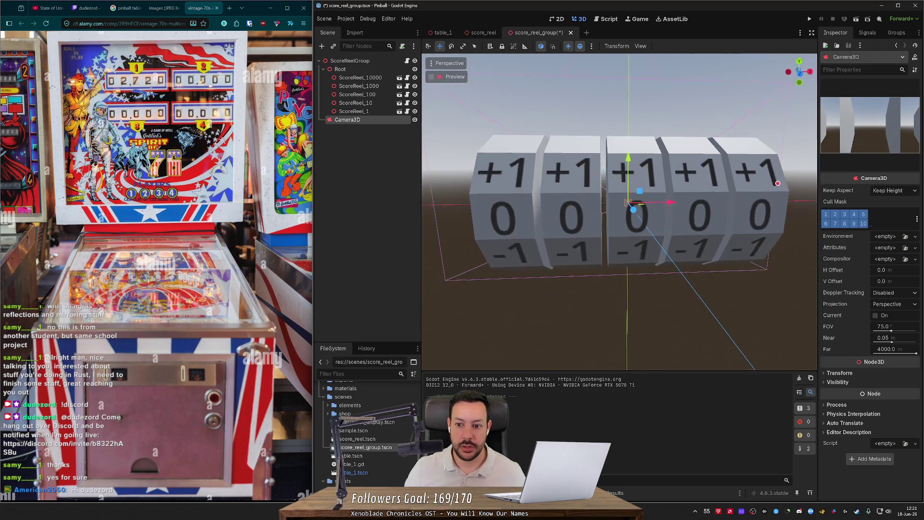
{"action": "left_click", "coordinate": [445, 63]}
{"action": "left_click", "coordinate": [478, 345]}
{"action": "key", "text": "ctrl+s"}
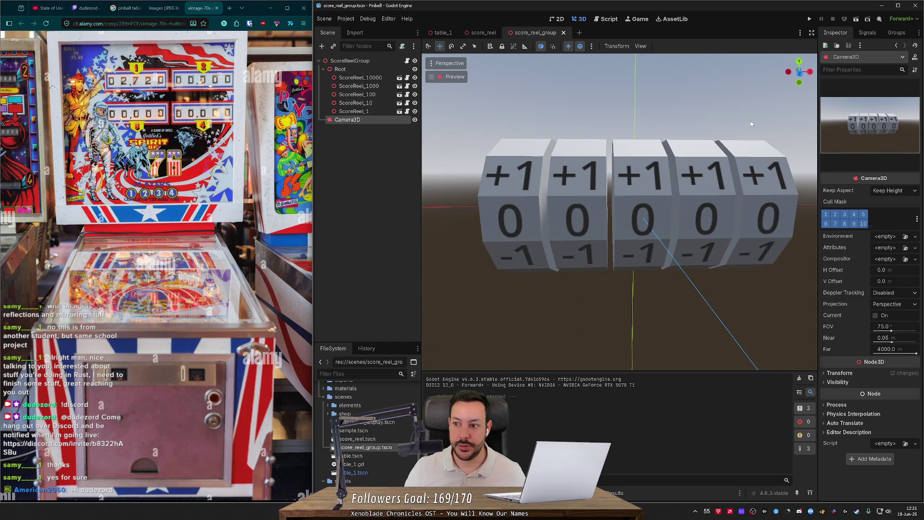
- Run the scene to watch the reels turn to 76543, then stop it
{"action": "left_click", "coordinate": [855, 21]}
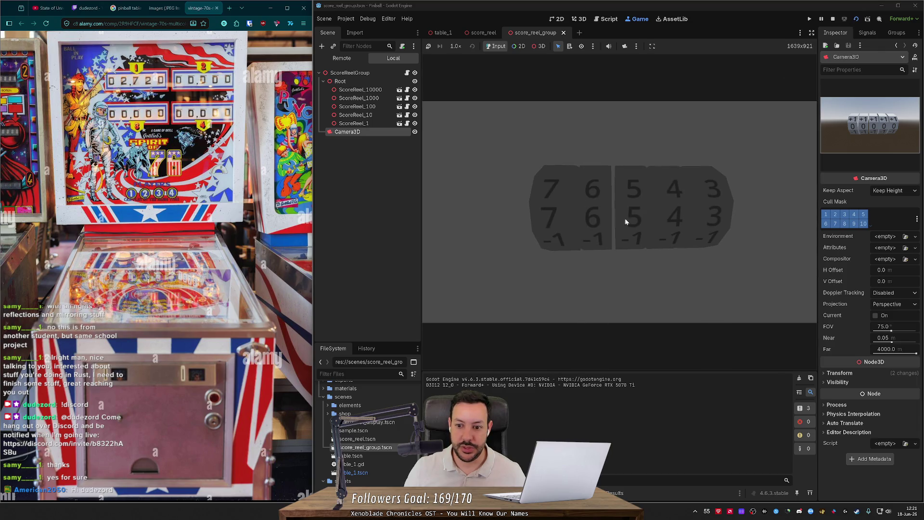
{"action": "left_click", "coordinate": [855, 20]}
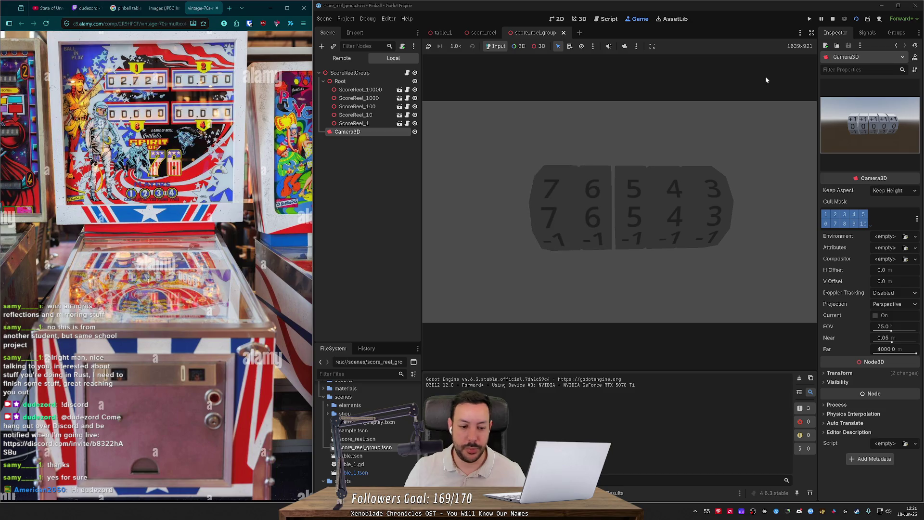
{"action": "left_click", "coordinate": [834, 19]}
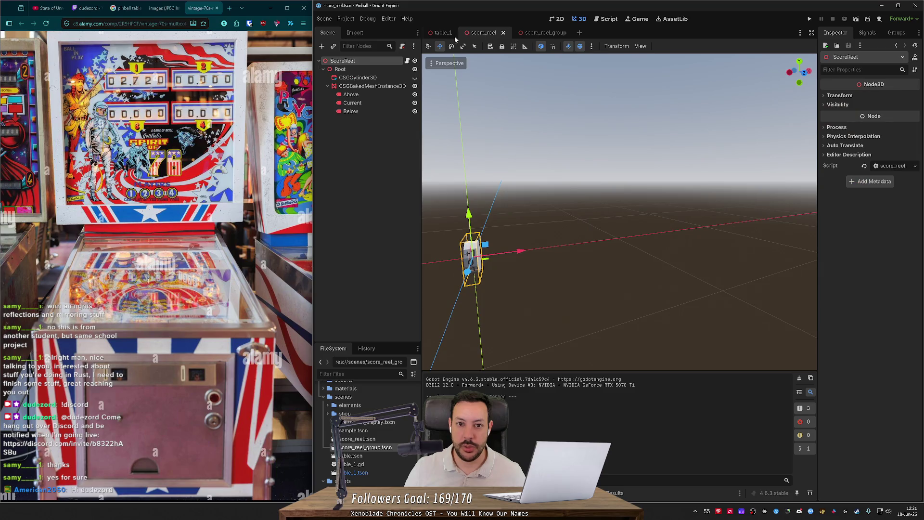
- Cycle through the table_1, score_reel_group and score_reel tabs, then open score_reel_group.gd
{"action": "left_click", "coordinate": [441, 33]}
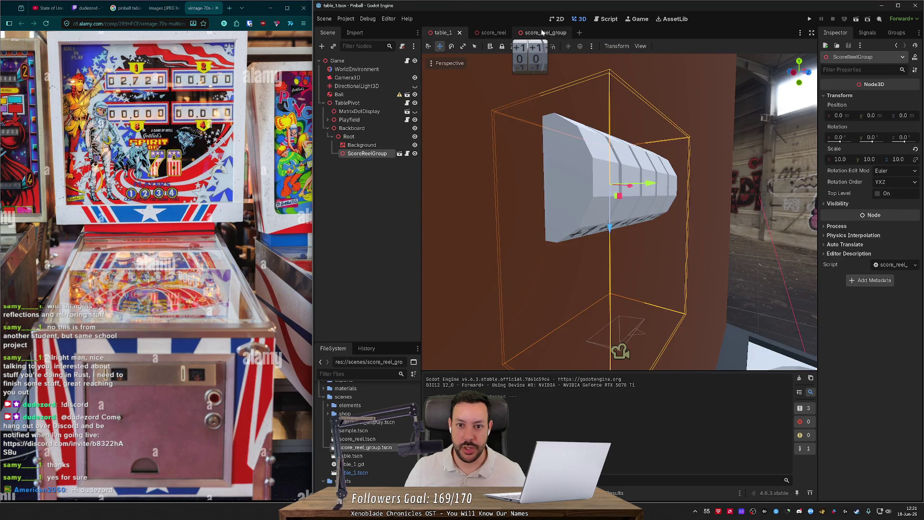
{"action": "left_click", "coordinate": [543, 32]}
{"action": "left_click", "coordinate": [481, 35]}
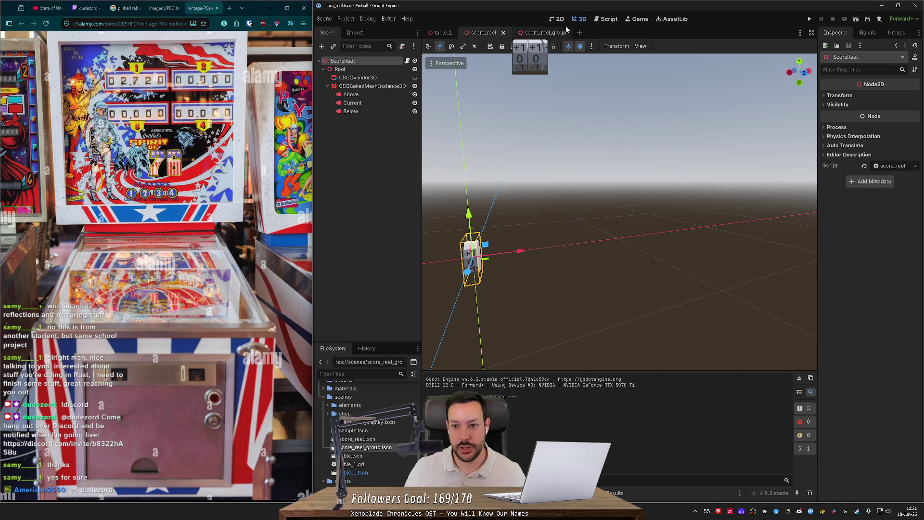
{"action": "left_click", "coordinate": [606, 19]}
- Change the _ready call to rotate_downwards(12345) and run the current scene
{"action": "left_click", "coordinate": [579, 89]}
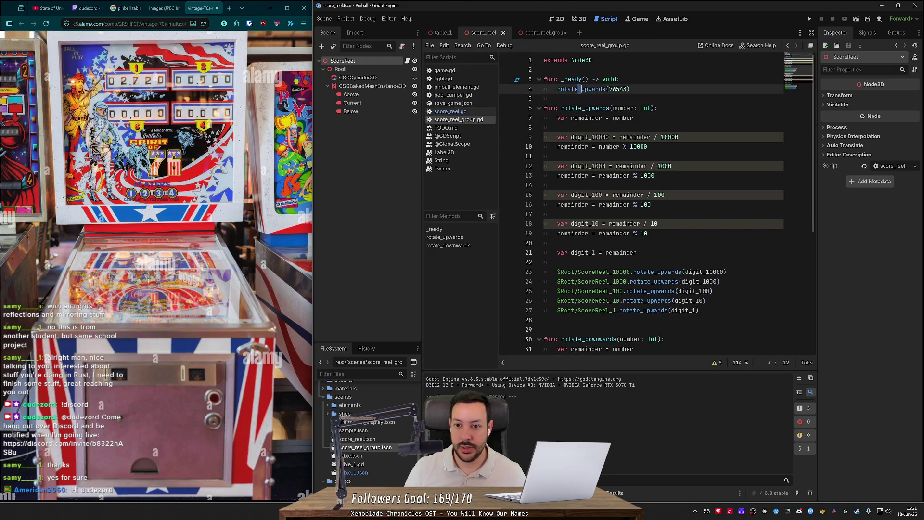
{"action": "key", "text": "ctrl+shift+Right"}
{"action": "type", "text": "downwards"}
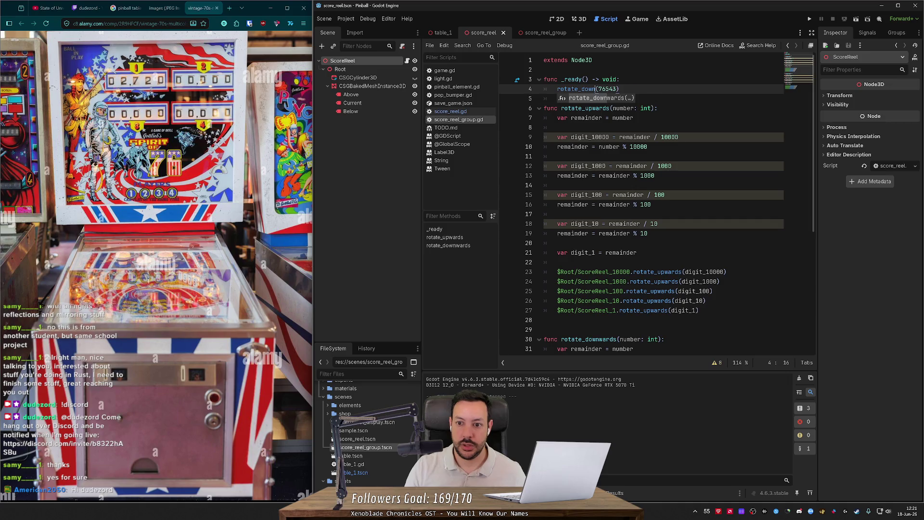
{"action": "left_click", "coordinate": [620, 89]}
{"action": "double_click", "coordinate": [621, 89]}
{"action": "type", "text": "12345"}
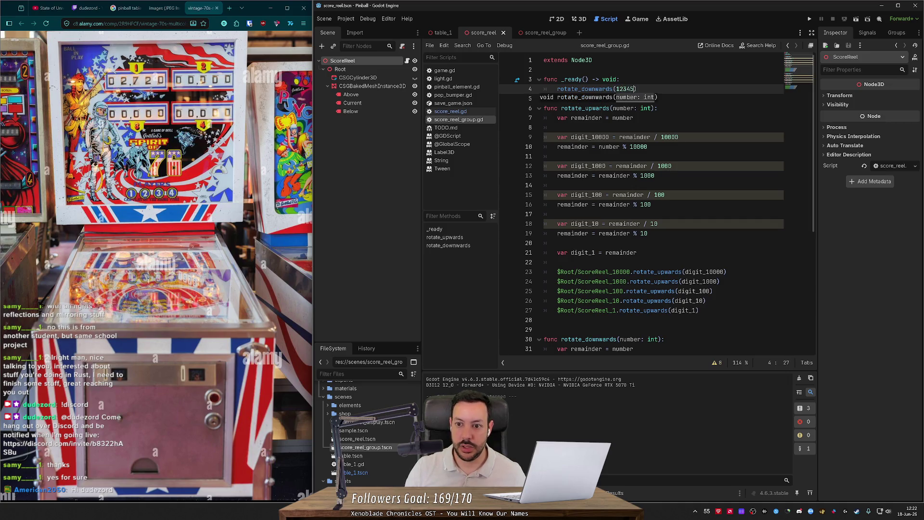
{"action": "left_click", "coordinate": [857, 22]}
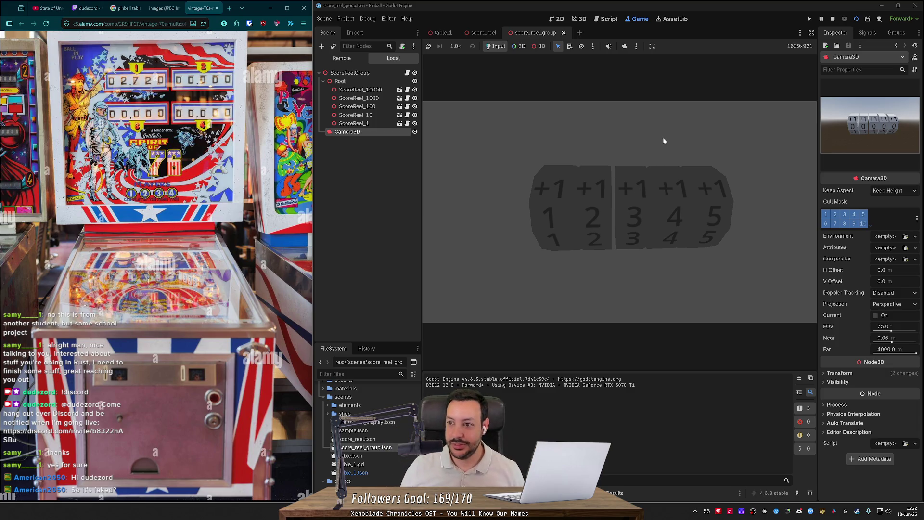
- Stop the test run, return to 3D, and orbit and fly close to the reels
{"action": "left_click", "coordinate": [833, 20]}
{"action": "scroll", "coordinate": [657, 202], "scroll_direction": "down", "scroll_amount": 7}
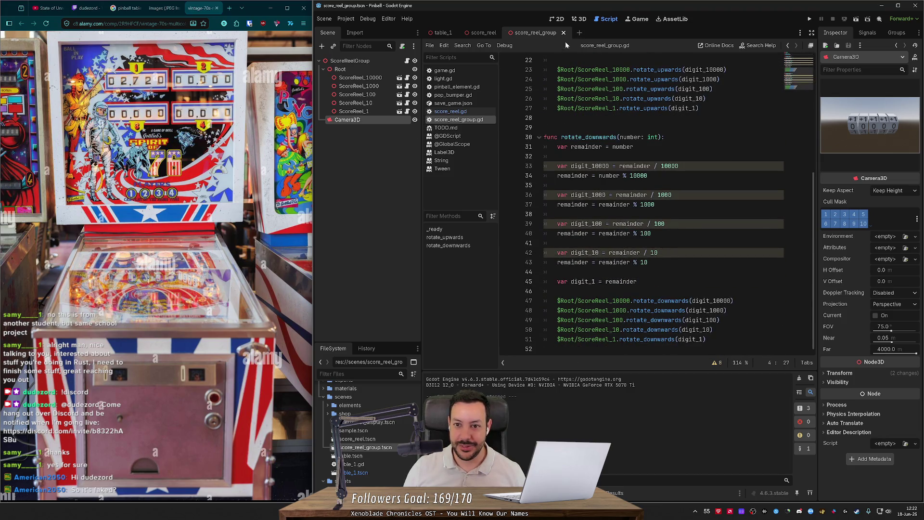
{"action": "left_click", "coordinate": [581, 19]}
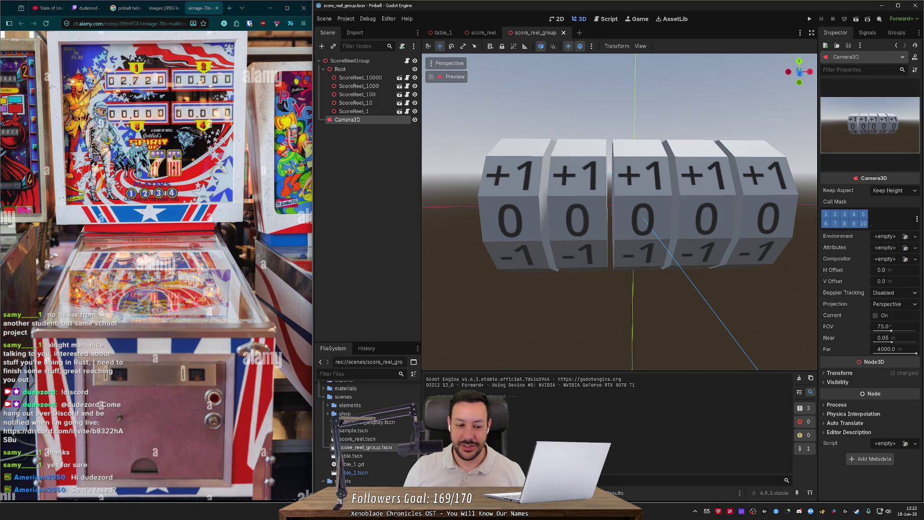
{"action": "mouse_move", "coordinate": [614, 137]}
{"action": "left_mouse_down"}
{"action": "mouse_move", "coordinate": [578, 159]}
{"action": "mouse_move", "coordinate": [616, 164]}
{"action": "mouse_move", "coordinate": [588, 159]}
{"action": "left_mouse_up"}
{"action": "mouse_move", "coordinate": [593, 213]}
{"action": "left_mouse_down"}
{"action": "mouse_move", "coordinate": [642, 308]}
{"action": "mouse_move", "coordinate": [588, 284]}
{"action": "mouse_move", "coordinate": [679, 248]}
{"action": "mouse_move", "coordinate": [691, 264]}
{"action": "mouse_move", "coordinate": [678, 144]}
{"action": "mouse_move", "coordinate": [708, 221]}
{"action": "left_mouse_up"}
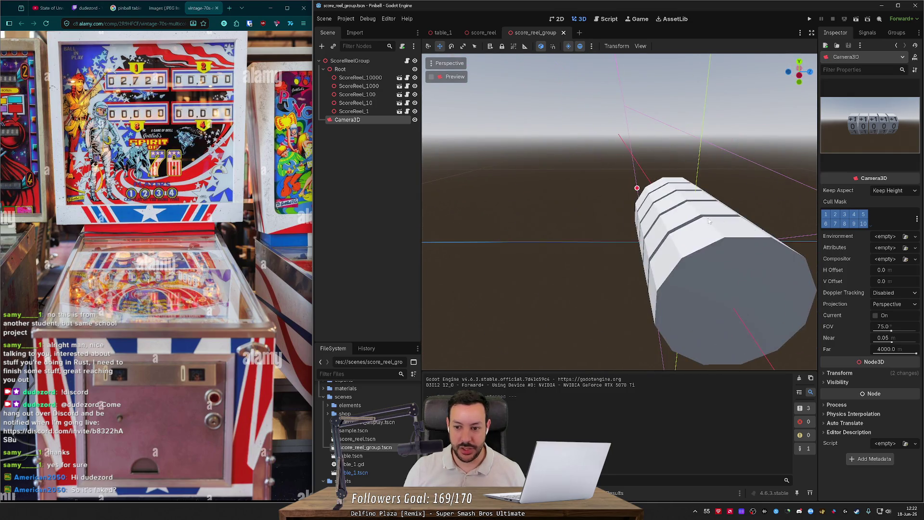
{"action": "mouse_move", "coordinate": [720, 261]}
{"action": "left_mouse_down"}
{"action": "mouse_move", "coordinate": [708, 231]}
{"action": "mouse_move", "coordinate": [683, 214]}
{"action": "mouse_move", "coordinate": [677, 254]}
{"action": "left_mouse_up"}
{"action": "key", "text": "w"}
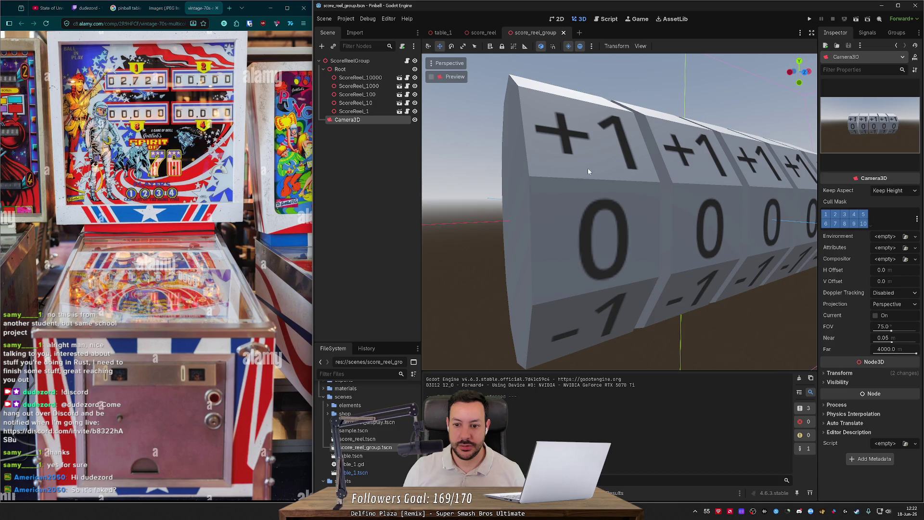